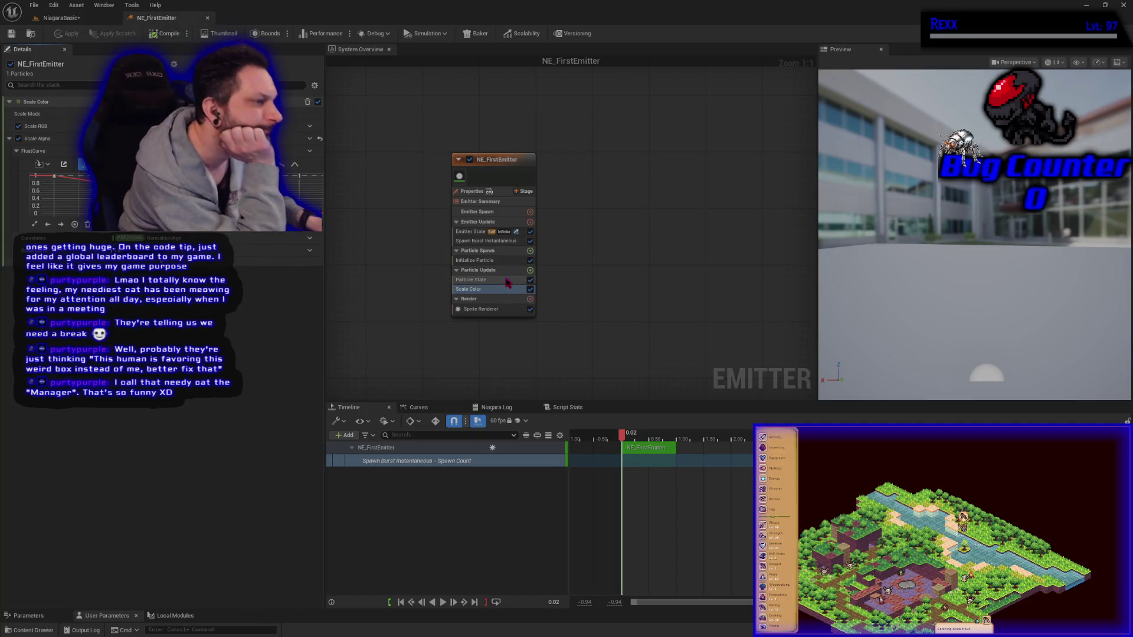
Step: Inspect Spawn Burst Instantaneous, Initialize Particle, Particle State and Scale Color, then select Sprite Renderer
{"action": "left_click", "coordinate": [493, 243]}
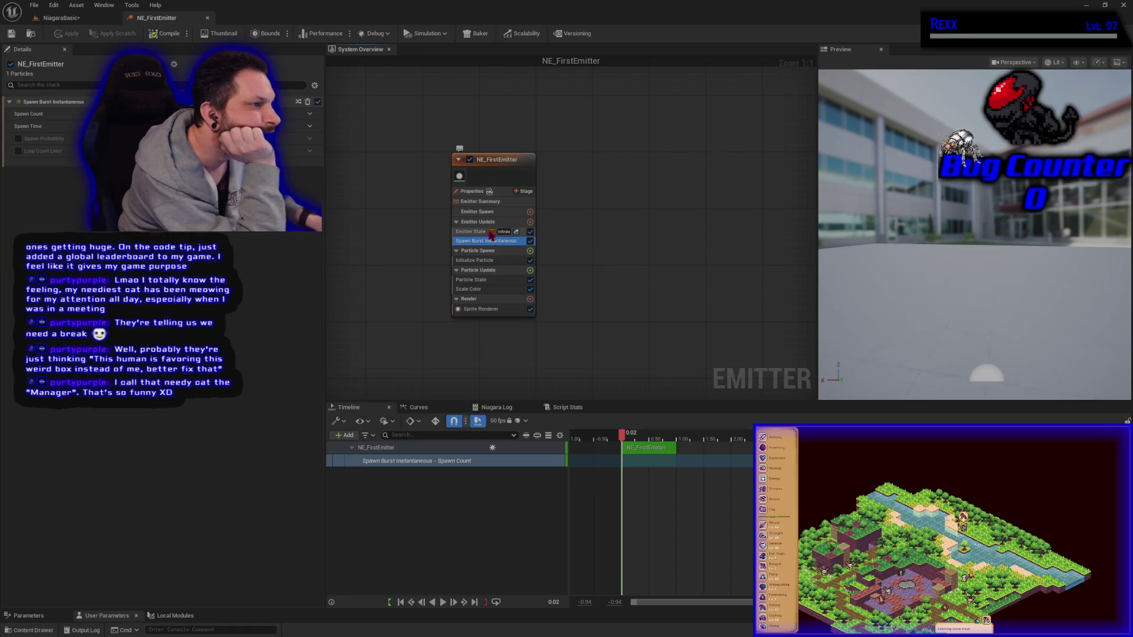
{"action": "left_click", "coordinate": [499, 260]}
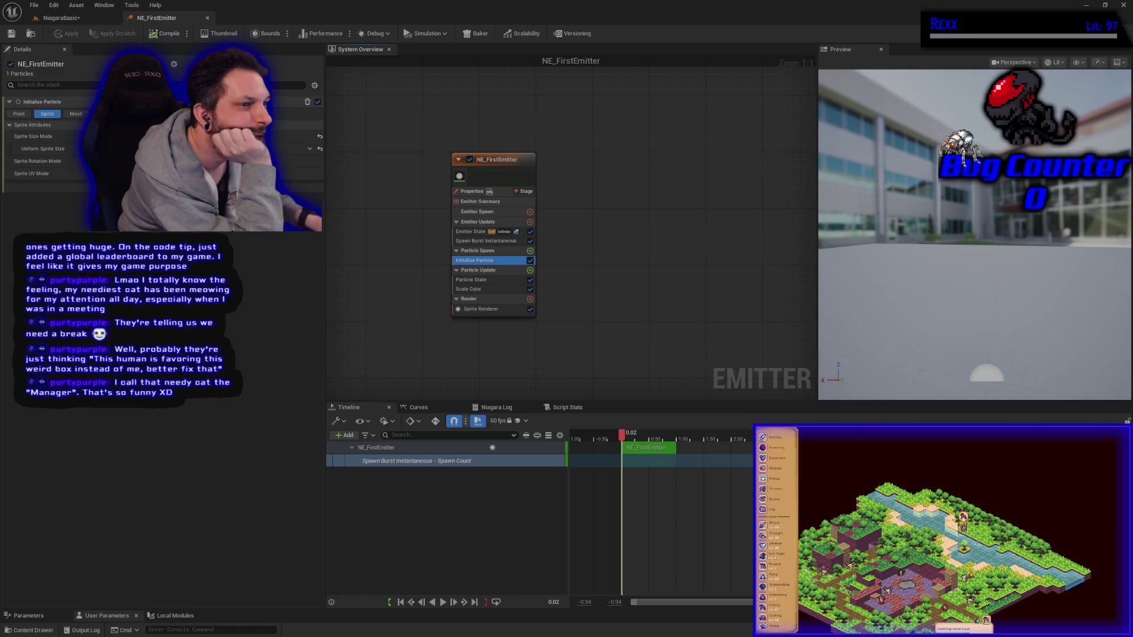
{"action": "left_click", "coordinate": [477, 280]}
{"action": "left_click", "coordinate": [469, 289]}
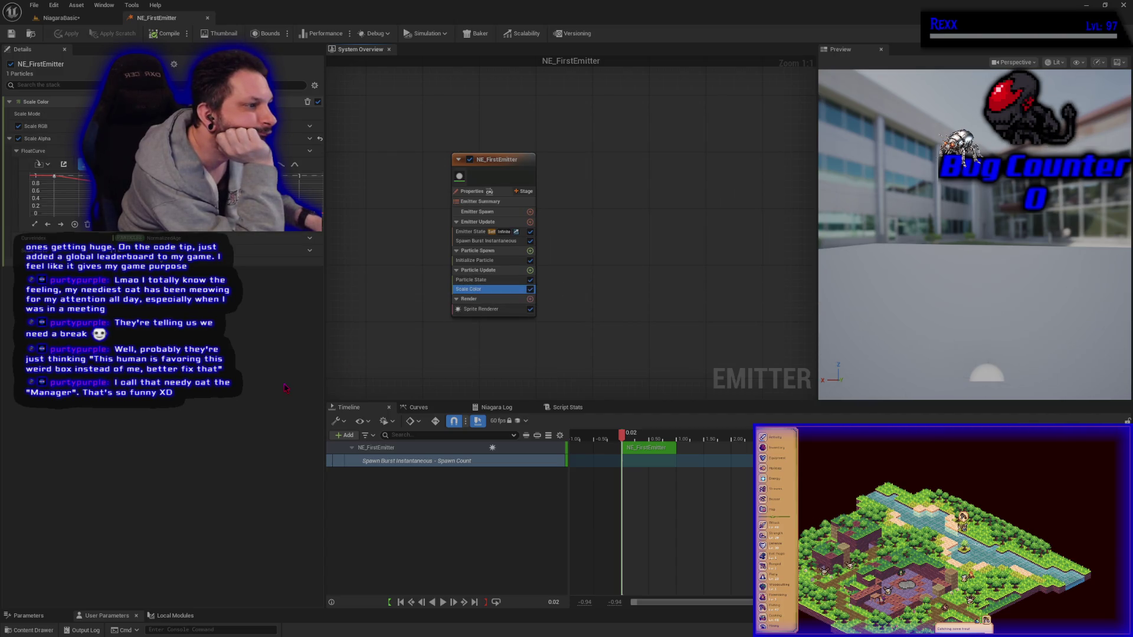
{"action": "left_click", "coordinate": [481, 309]}
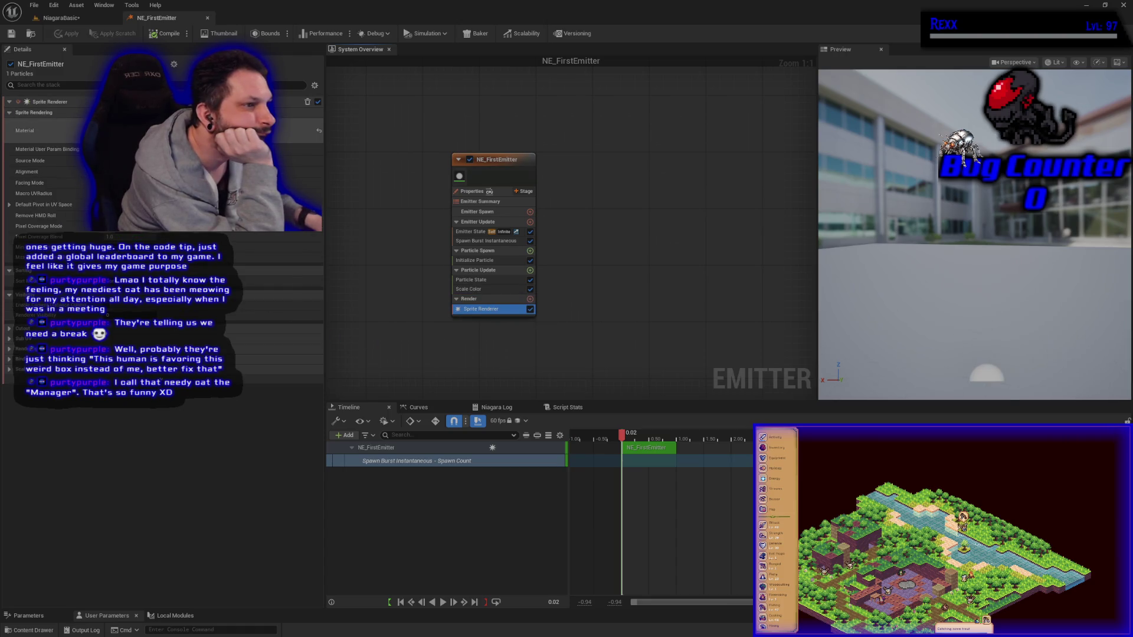
Step: Browse the Sprite Renderer's Material asset list, then close it without changing the material
{"action": "left_click", "coordinate": [177, 131]}
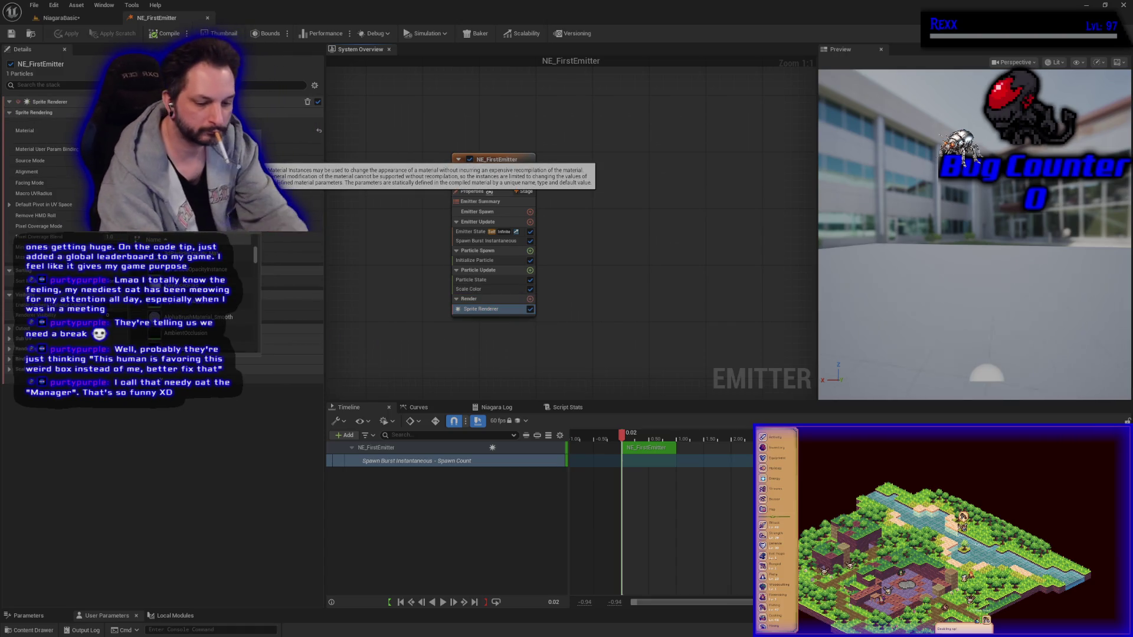
{"action": "scroll", "coordinate": [177, 295], "scroll_direction": "down", "scroll_amount": 3}
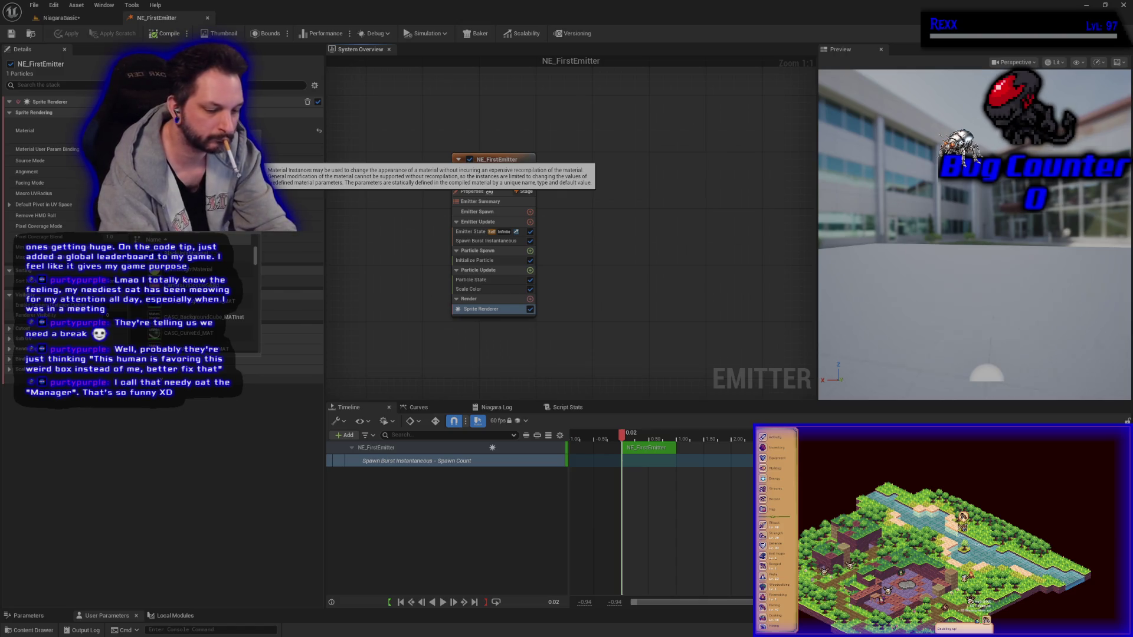
{"action": "scroll", "coordinate": [177, 295], "scroll_direction": "down", "scroll_amount": 3}
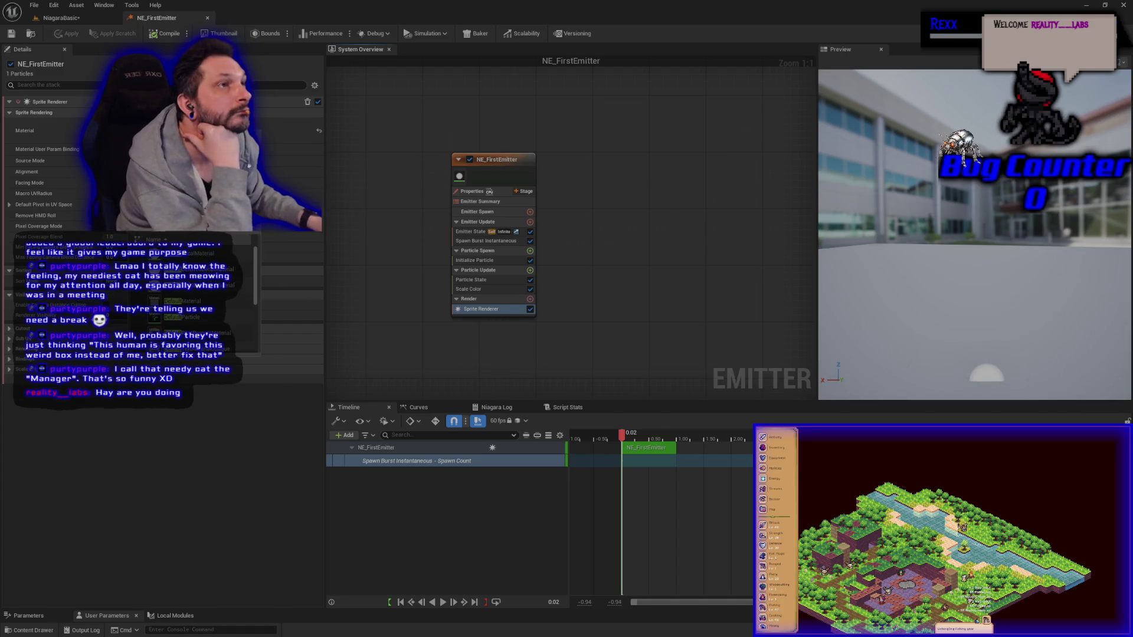
{"action": "mouse_move", "coordinate": [215, 321]}
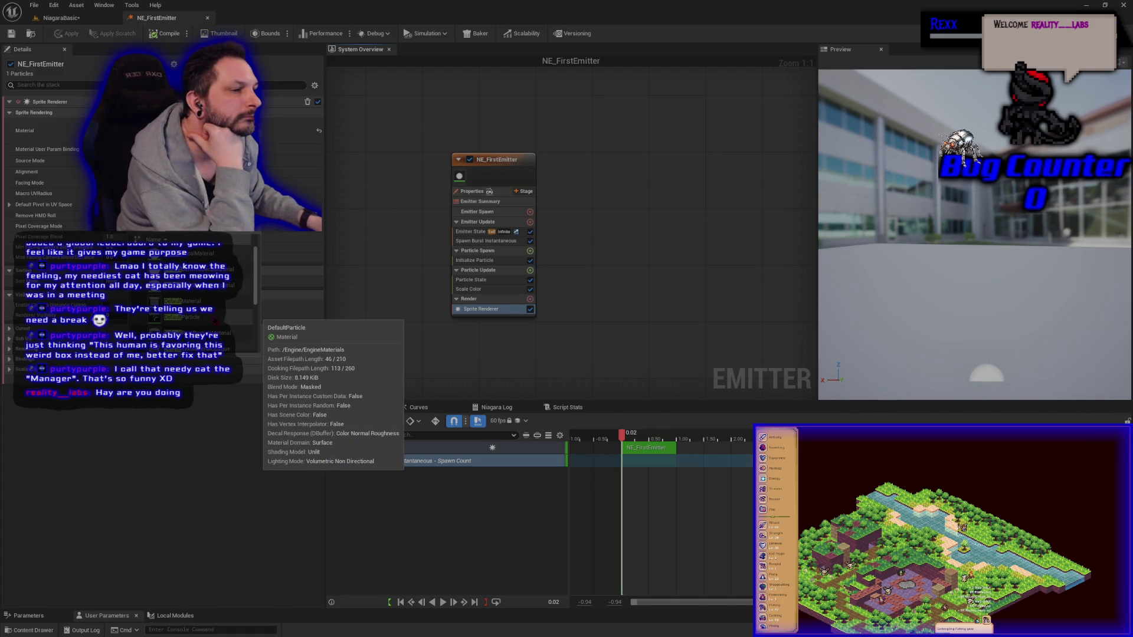
{"action": "scroll", "coordinate": [215, 322], "scroll_direction": "down", "scroll_amount": 2}
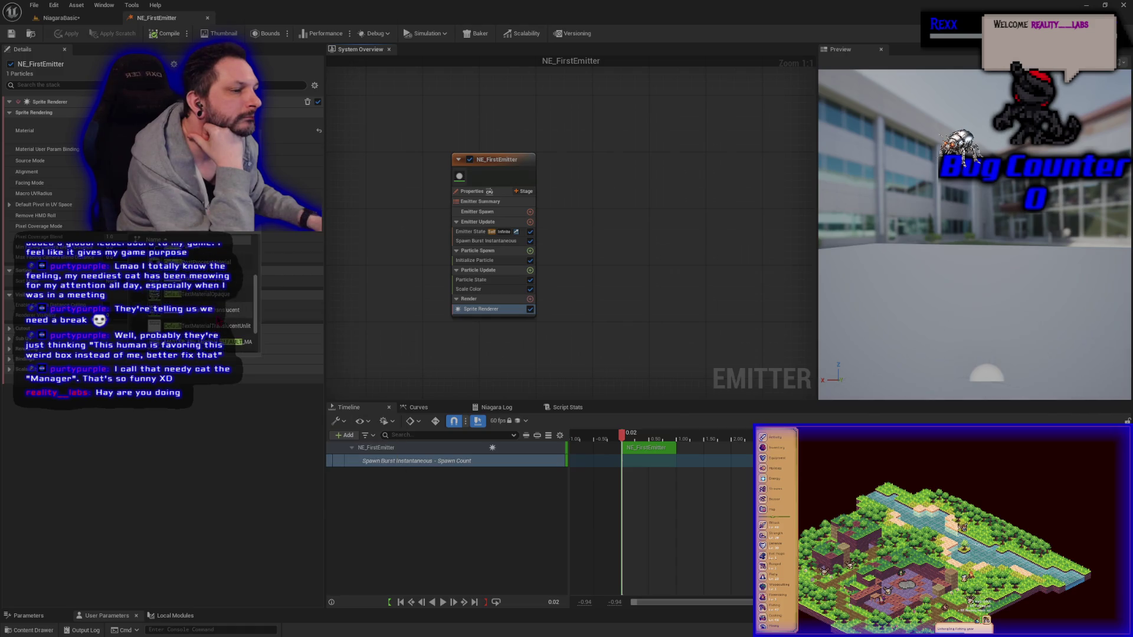
{"action": "left_click", "coordinate": [226, 457]}
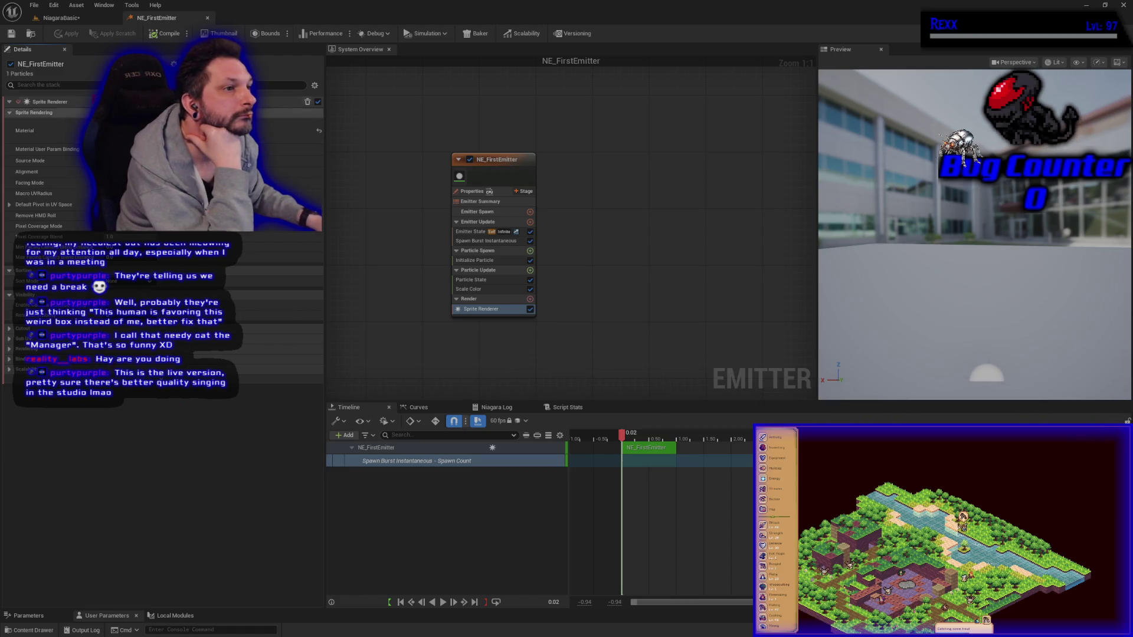
Step: Recompile the emitter, nudge the preview playhead, and bring up Scale Color's settings
{"action": "left_click", "coordinate": [168, 34]}
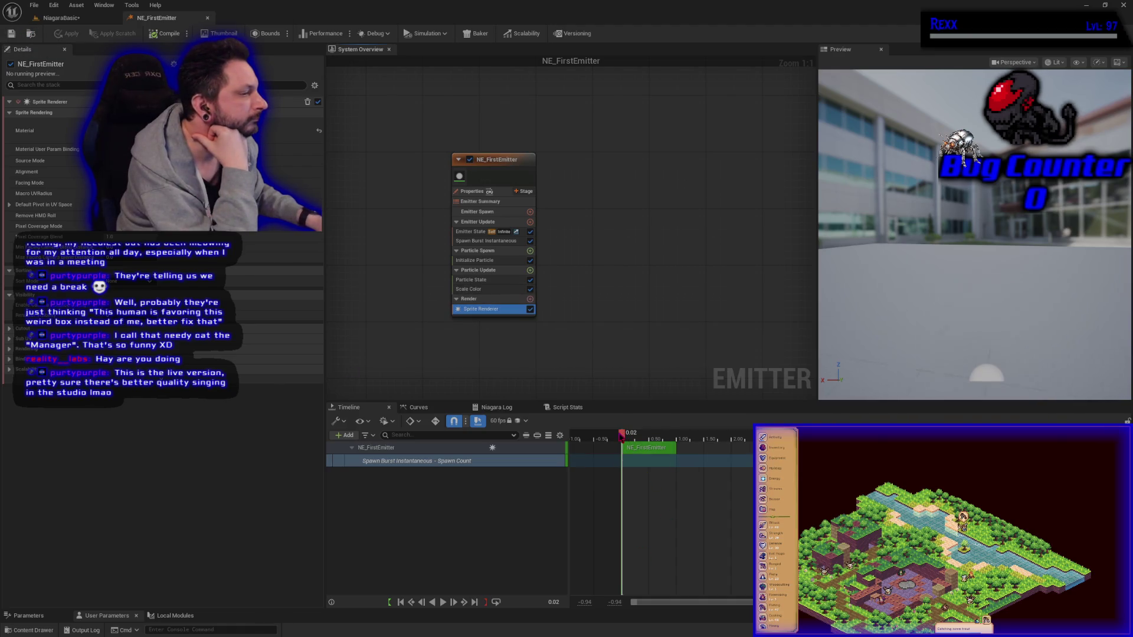
{"action": "mouse_move", "coordinate": [622, 435]}
{"action": "left_mouse_down"}
{"action": "mouse_move", "coordinate": [650, 436]}
{"action": "mouse_move", "coordinate": [623, 437]}
{"action": "left_mouse_up"}
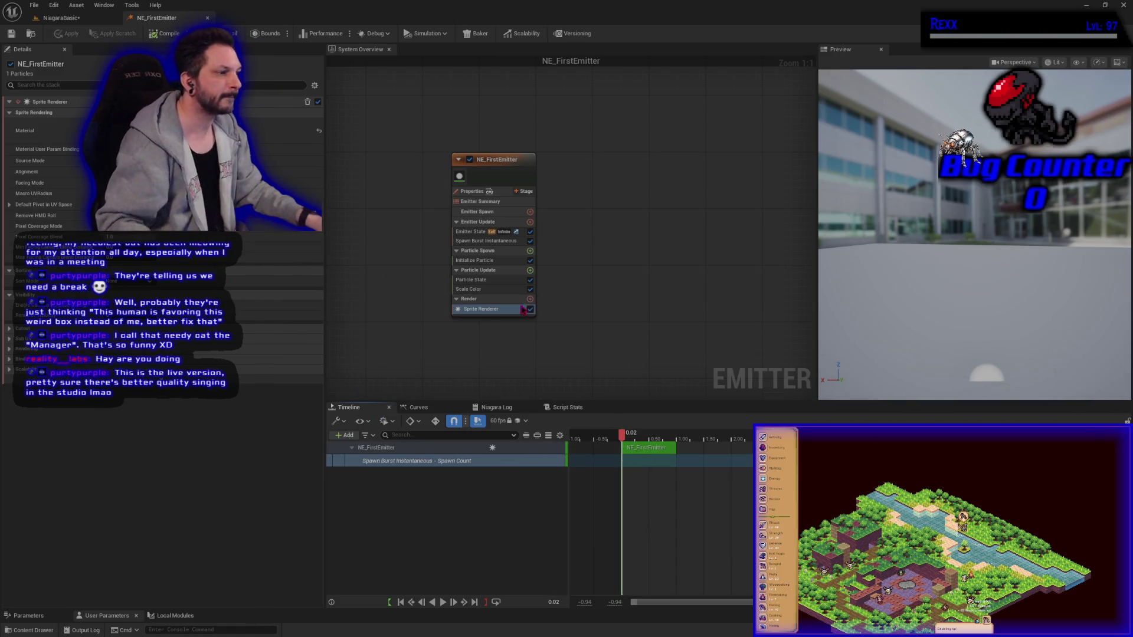
{"action": "left_click", "coordinate": [483, 289]}
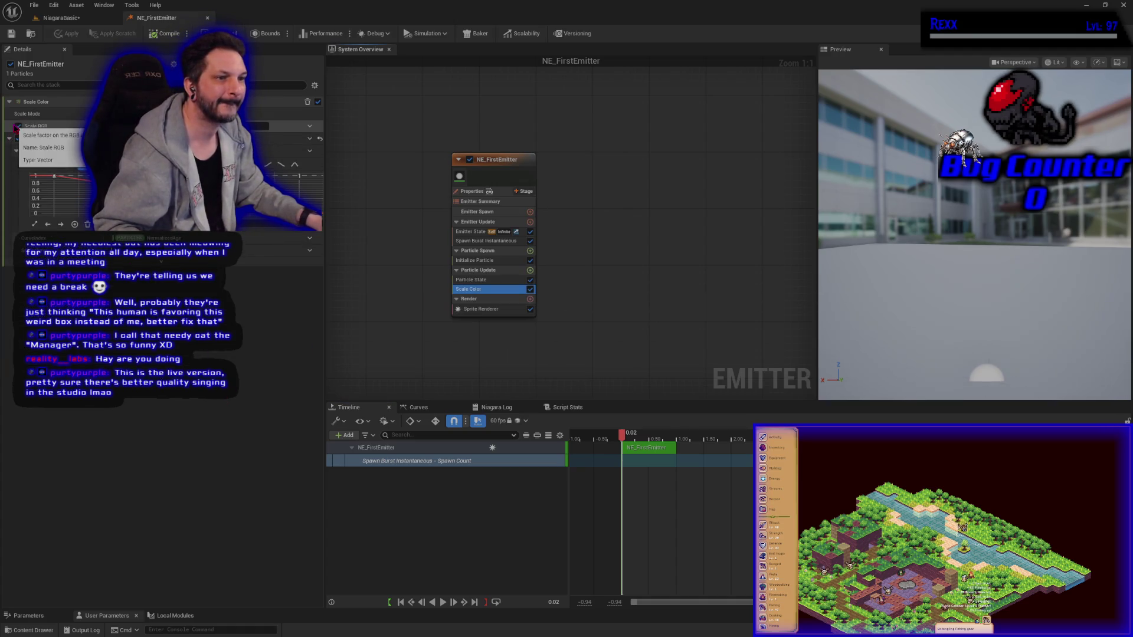
Step: Untick Scale RGB in Scale Color, orbit the preview, and scrub preview time to about 0.72
{"action": "left_click", "coordinate": [18, 126]}
{"action": "left_click", "coordinate": [18, 126]}
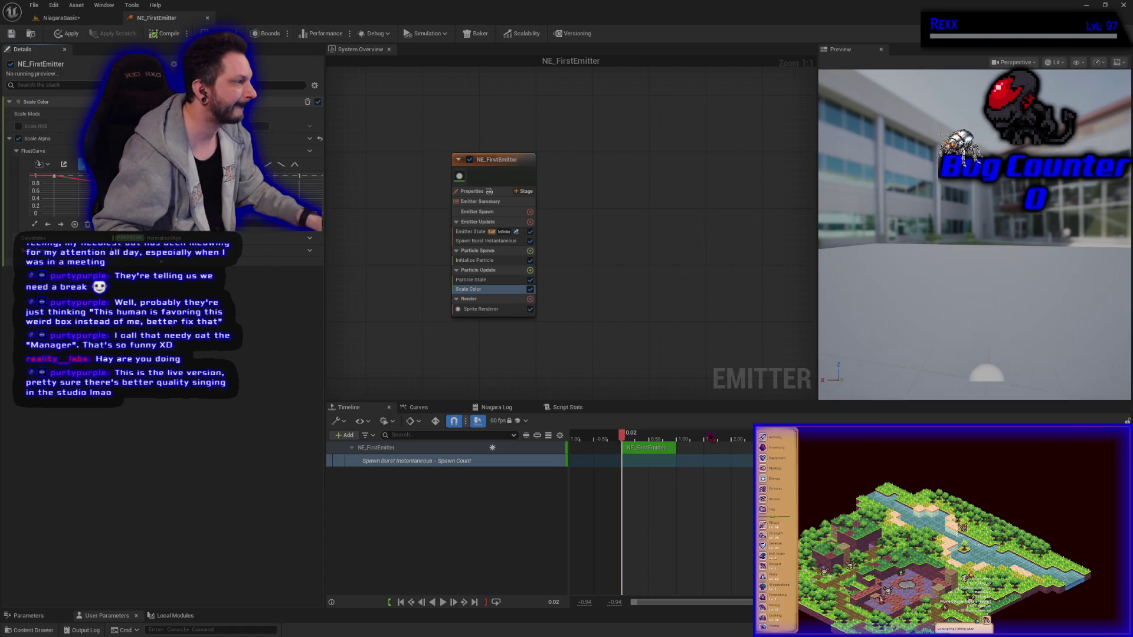
{"action": "left_click_drag", "start_coordinate": [1001, 341], "coordinate": [1003, 307]}
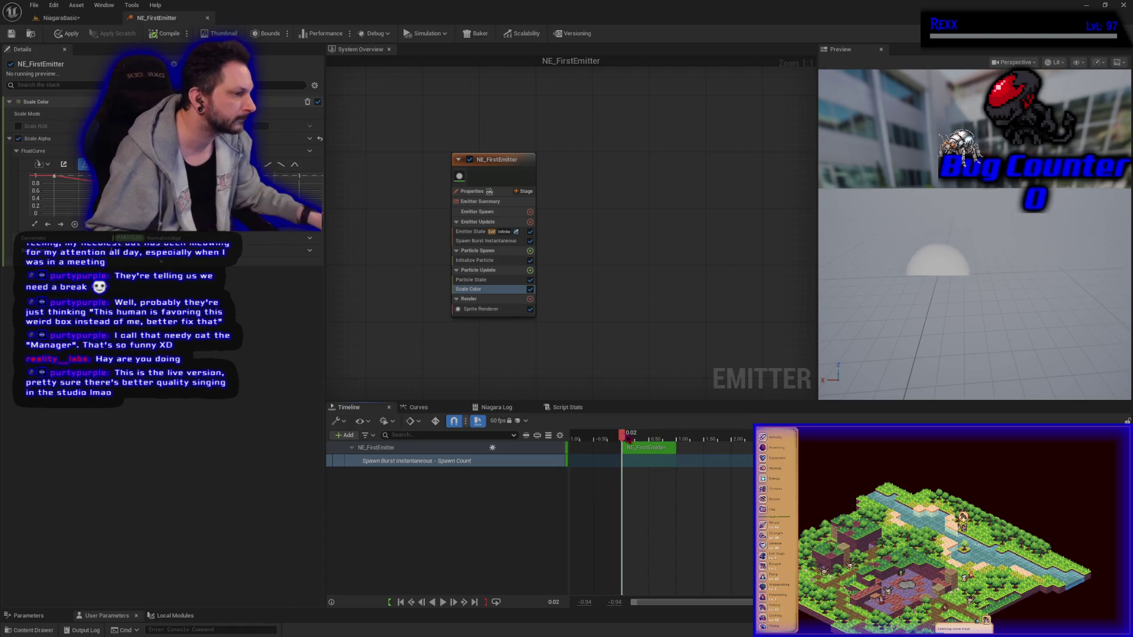
{"action": "left_click_drag", "start_coordinate": [622, 459], "coordinate": [678, 447]}
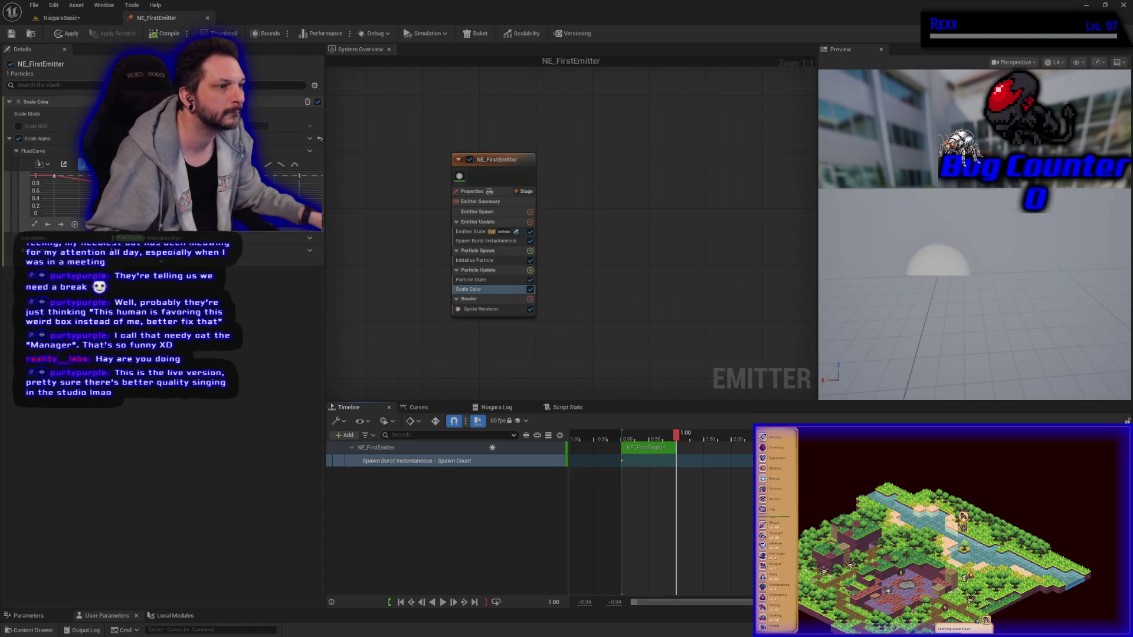
{"action": "mouse_move", "coordinate": [322, 222]}
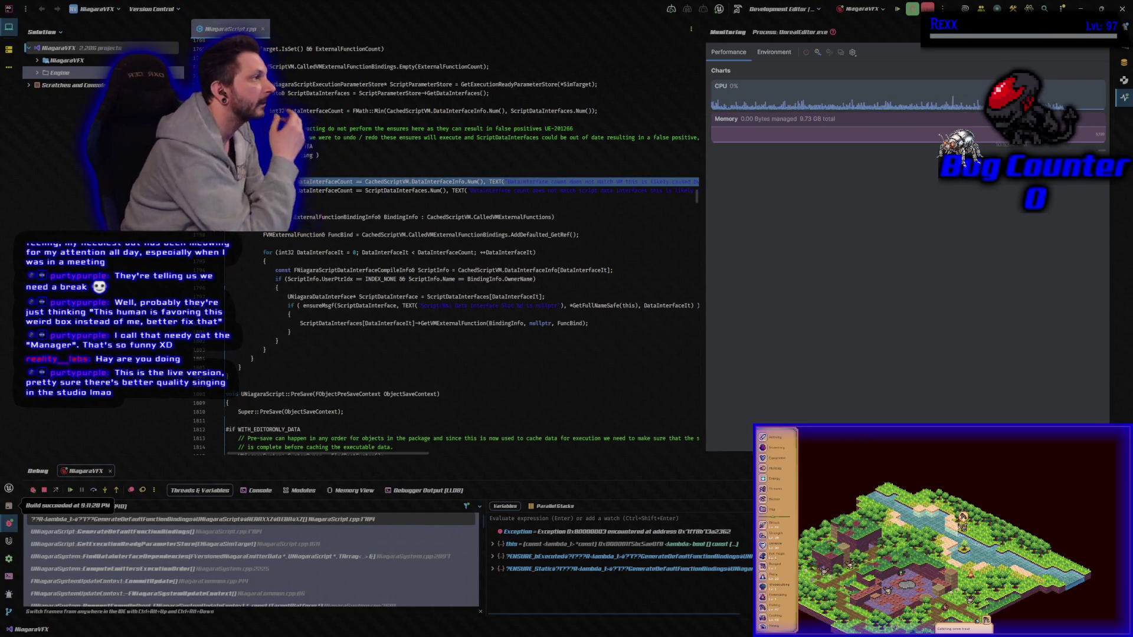
Step: Continue past the NiagaraScript.cpp exception in Rider with F5 and return to Unreal
{"action": "key", "text": "F5"}
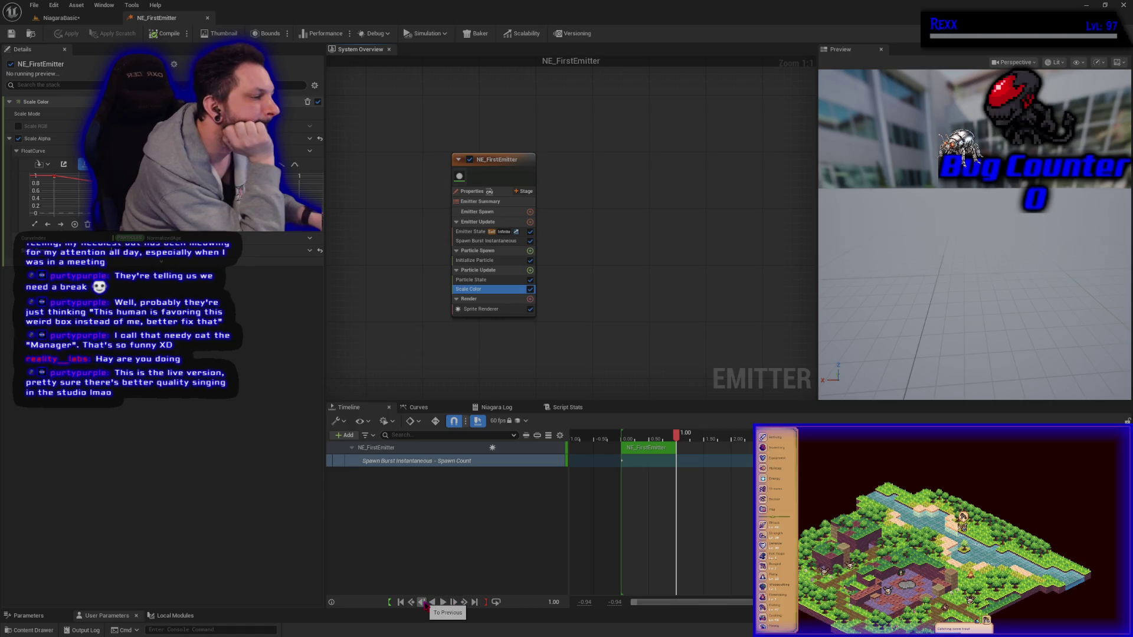
Step: Rewind, play and pause the preview, set time to 0, reset Scale Alpha, and apply
{"action": "left_click", "coordinate": [401, 603]}
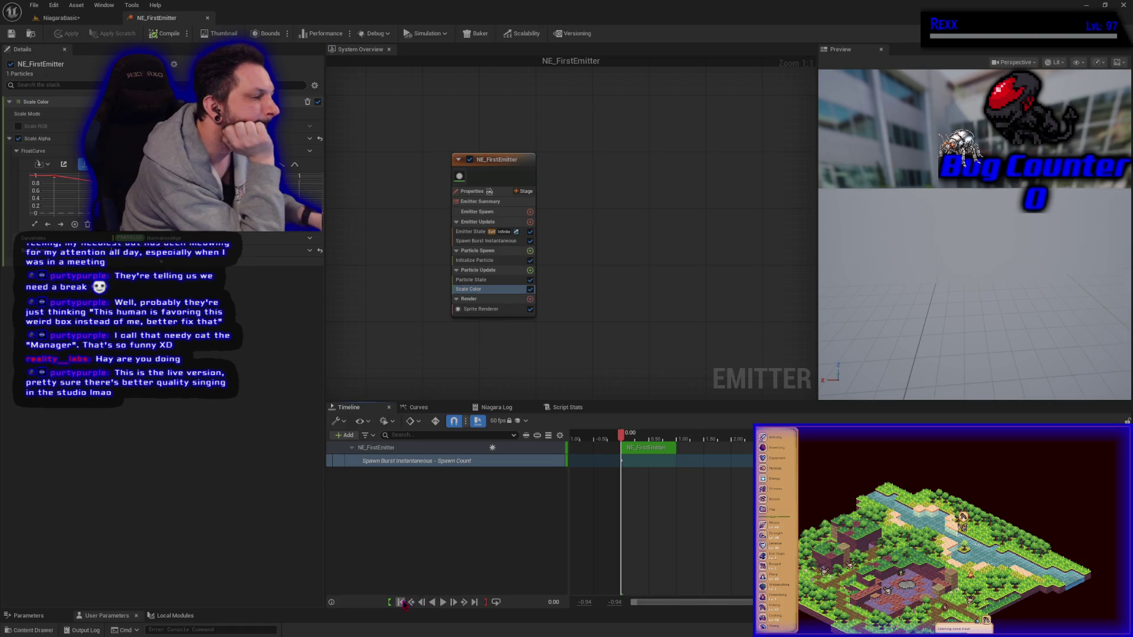
{"action": "left_click", "coordinate": [443, 602]}
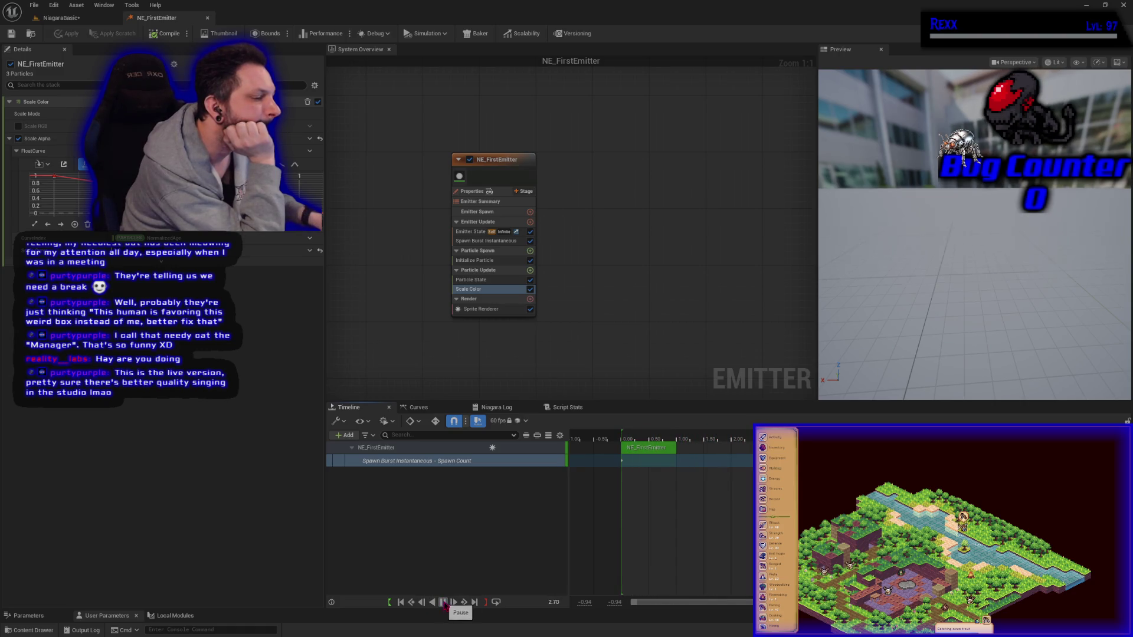
{"action": "left_click", "coordinate": [443, 601]}
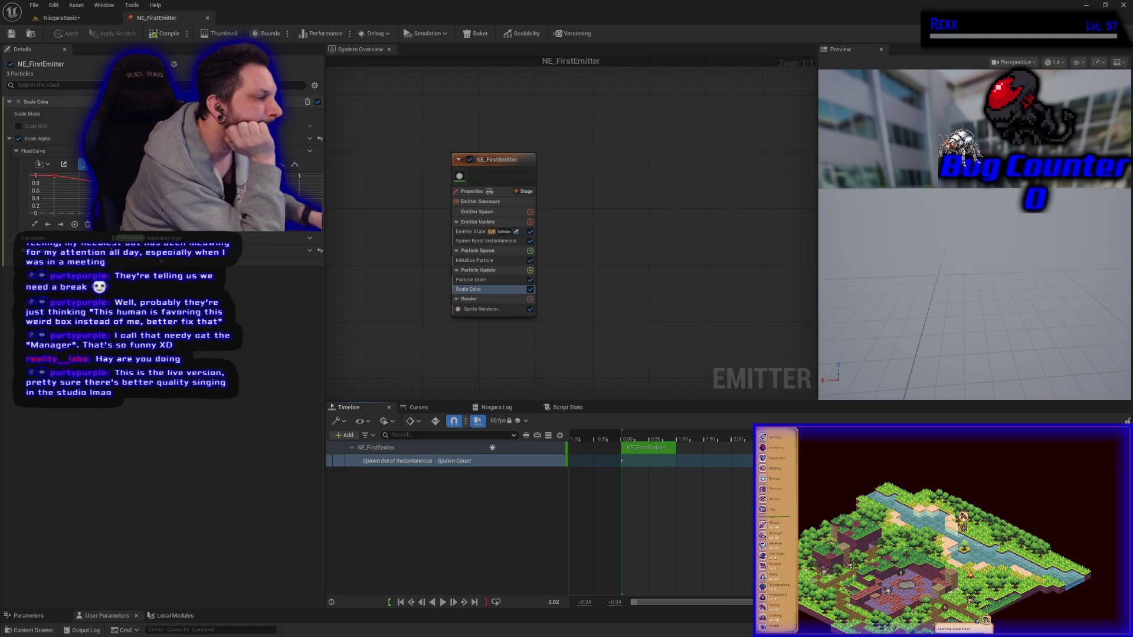
{"action": "left_click", "coordinate": [625, 440]}
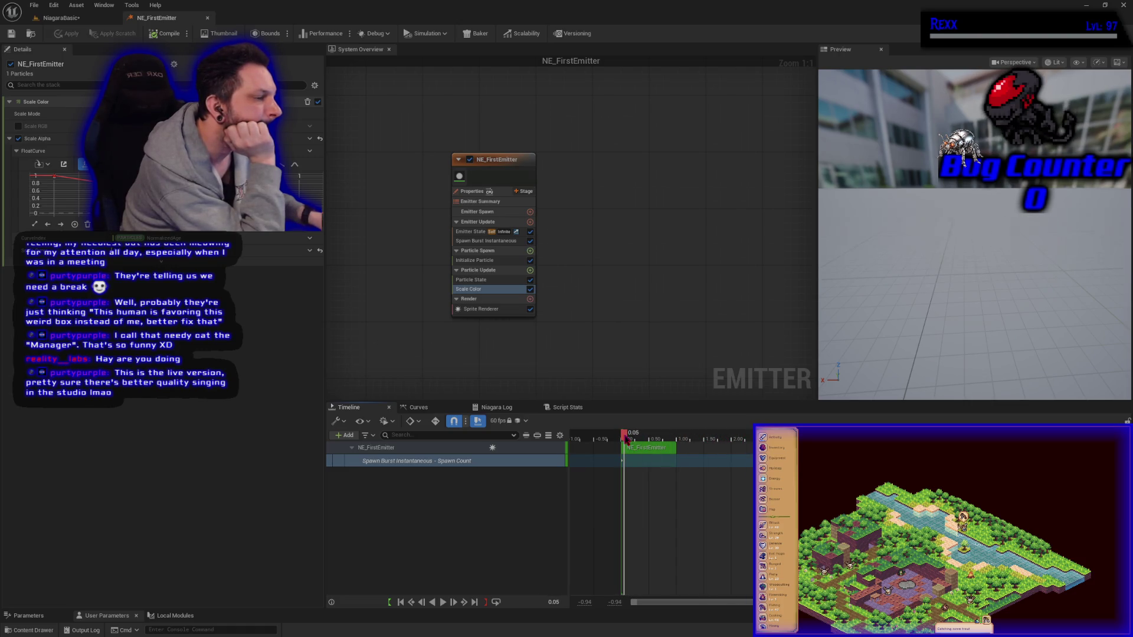
{"action": "left_click_drag", "start_coordinate": [626, 440], "coordinate": [623, 439]}
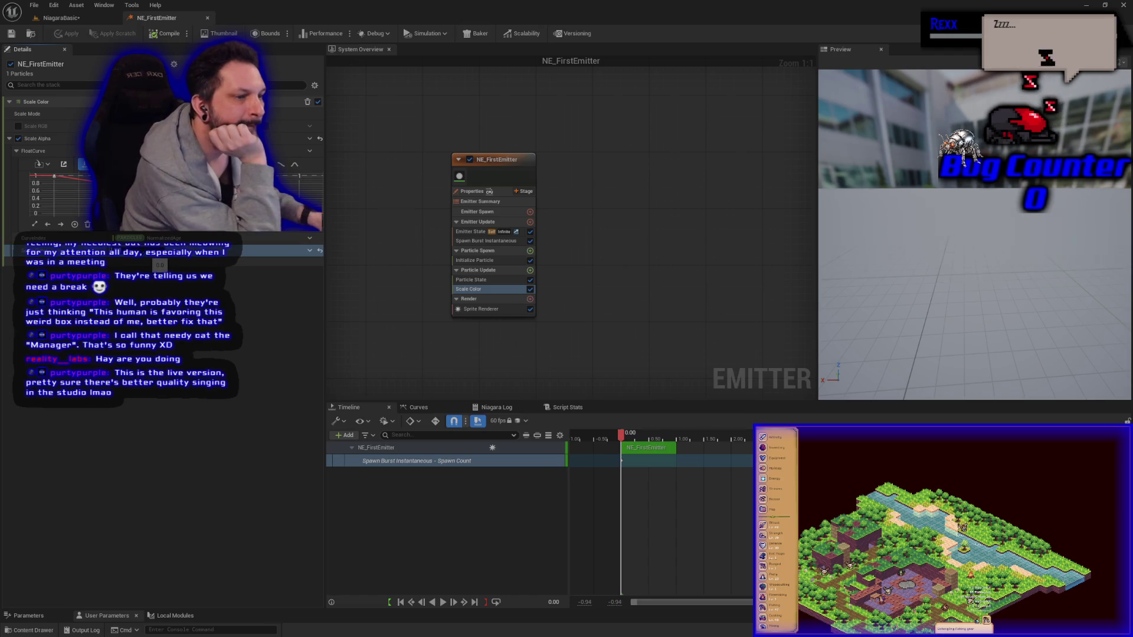
{"action": "left_click", "coordinate": [319, 250]}
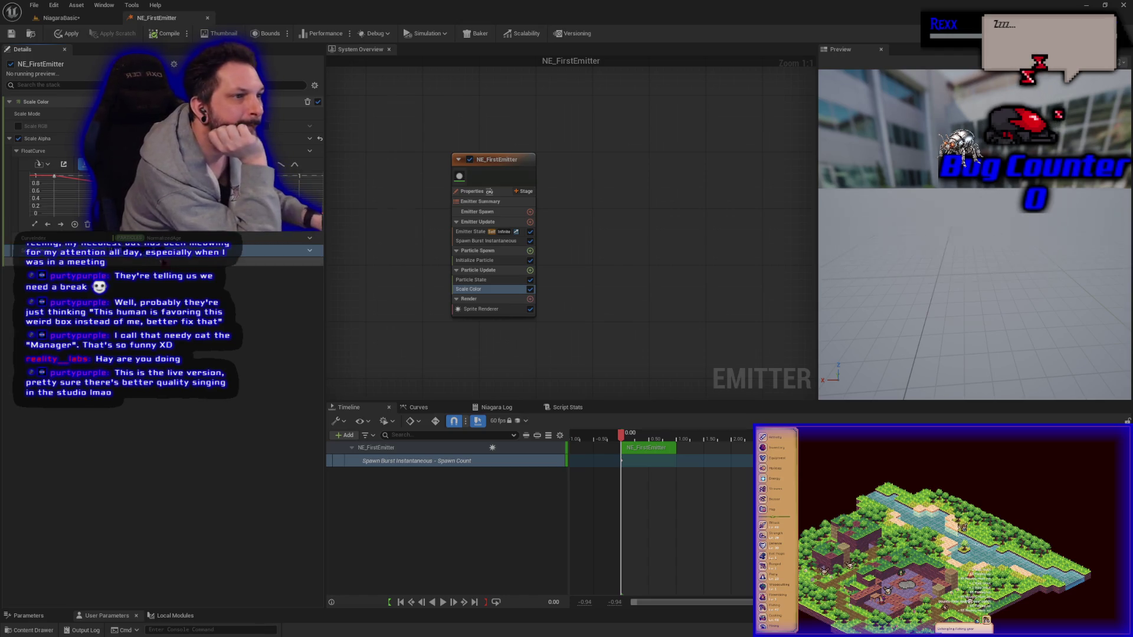
{"action": "left_click", "coordinate": [63, 34]}
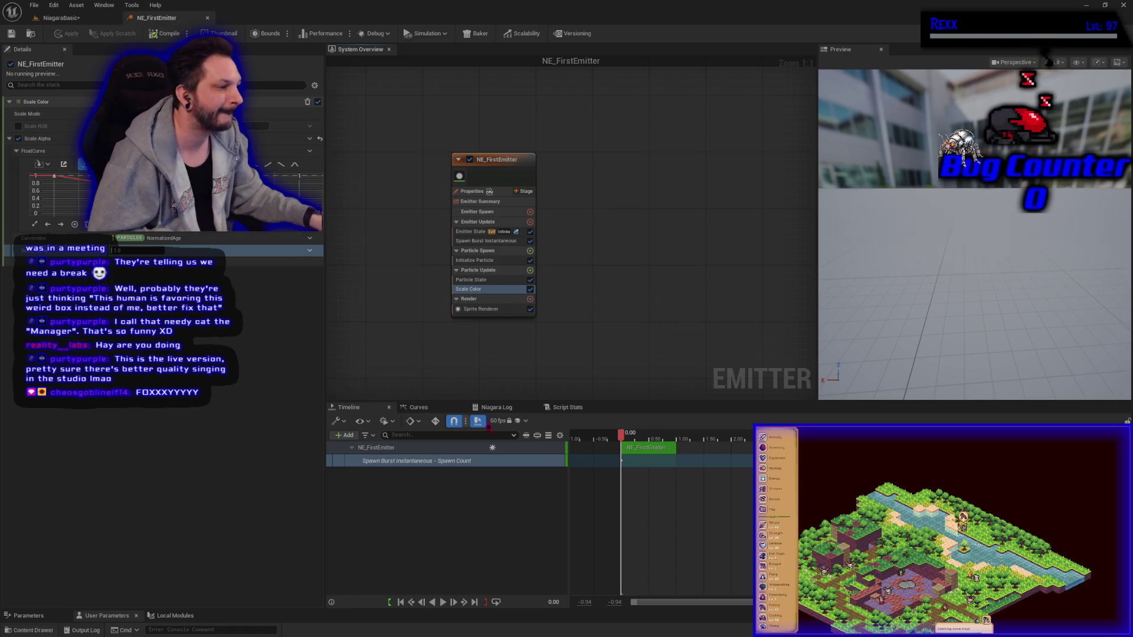
{"action": "mouse_move", "coordinate": [620, 435]}
{"action": "left_mouse_down"}
{"action": "mouse_move", "coordinate": [634, 440]}
{"action": "mouse_move", "coordinate": [623, 441]}
{"action": "left_mouse_up"}
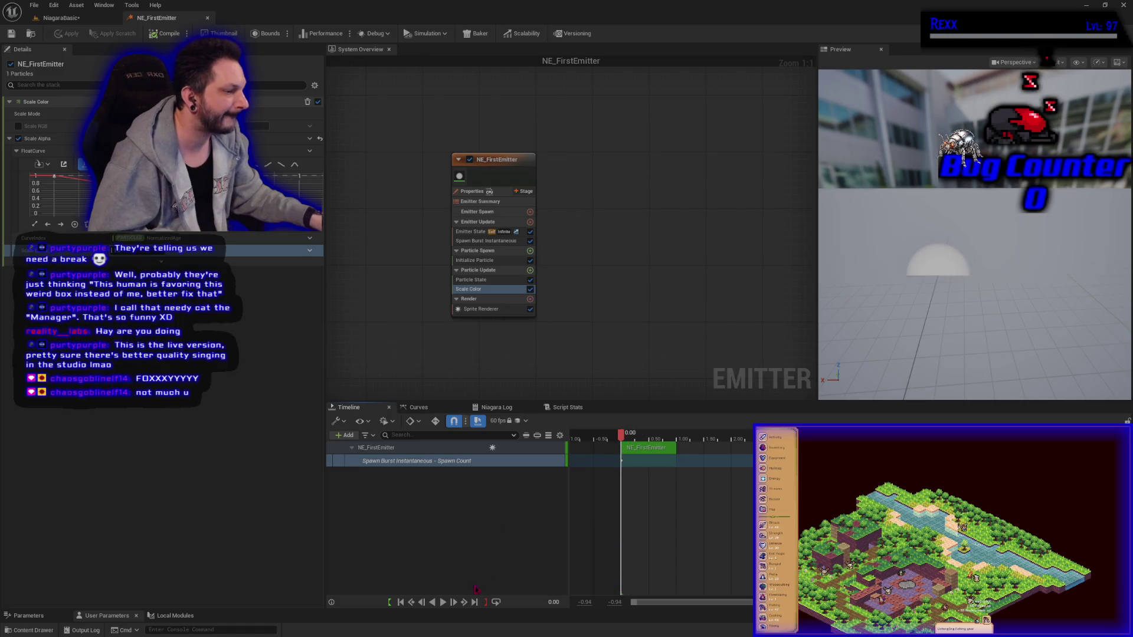
{"action": "left_click", "coordinate": [445, 602]}
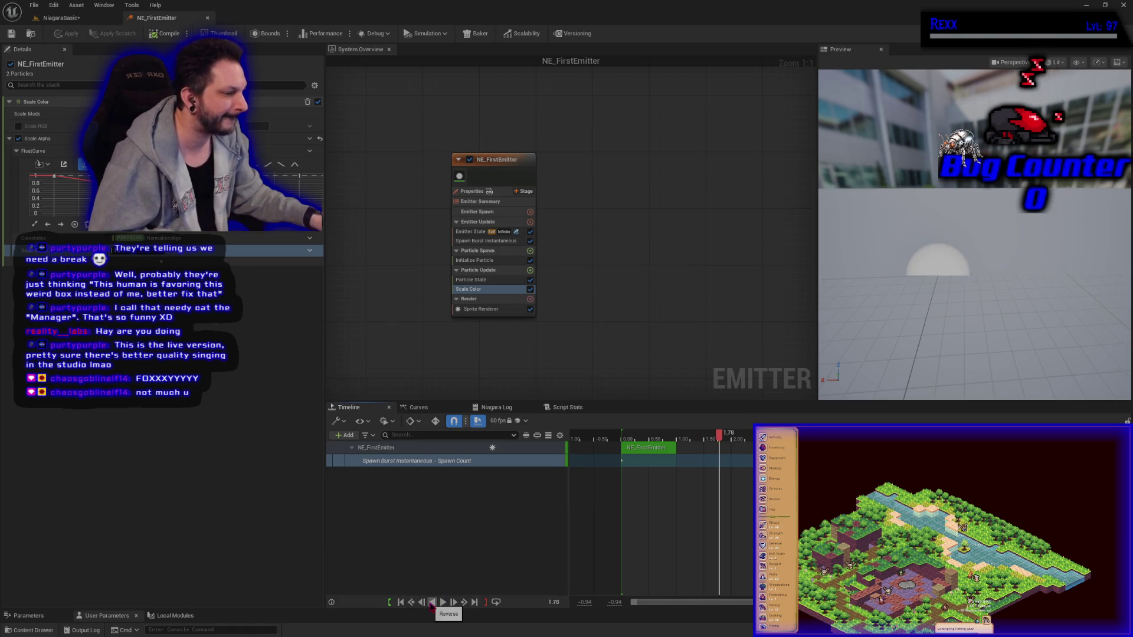
{"action": "left_click", "coordinate": [431, 603]}
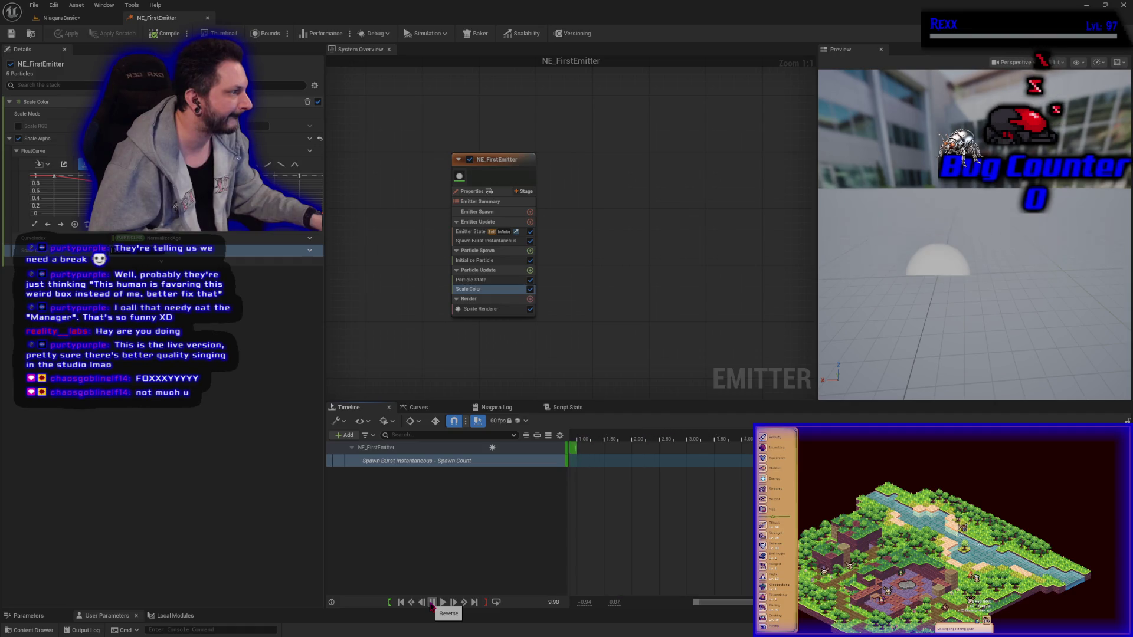
{"action": "left_click", "coordinate": [444, 605]}
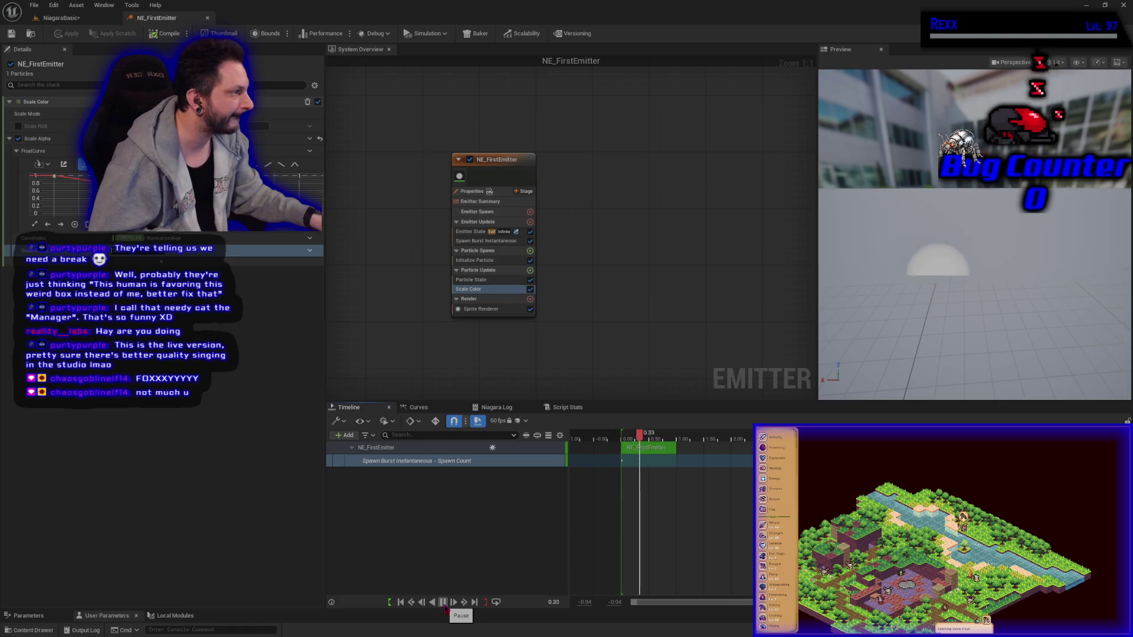
{"action": "left_click", "coordinate": [444, 604]}
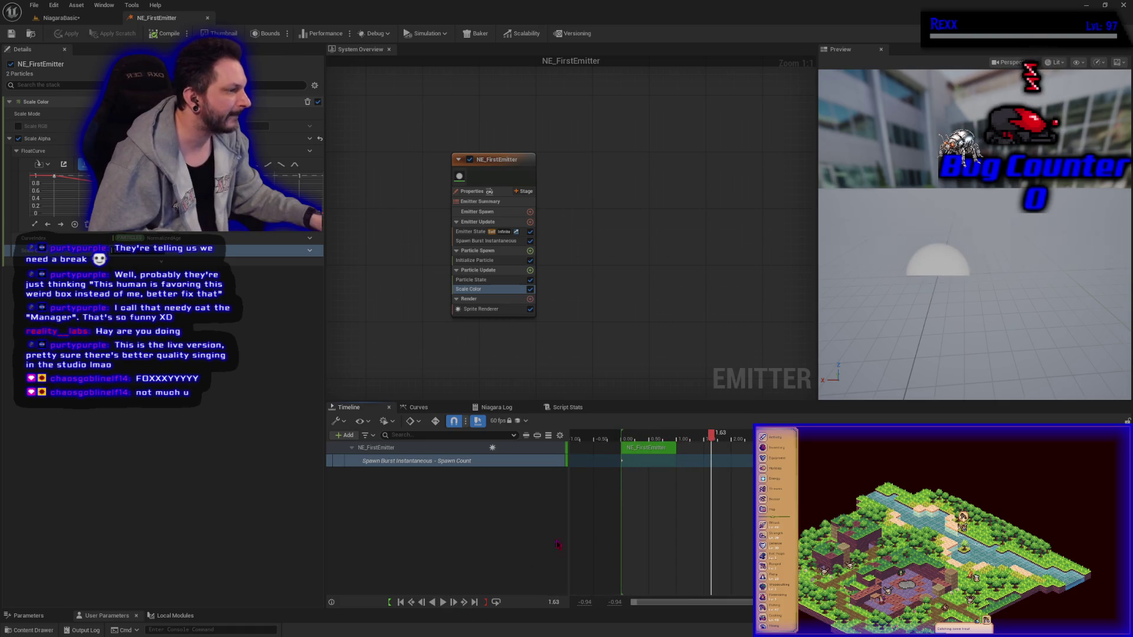
{"action": "left_click_drag", "start_coordinate": [687, 436], "coordinate": [621, 437]}
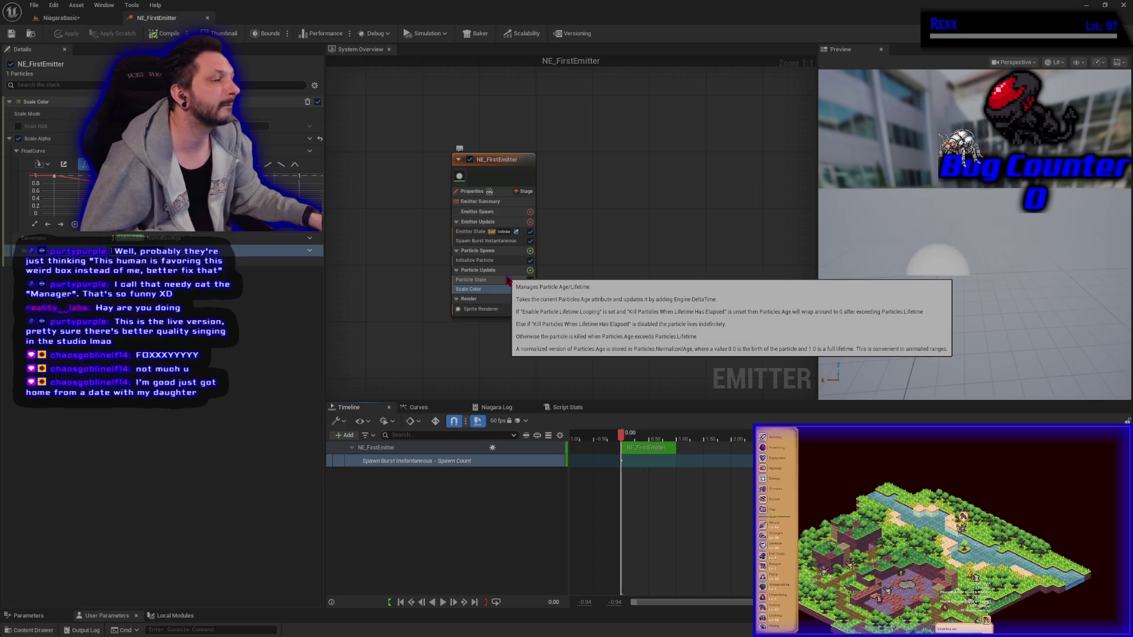
Step: Select Particle State, then Scale Color to show its Scale Alpha curve and Scale Mode options
{"action": "left_click", "coordinate": [509, 279]}
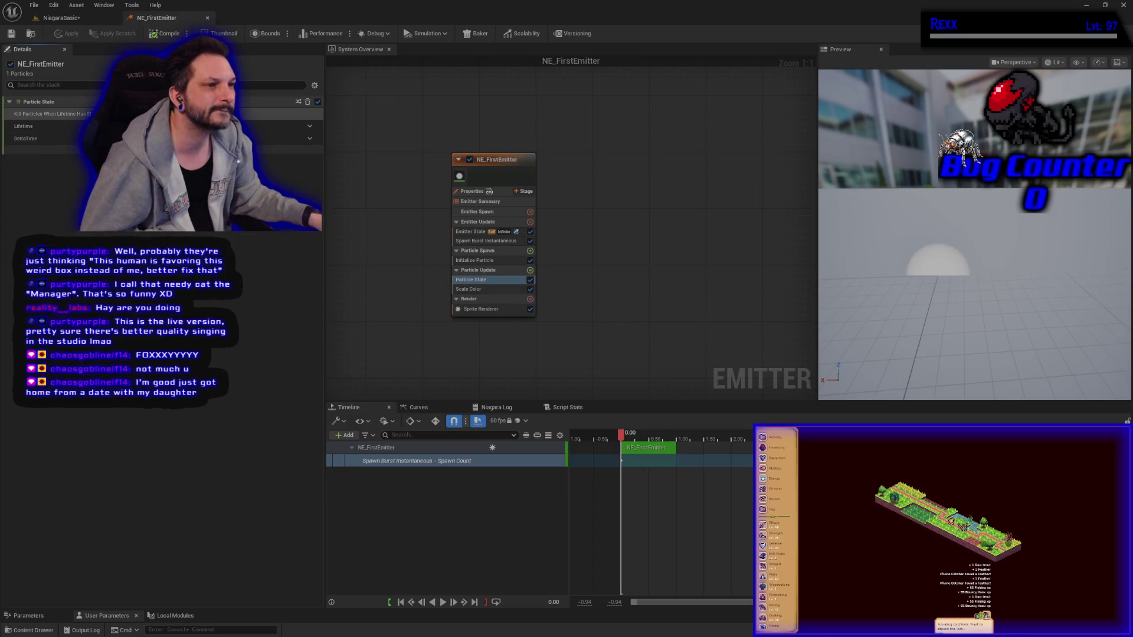
{"action": "left_click", "coordinate": [498, 291]}
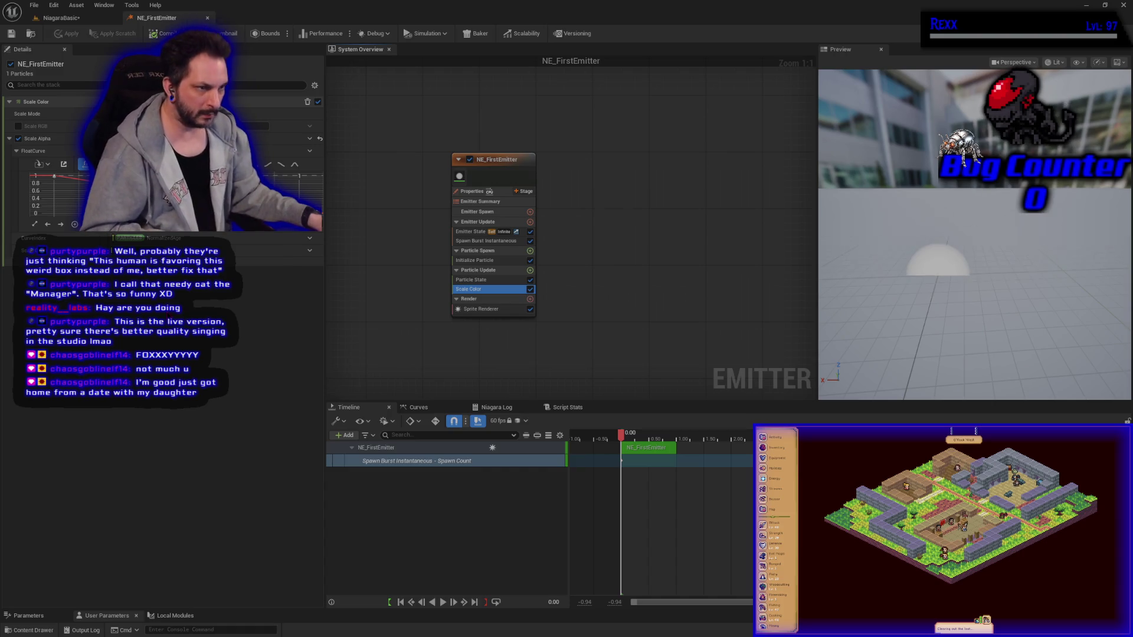
{"action": "left_click", "coordinate": [27, 114]}
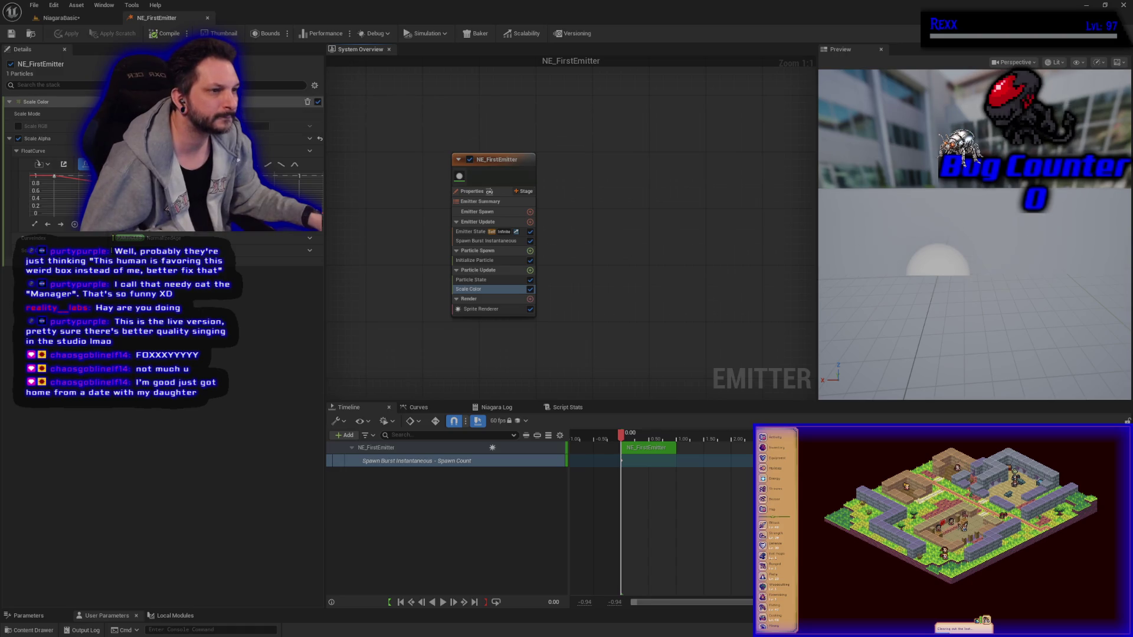
Step: Switch Scale Color's Scale Mode to Linear Color Curve and test it with play, reverse and pause
{"action": "left_click", "coordinate": [265, 136]}
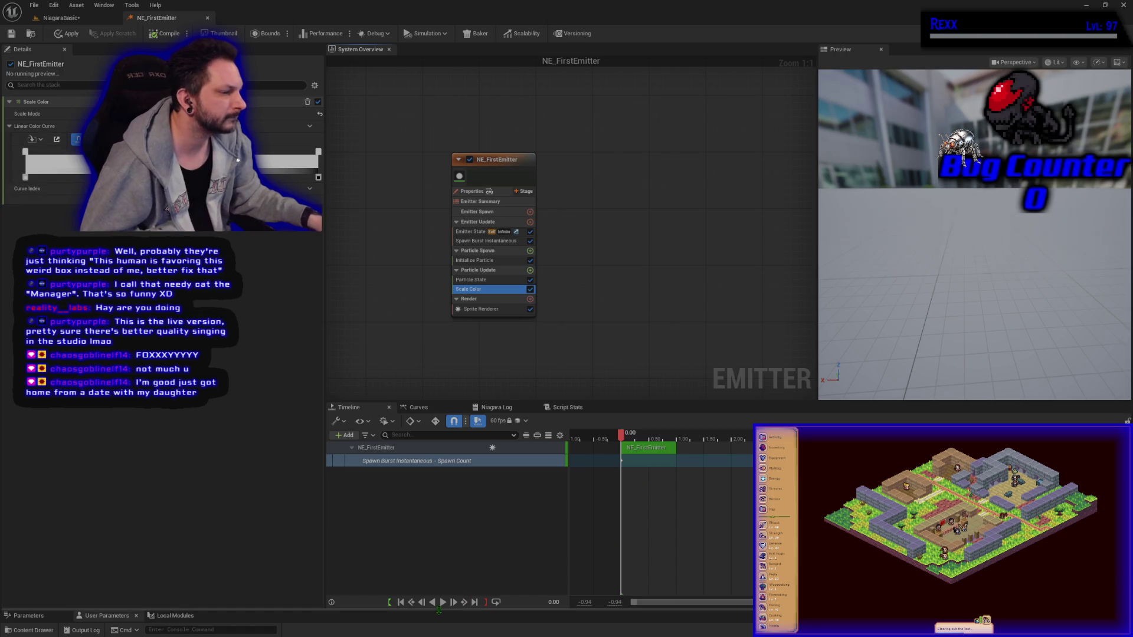
{"action": "left_click", "coordinate": [446, 609]}
{"action": "left_click", "coordinate": [445, 606]}
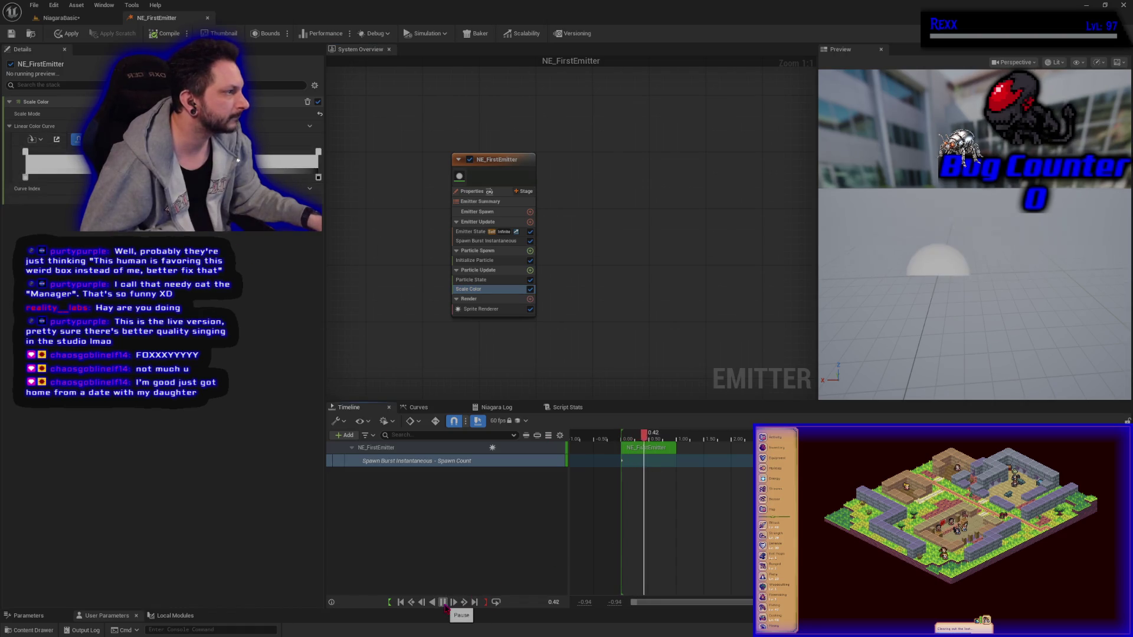
{"action": "left_click", "coordinate": [443, 606]}
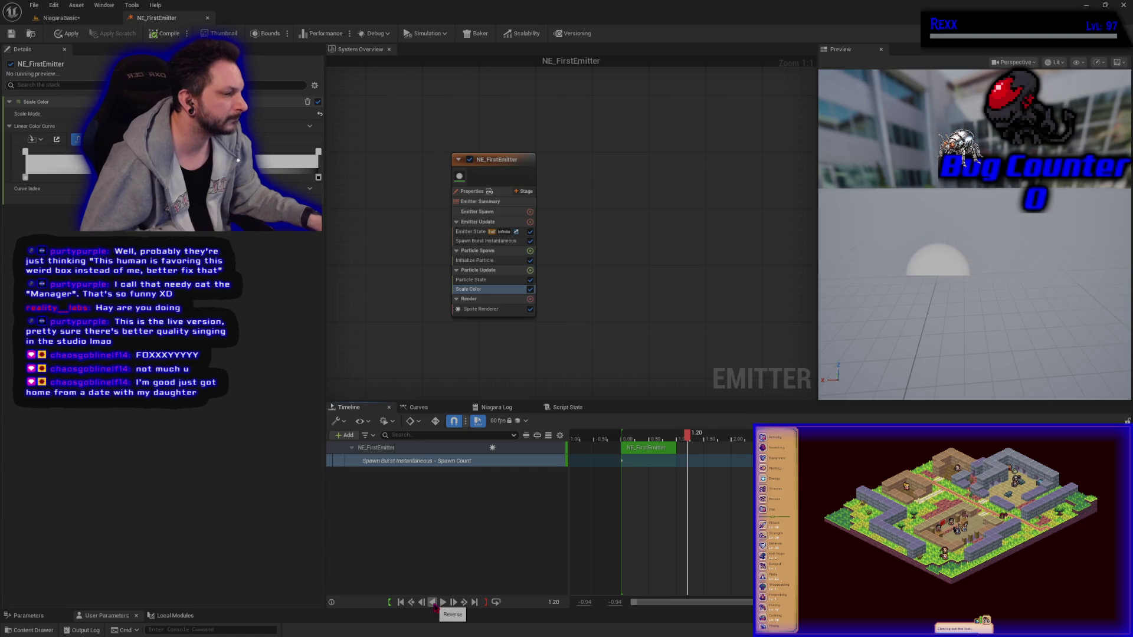
{"action": "left_click", "coordinate": [434, 605]}
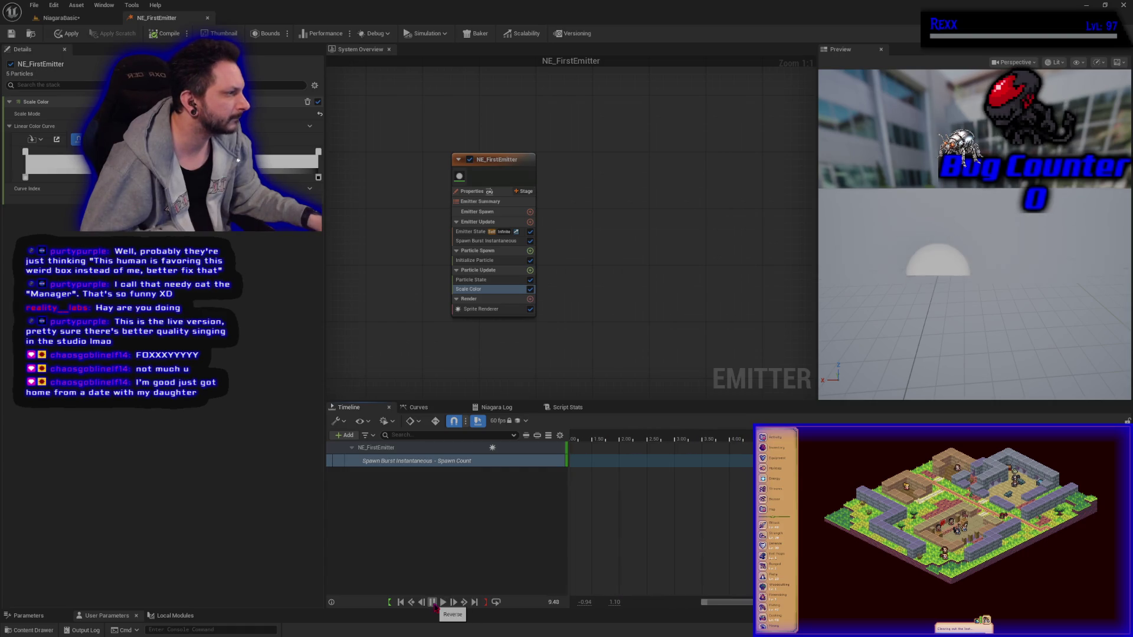
{"action": "left_click", "coordinate": [443, 602]}
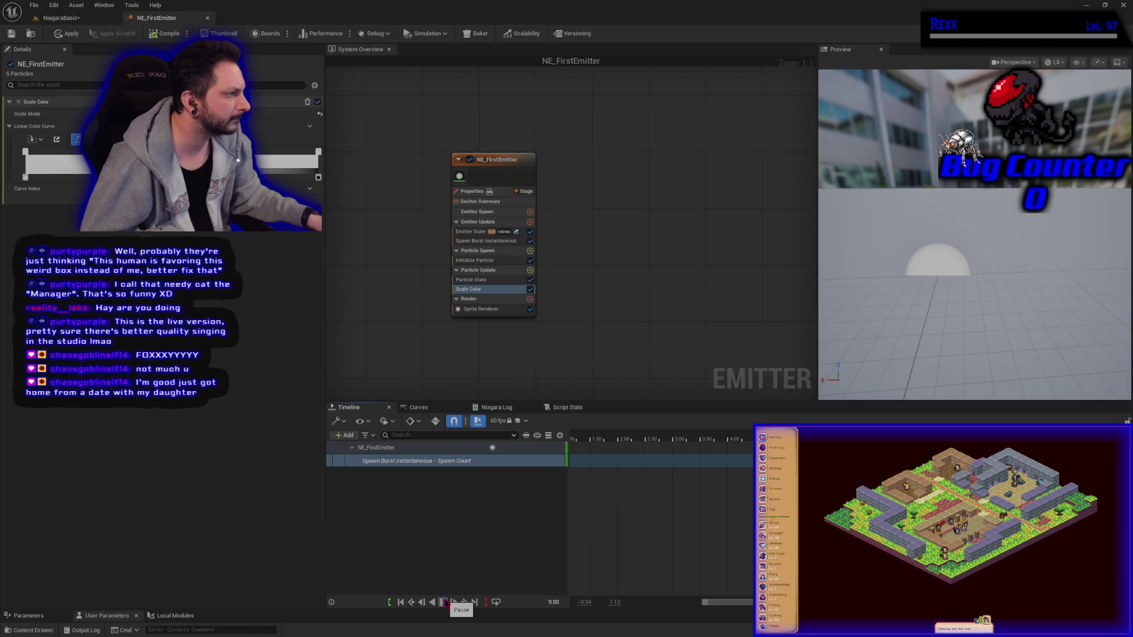
{"action": "left_click", "coordinate": [444, 602]}
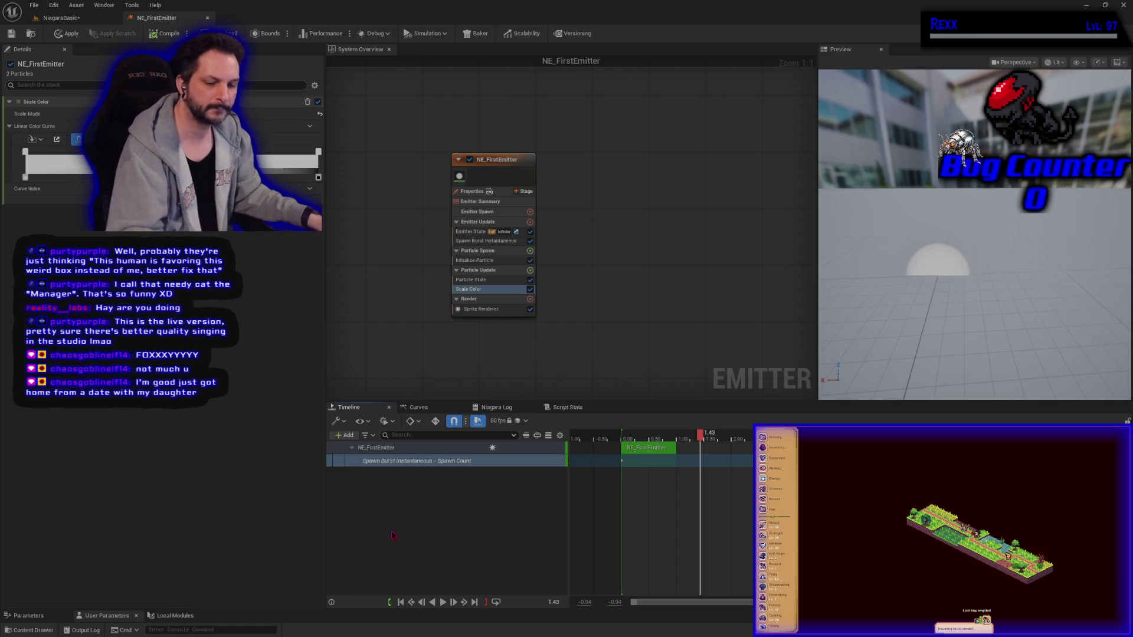
Step: Undo the Linear Color Curve change, then apply and save NE_FirstEmitter
{"action": "key", "text": "ctrl+z"}
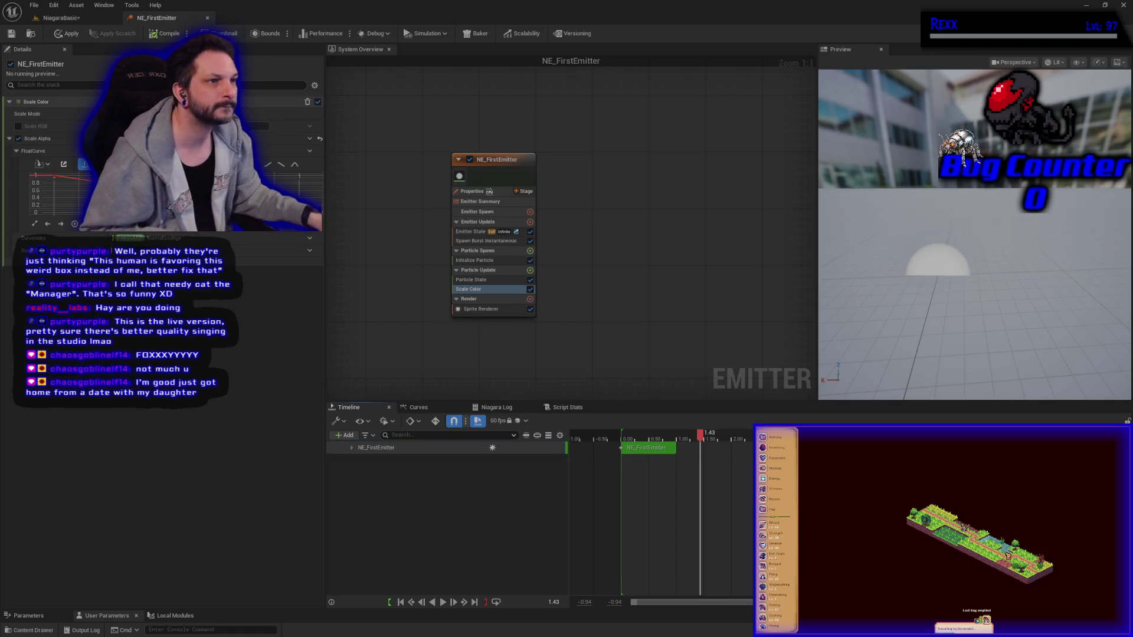
{"action": "left_click", "coordinate": [72, 34]}
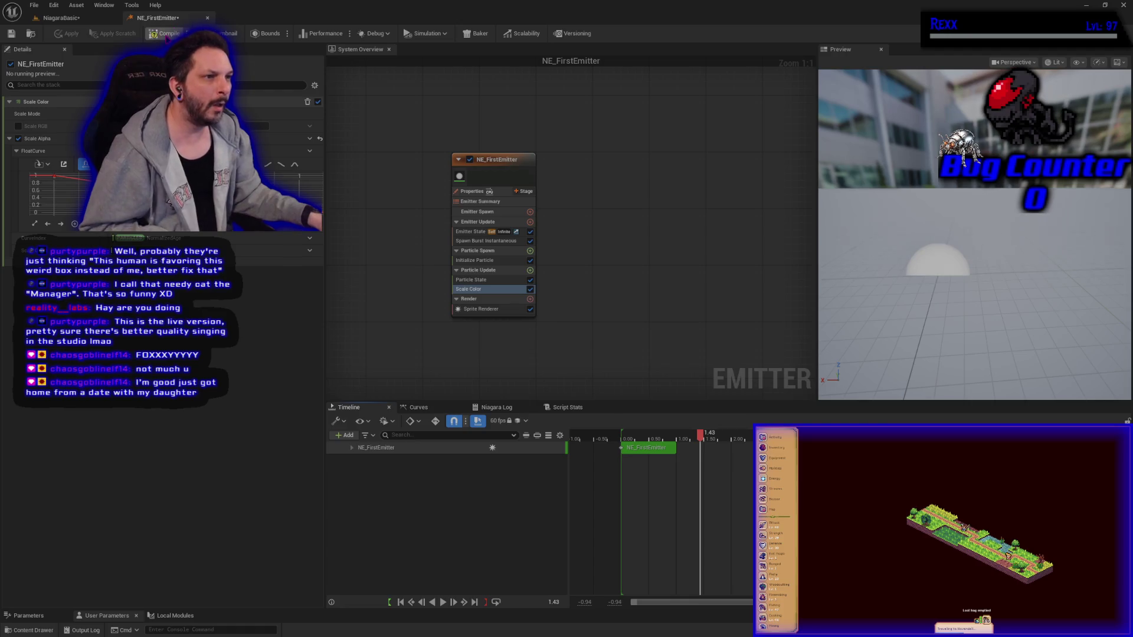
{"action": "left_click", "coordinate": [11, 34]}
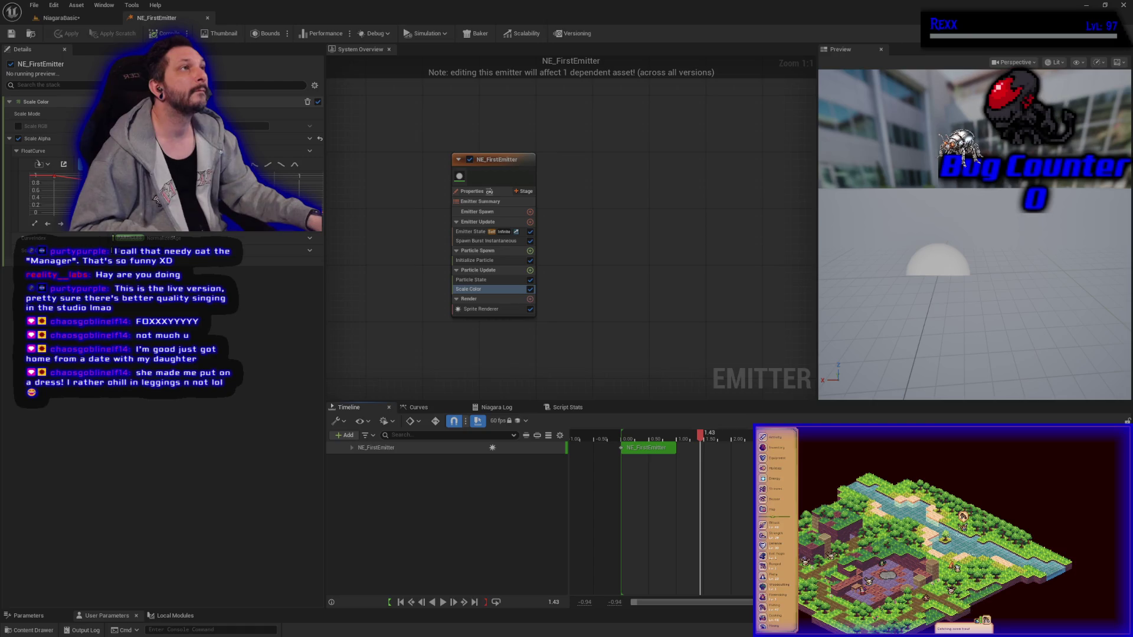
Step: Select the Sprite Renderer to show its rendering properties, including Material
{"action": "left_click", "coordinate": [480, 310]}
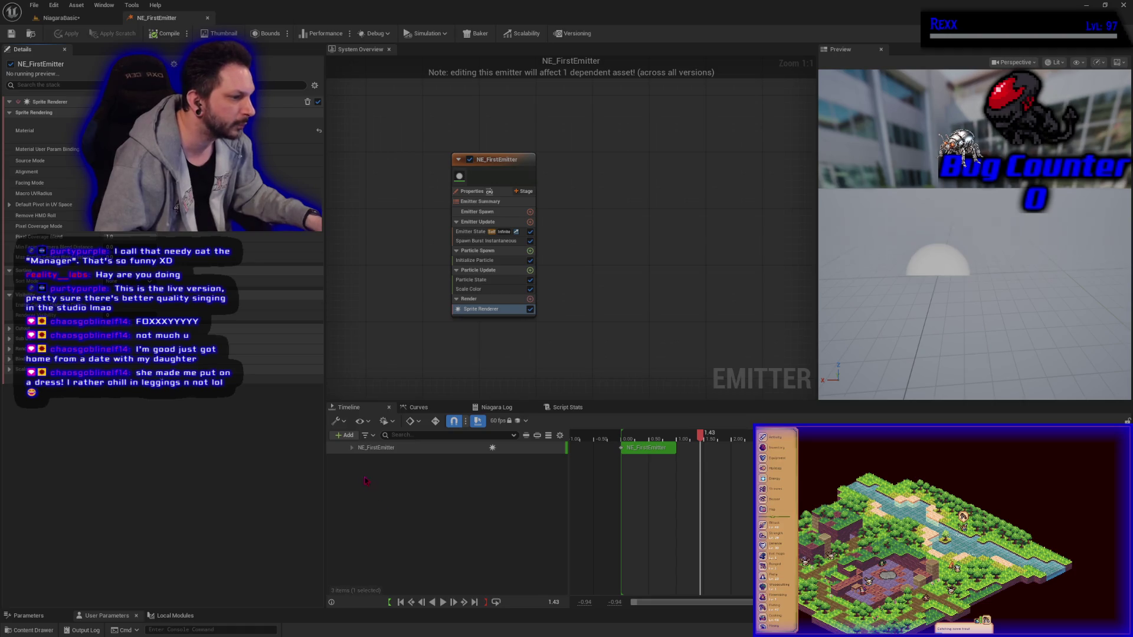
Step: Expand NE_FirstEmitter's timeline tracks and rewind the playhead to 0
{"action": "left_click", "coordinate": [352, 450]}
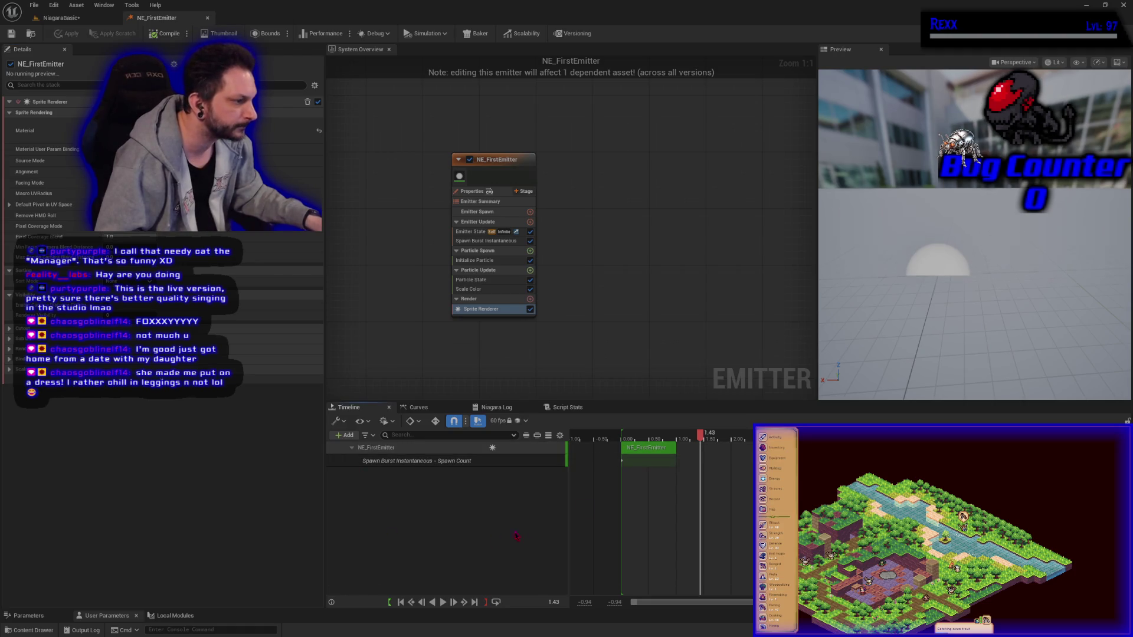
{"action": "left_click_drag", "start_coordinate": [701, 440], "coordinate": [623, 436]}
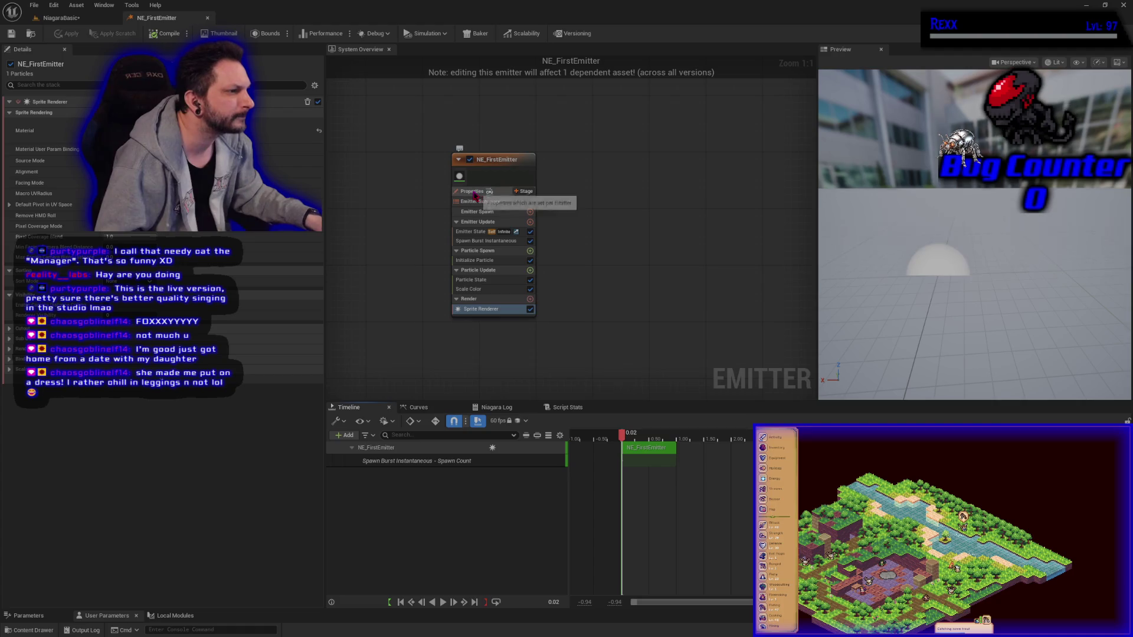
Step: Tick Scale RGB in Scale Color, then show the Sprite Renderer properties and their search field
{"action": "left_click", "coordinate": [493, 289]}
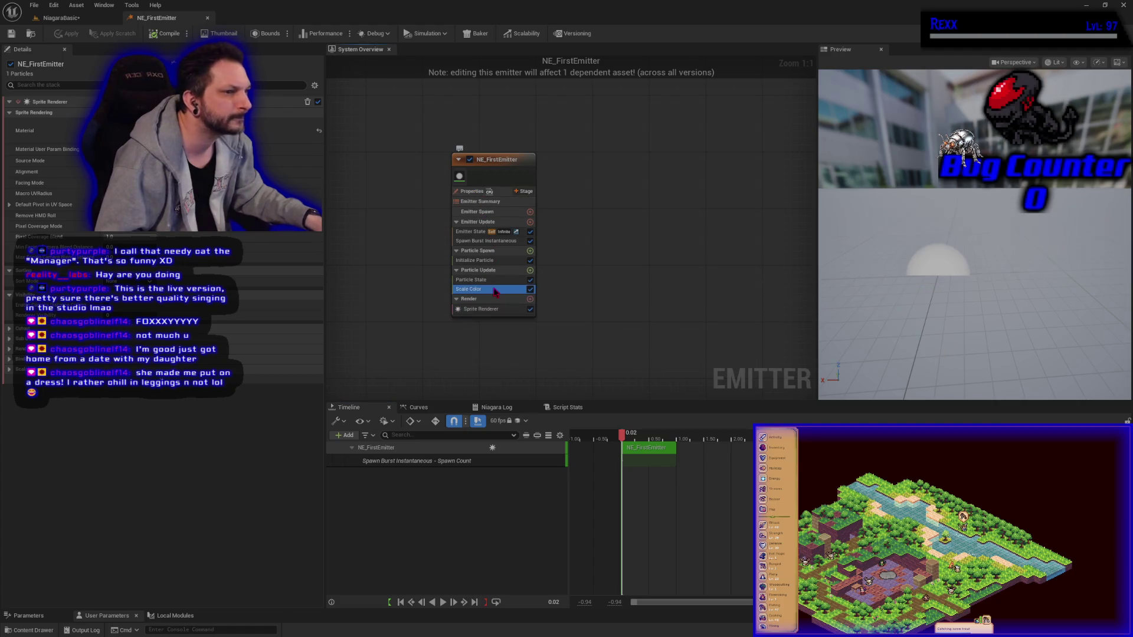
{"action": "left_click", "coordinate": [18, 126]}
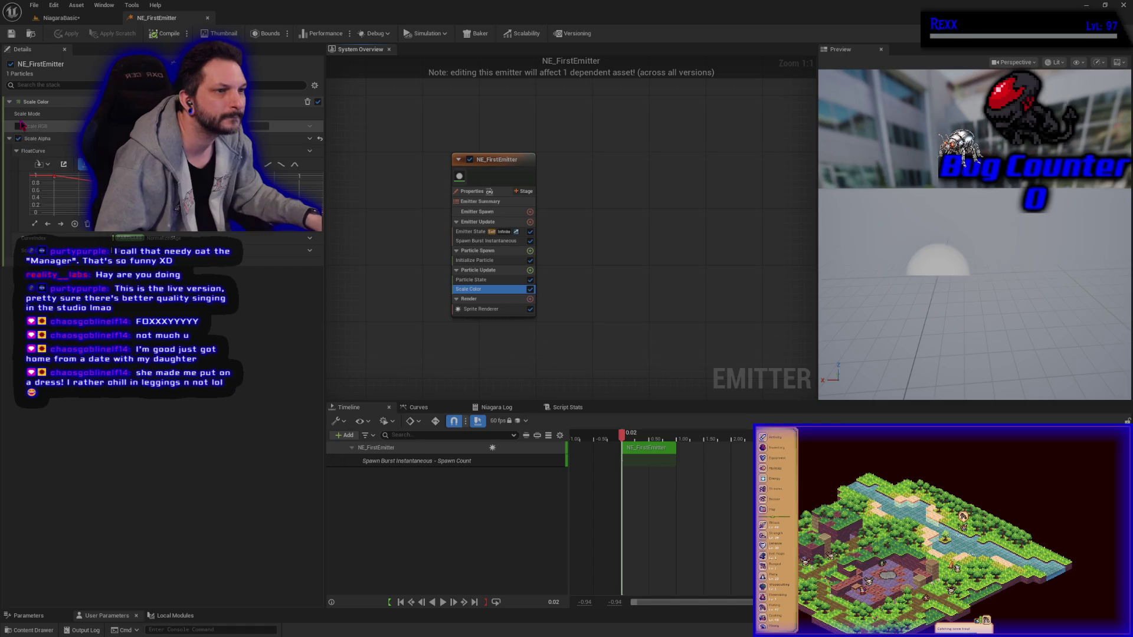
{"action": "left_click", "coordinate": [488, 310]}
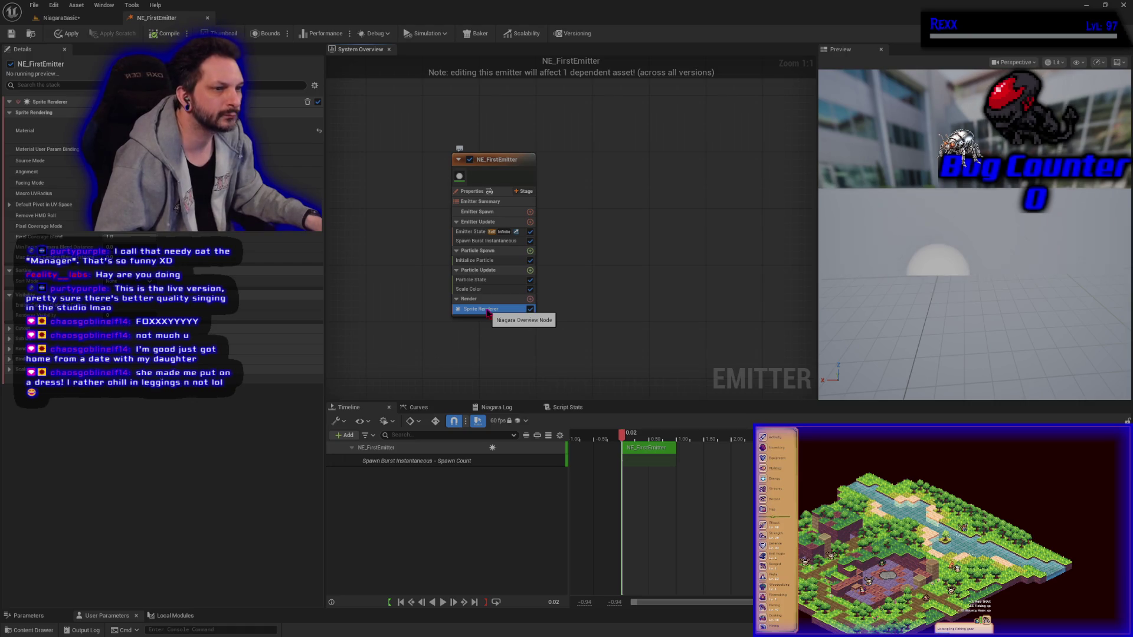
{"action": "left_click", "coordinate": [77, 84]}
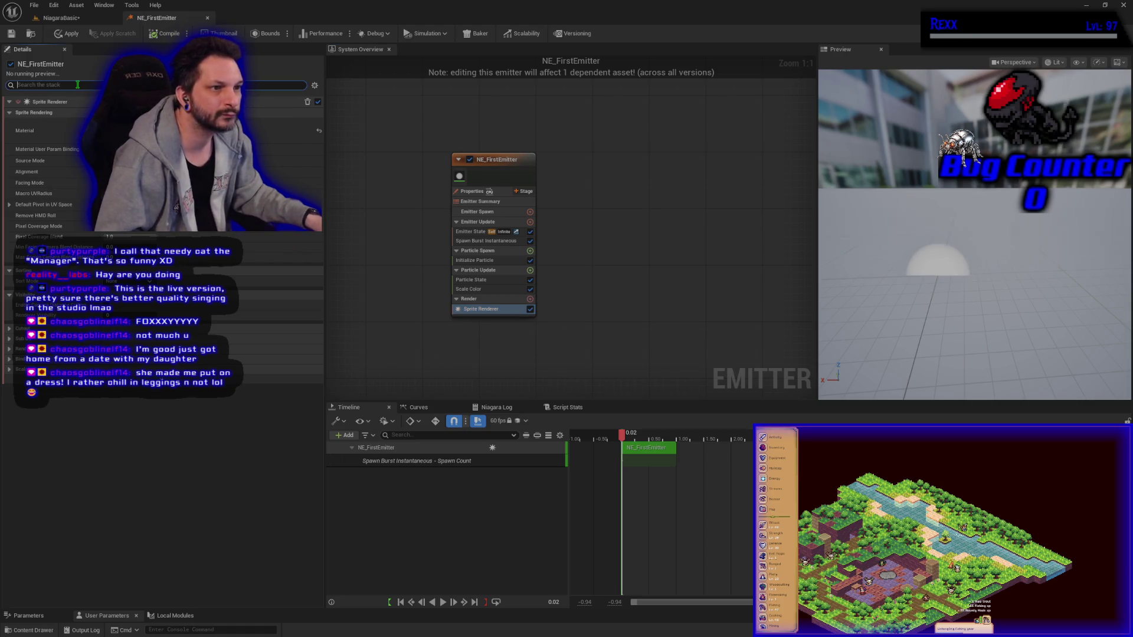
Step: Filter Details for 'loop duration' and step through Render, Properties, Emitter Summary, Emitter Spawn to Emitter Update
{"action": "type", "text": "loop"}
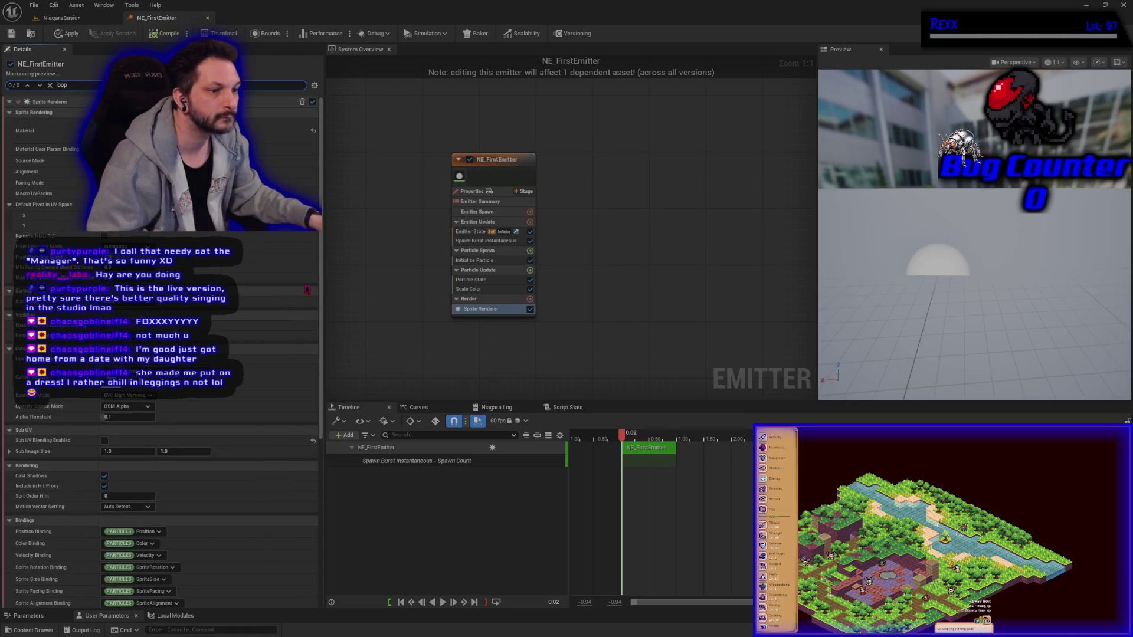
{"action": "type", "text": " duratio"}
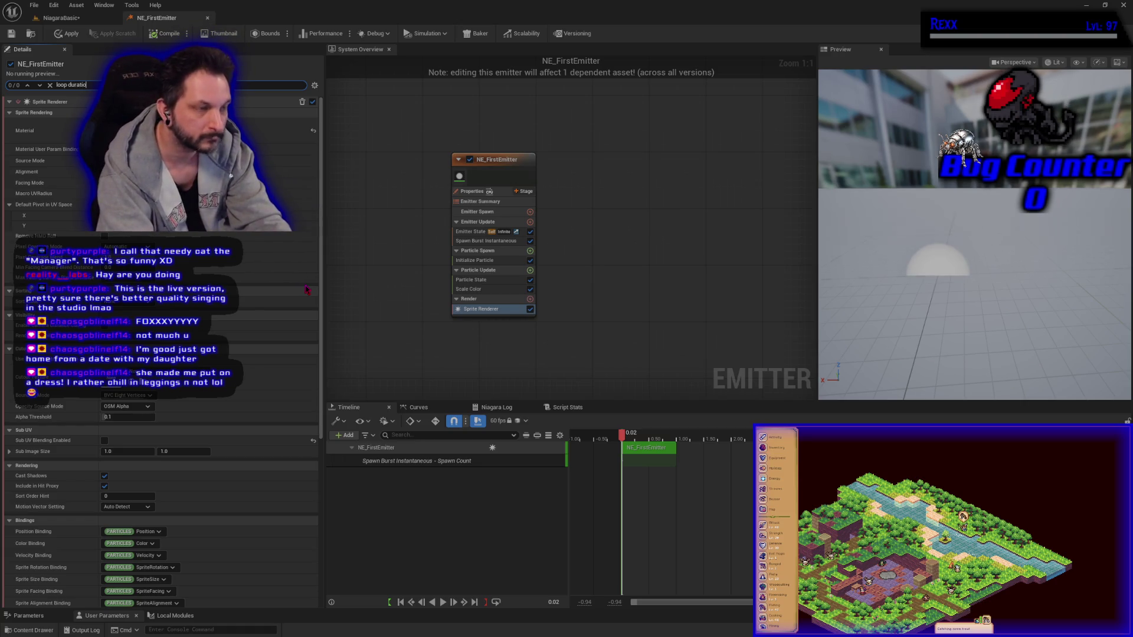
{"action": "type", "text": "n"}
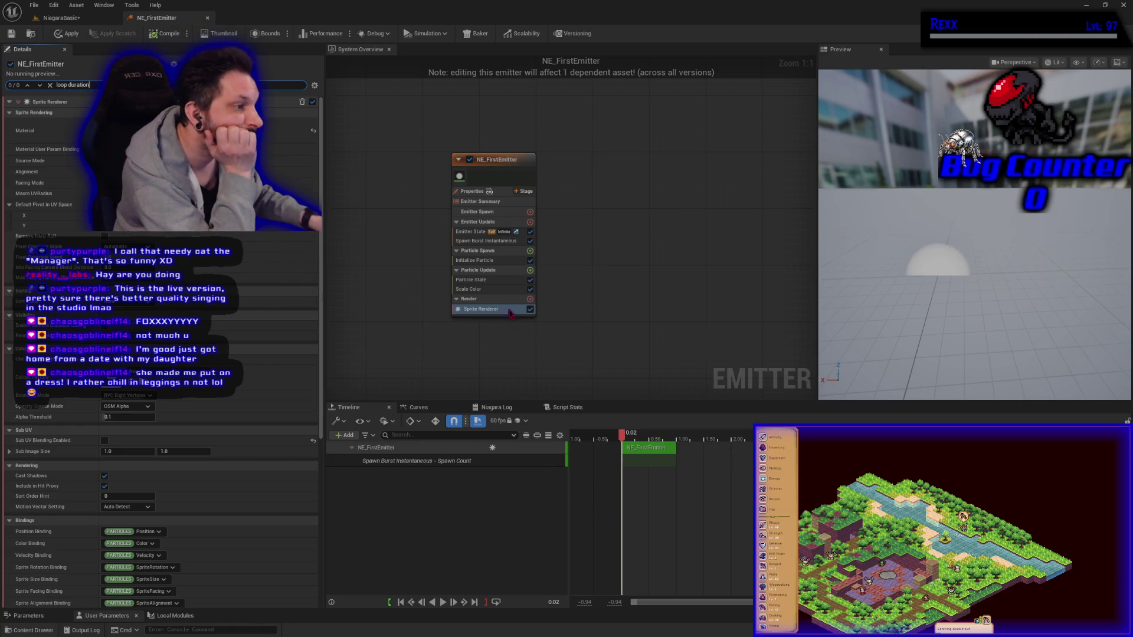
{"action": "left_click", "coordinate": [488, 299]}
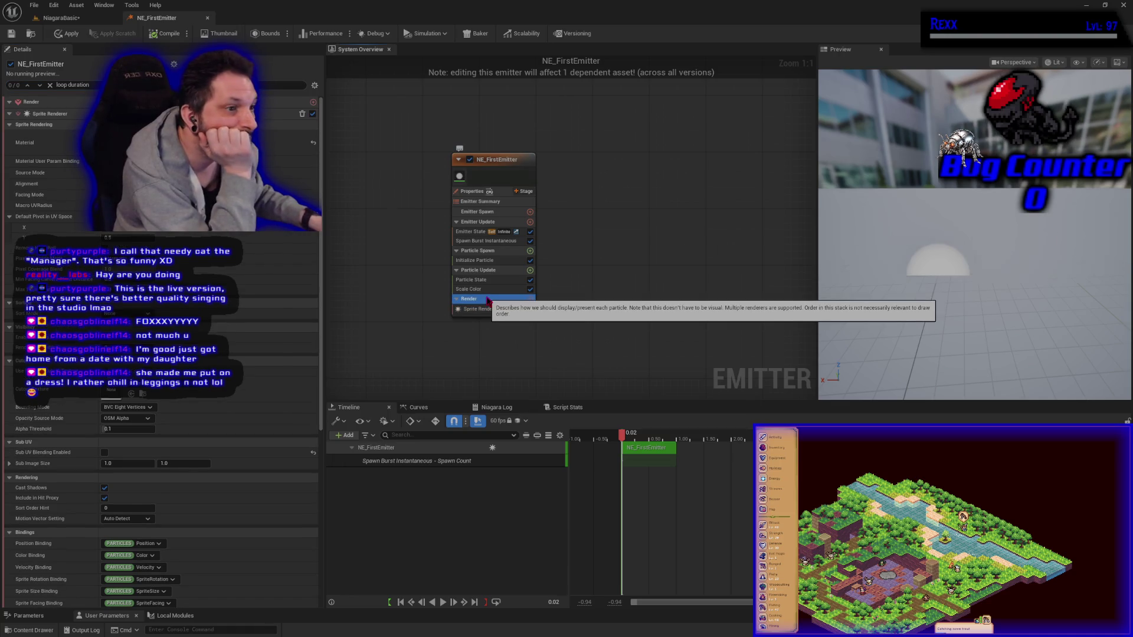
{"action": "scroll", "coordinate": [159, 413], "scroll_direction": "down", "scroll_amount": 5}
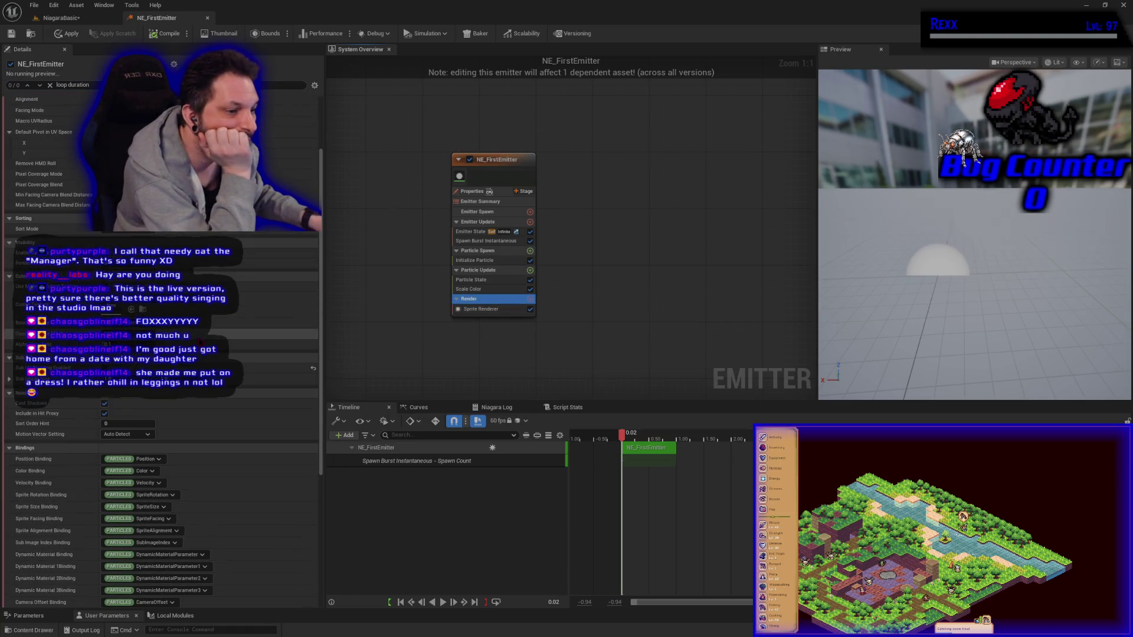
{"action": "scroll", "coordinate": [160, 413], "scroll_direction": "up", "scroll_amount": 5}
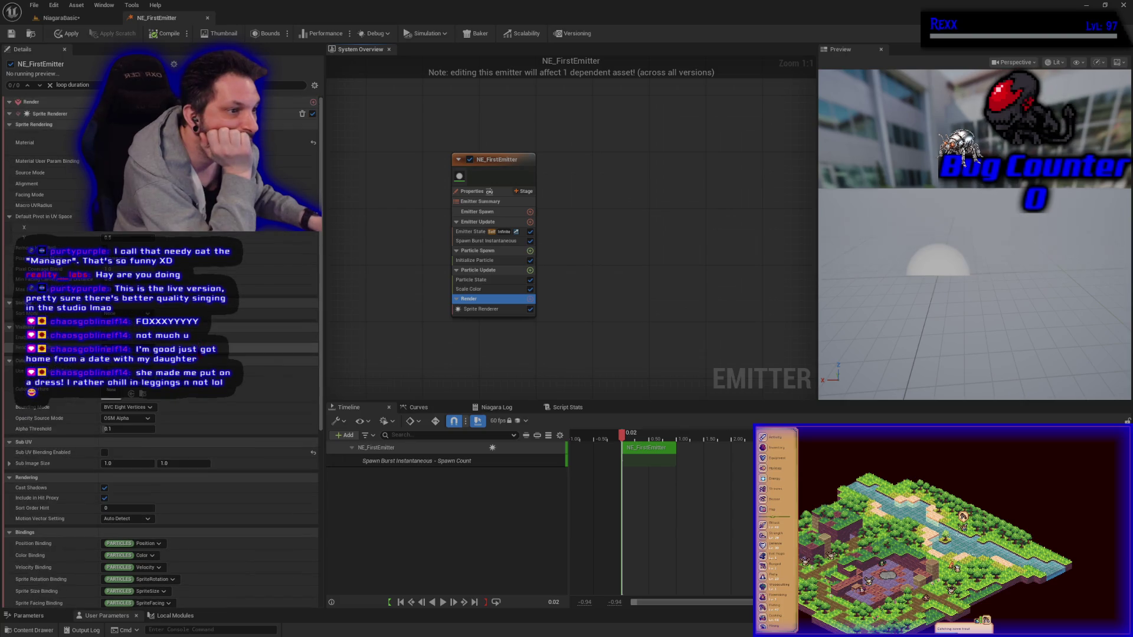
{"action": "left_click", "coordinate": [478, 192]}
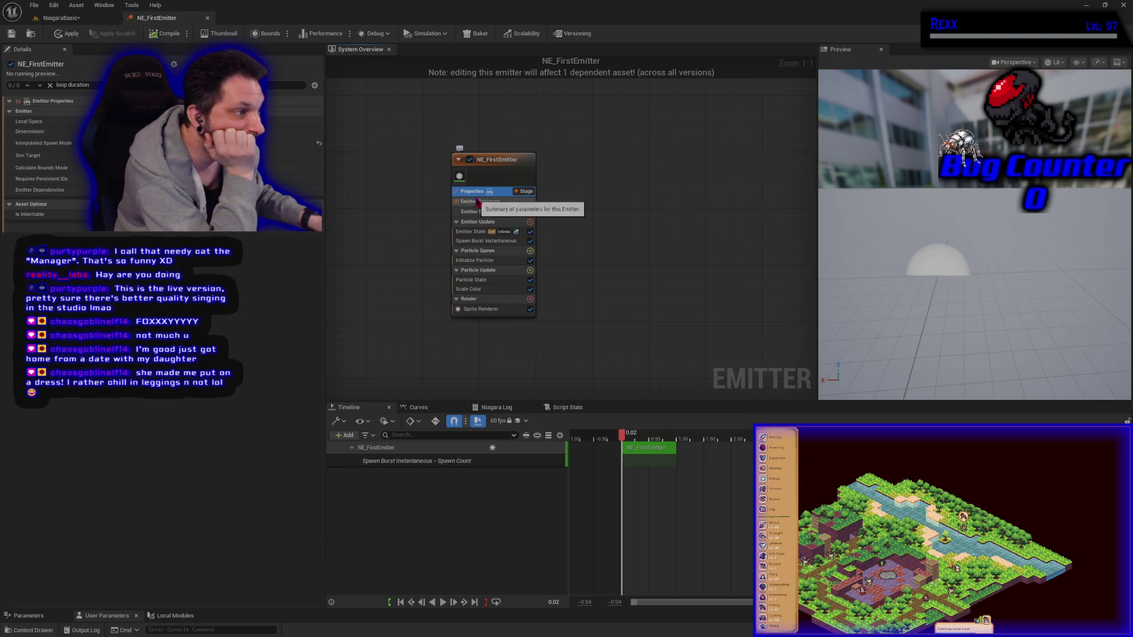
{"action": "left_click", "coordinate": [479, 203]}
{"action": "left_click", "coordinate": [479, 211]}
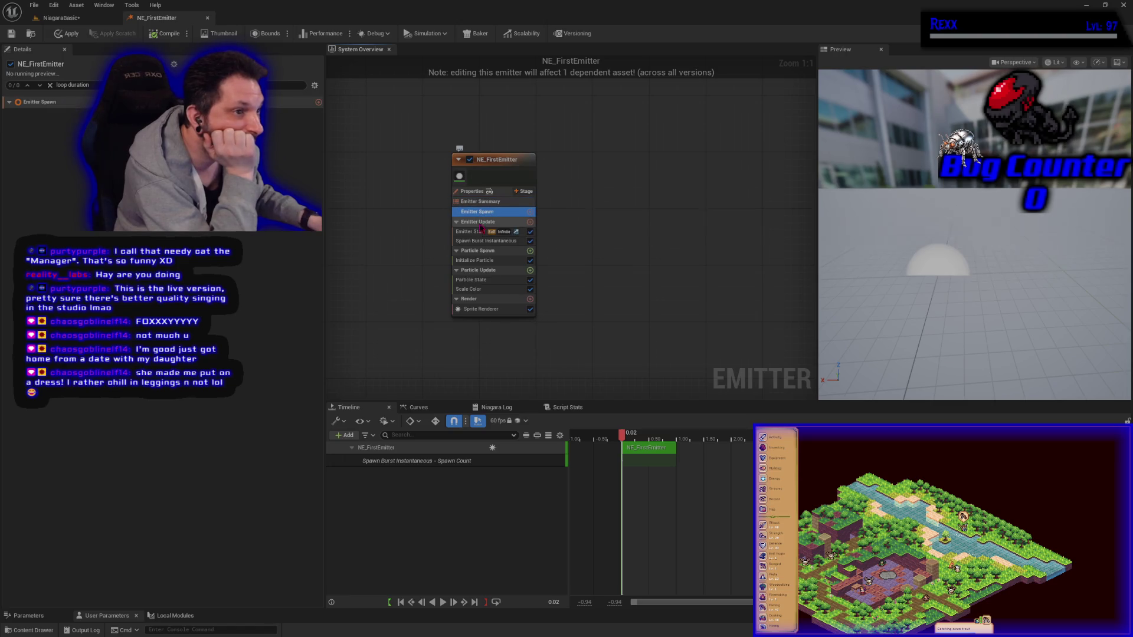
{"action": "left_click", "coordinate": [481, 223]}
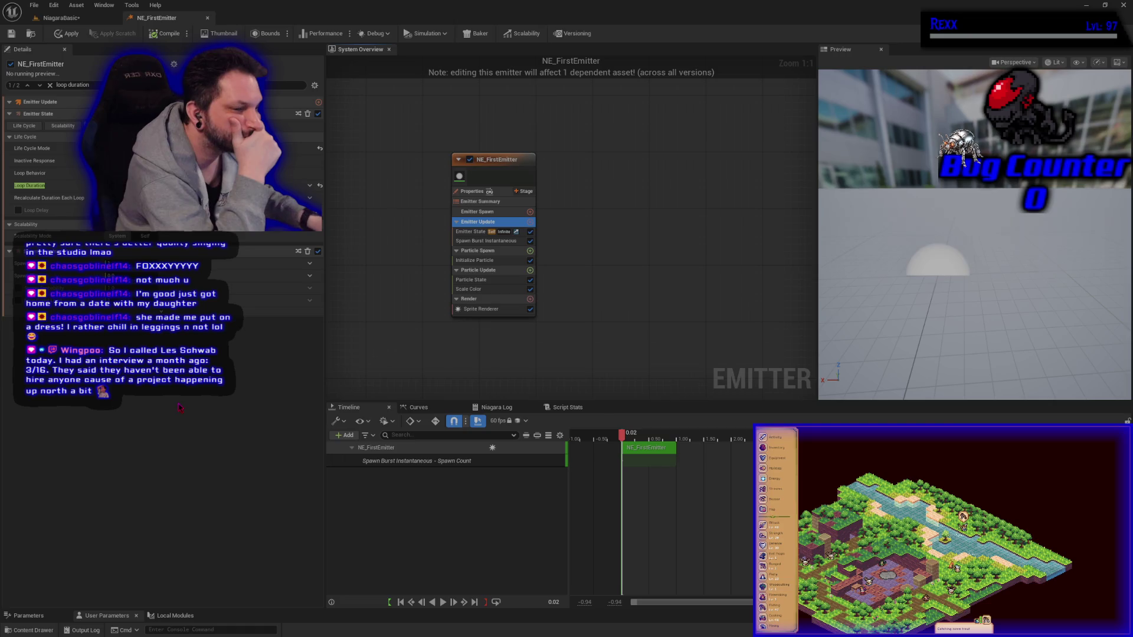
{"action": "left_click", "coordinate": [488, 275]}
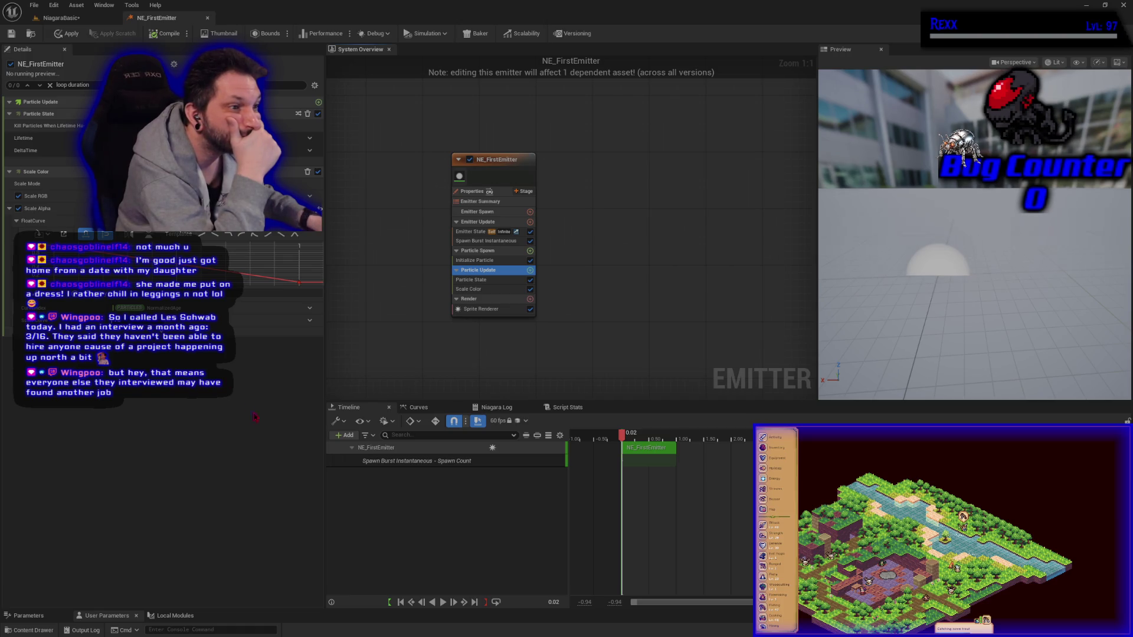
{"action": "left_click", "coordinate": [148, 307]}
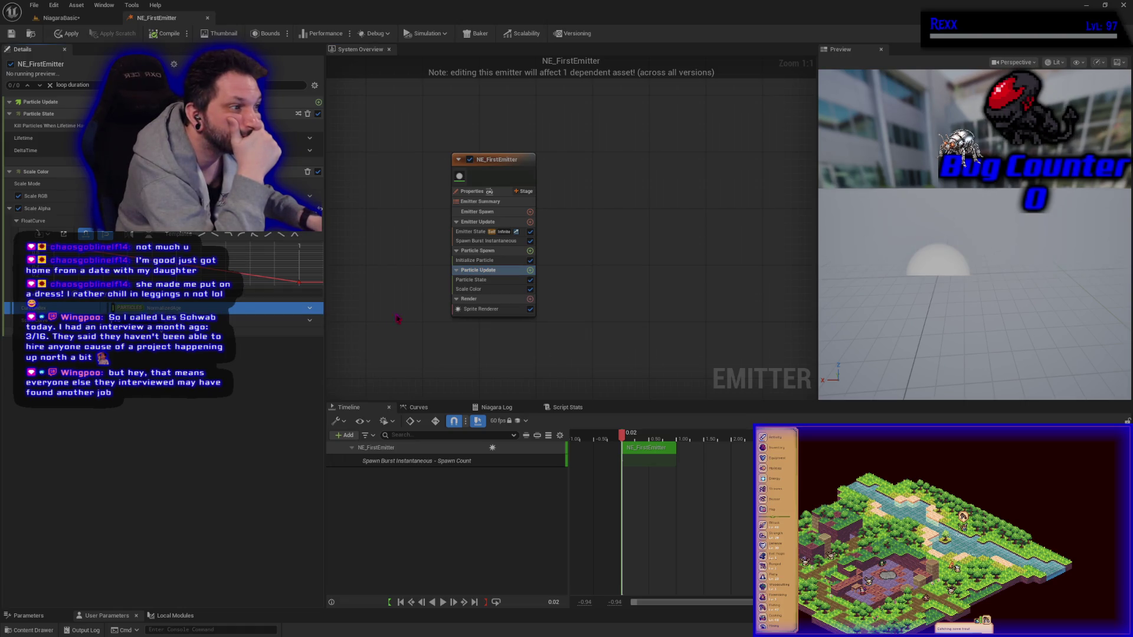
{"action": "left_click", "coordinate": [484, 232]}
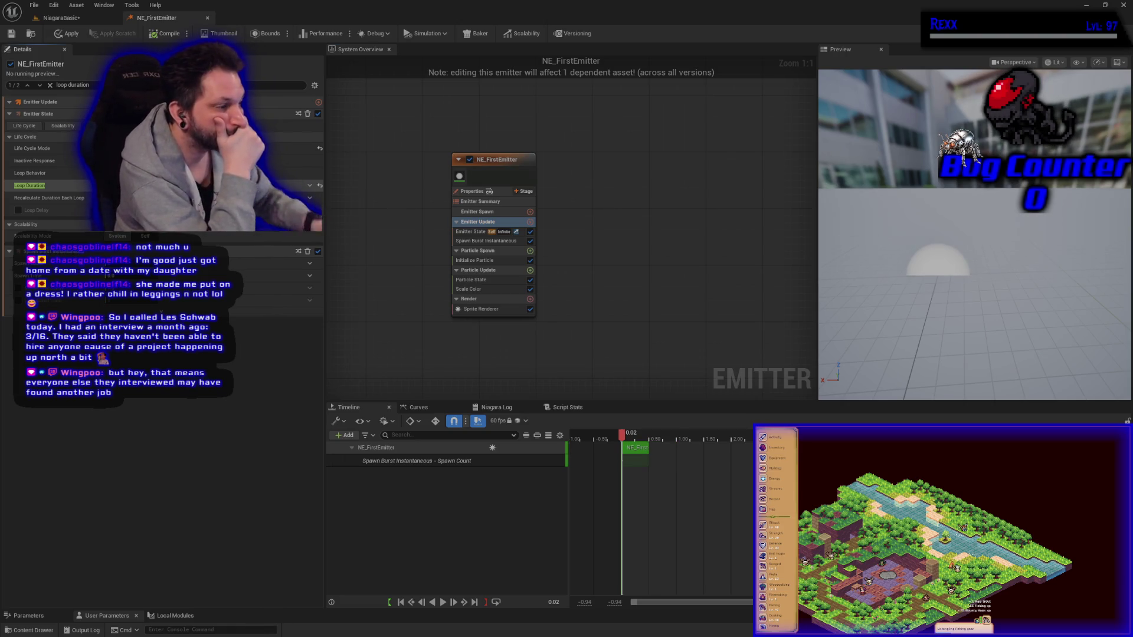
{"action": "left_click", "coordinate": [443, 603]}
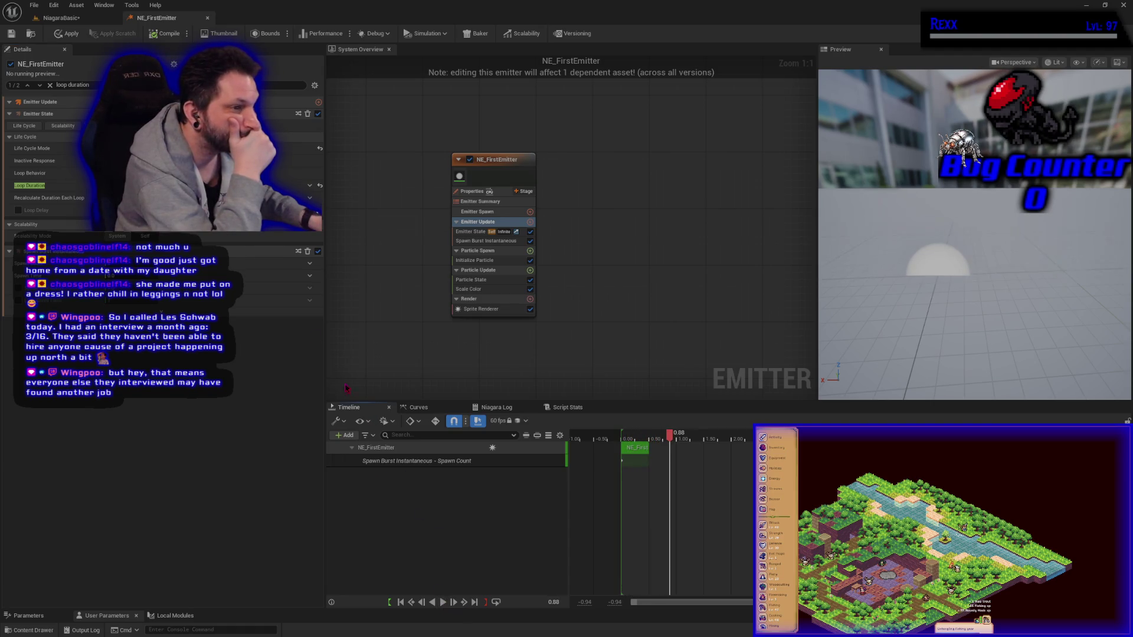
{"action": "mouse_move", "coordinate": [124, 184]}
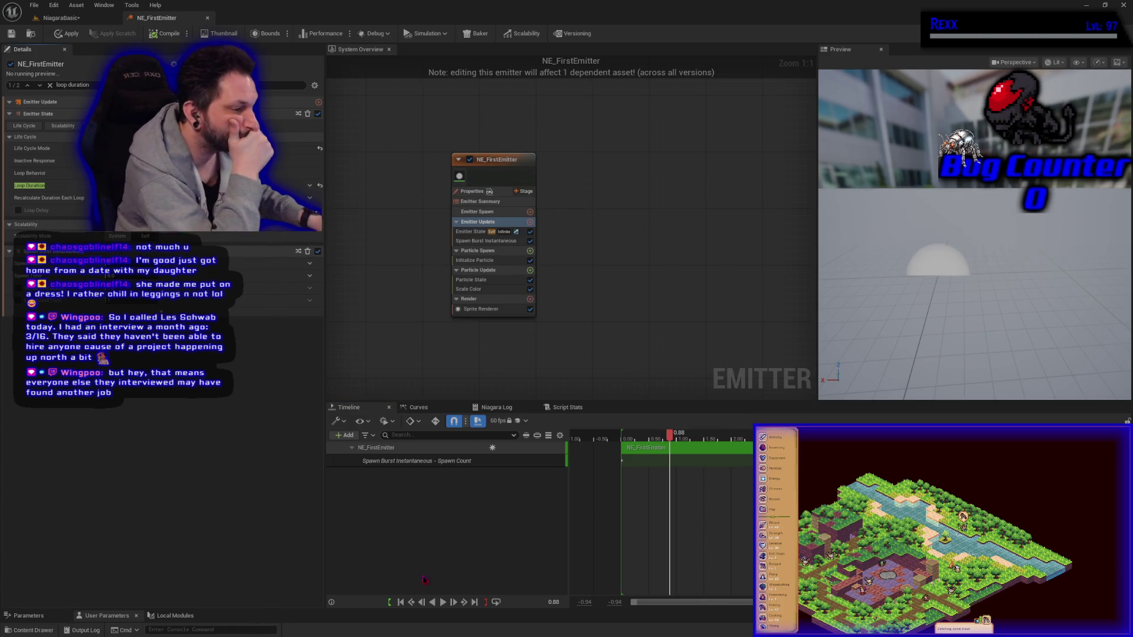
{"action": "left_click", "coordinate": [421, 603]}
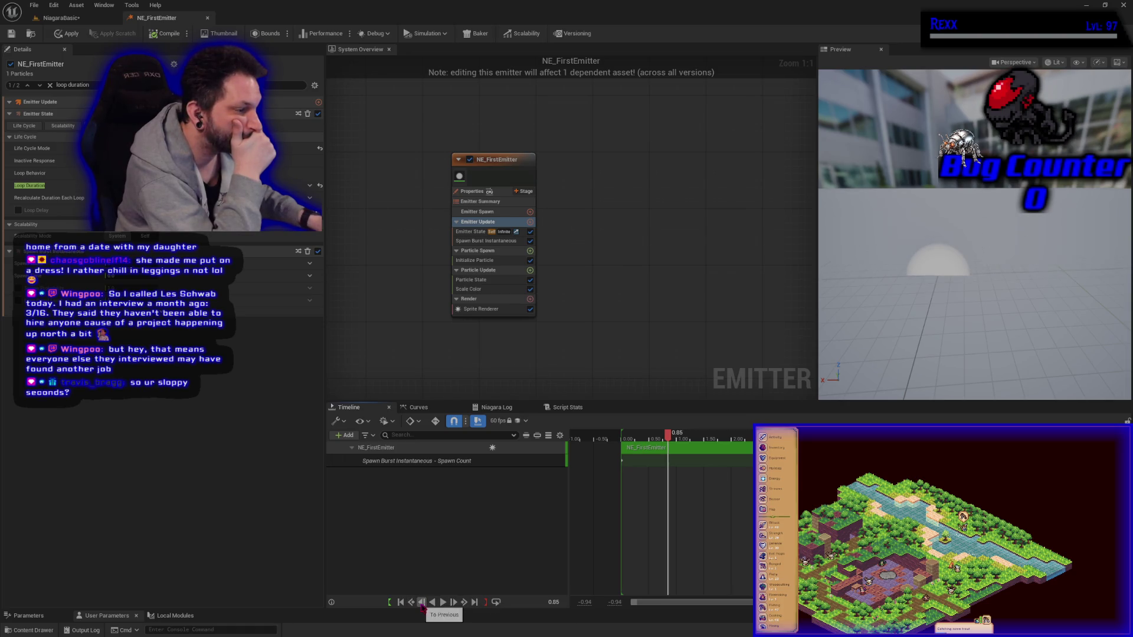
{"action": "left_click", "coordinate": [431, 602]}
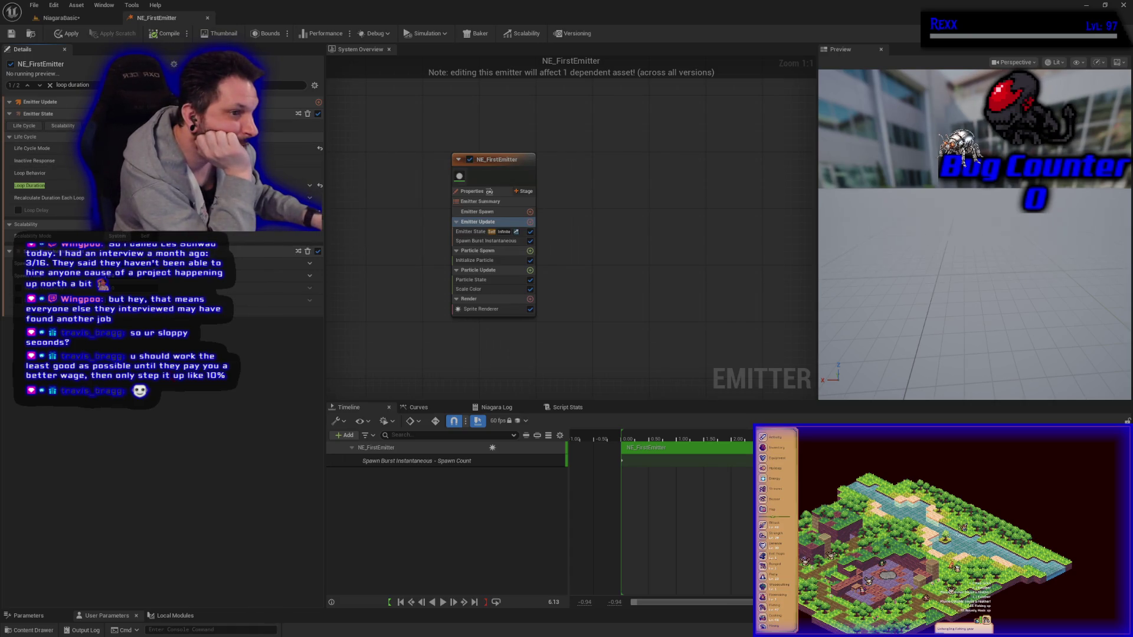
{"action": "left_click", "coordinate": [65, 34]}
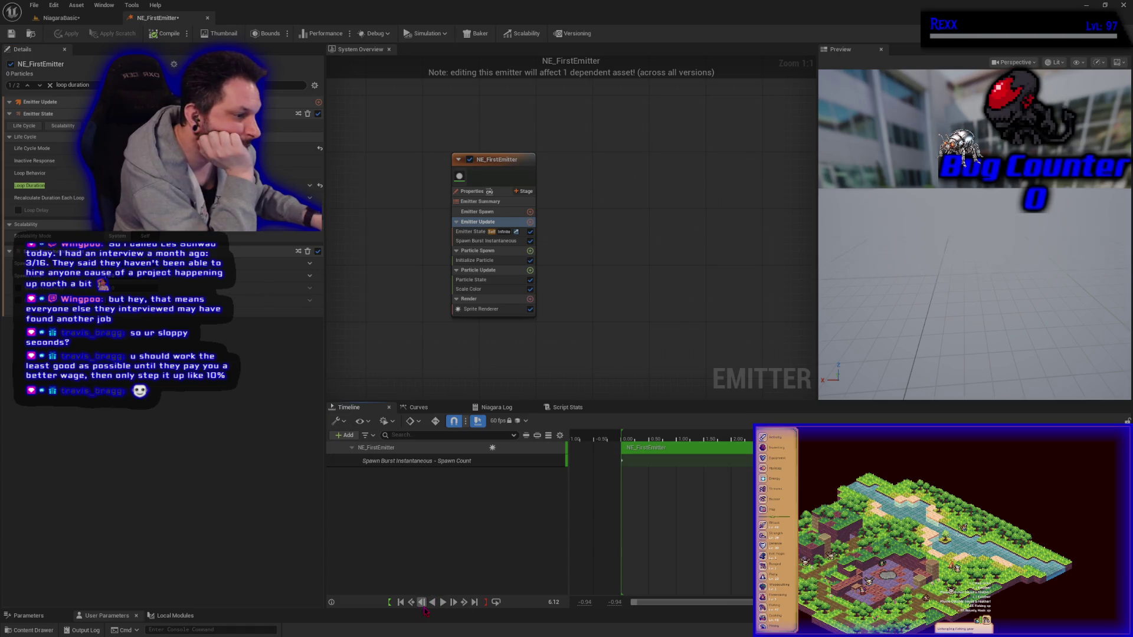
Step: Replay the preview, scrub back to about 1.5 s, and reset Loop Duration to its default
{"action": "left_click", "coordinate": [400, 602]}
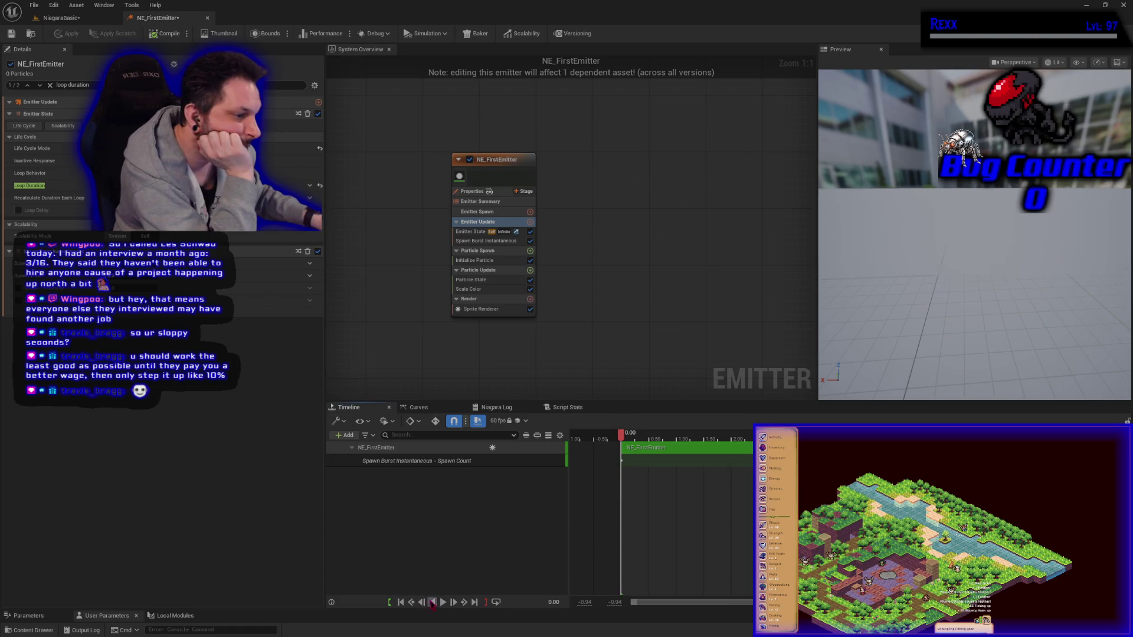
{"action": "left_click", "coordinate": [443, 603]}
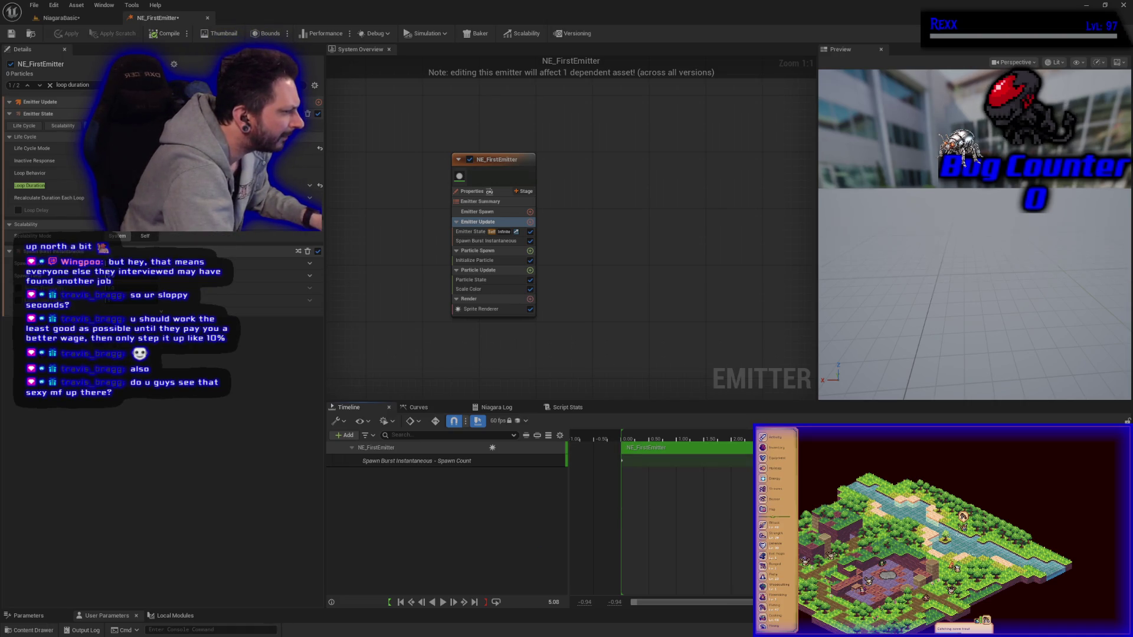
{"action": "left_click_drag", "start_coordinate": [751, 429], "coordinate": [705, 428]}
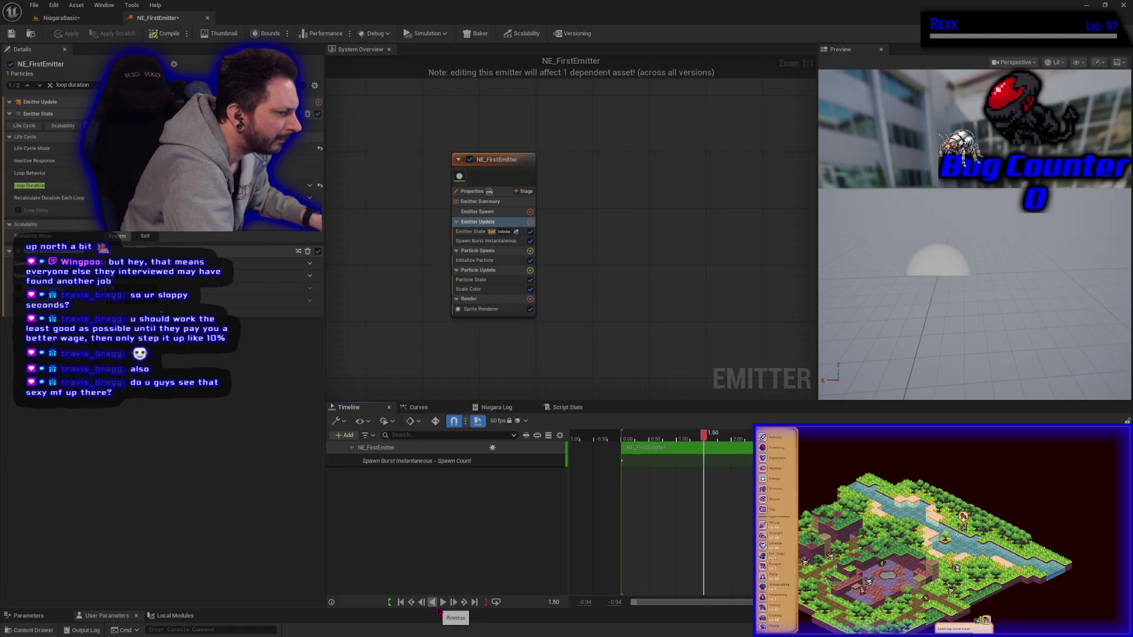
{"action": "left_click", "coordinate": [442, 602]}
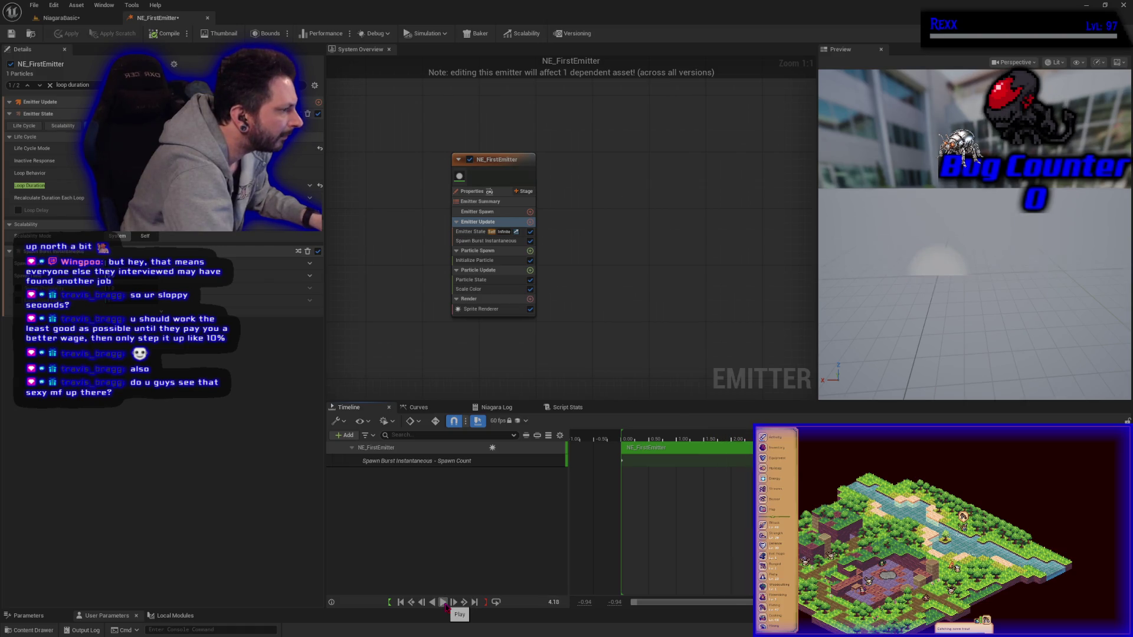
{"action": "left_click", "coordinate": [320, 186]}
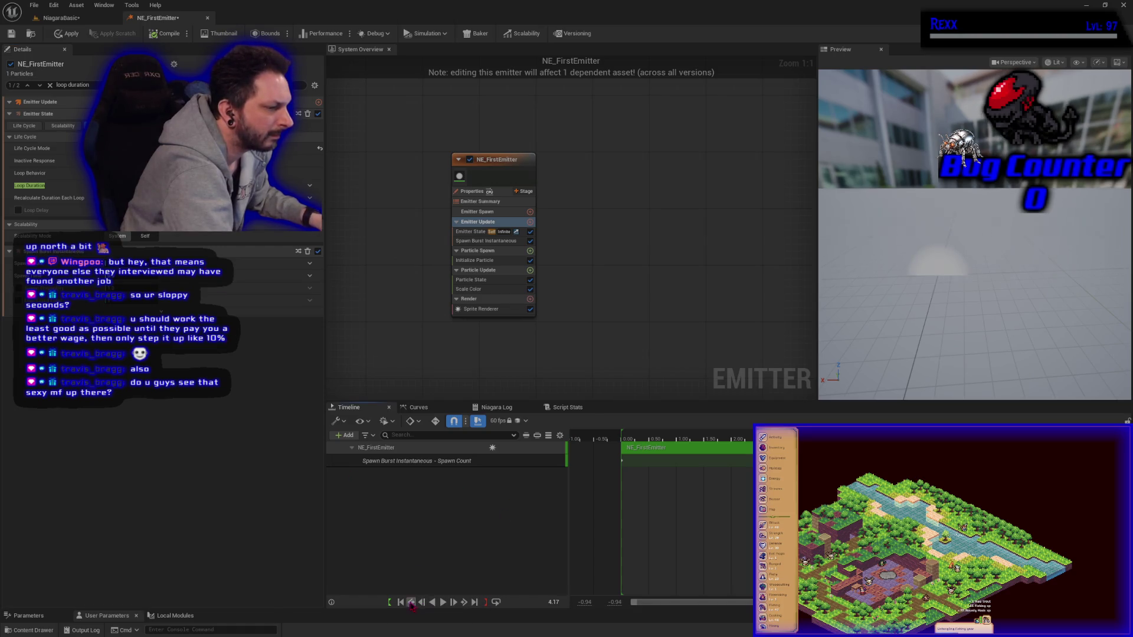
{"action": "left_click", "coordinate": [400, 602]}
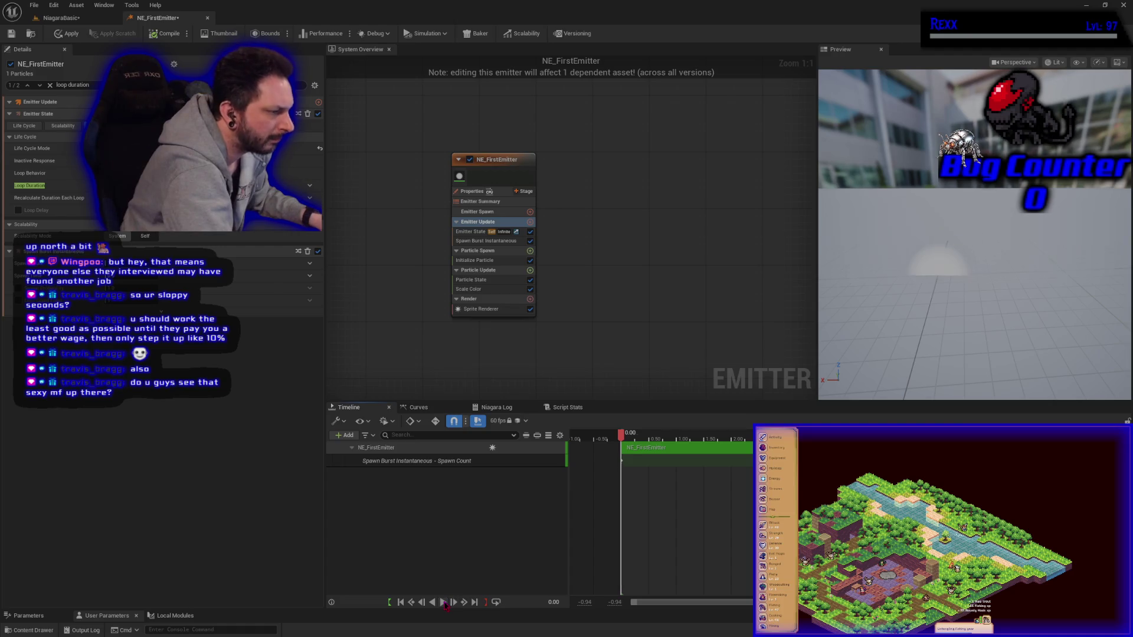
{"action": "left_click", "coordinate": [443, 603]}
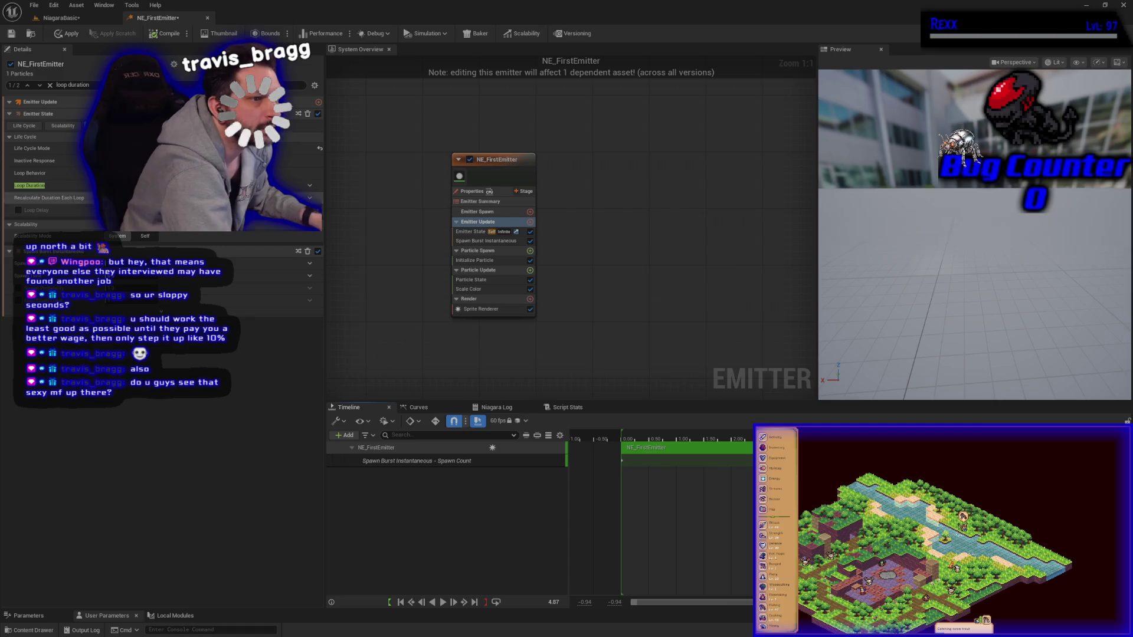
Step: Commit a shorter Loop Duration and test Recalculate Duration Each Loop, pausing the replay at 1.62 s
{"action": "key", "text": "Return"}
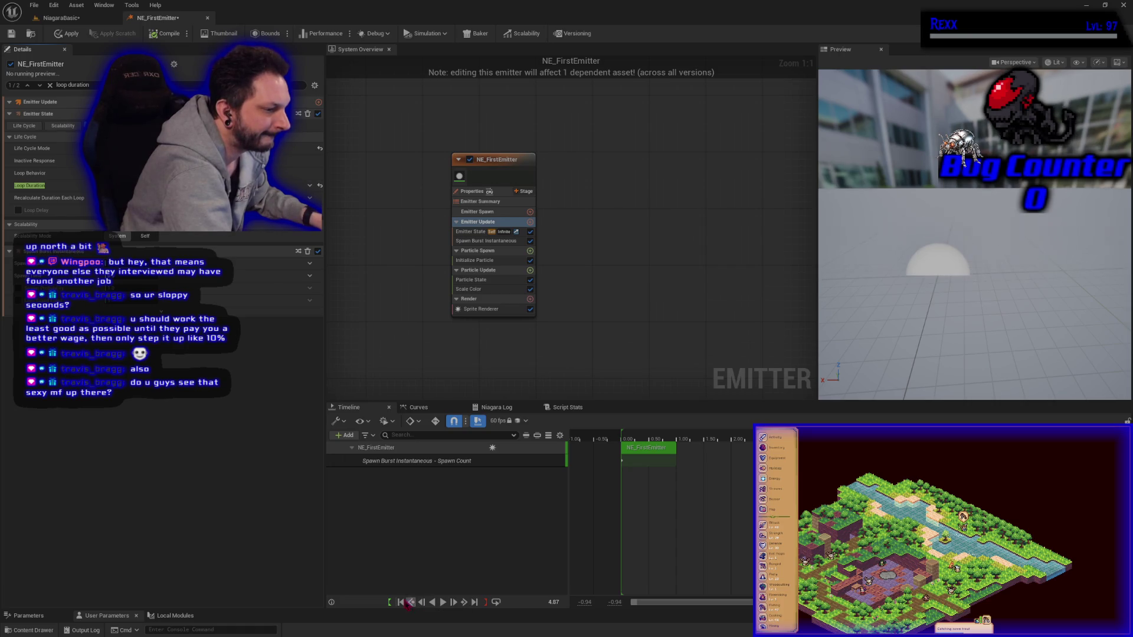
{"action": "left_click", "coordinate": [401, 602]}
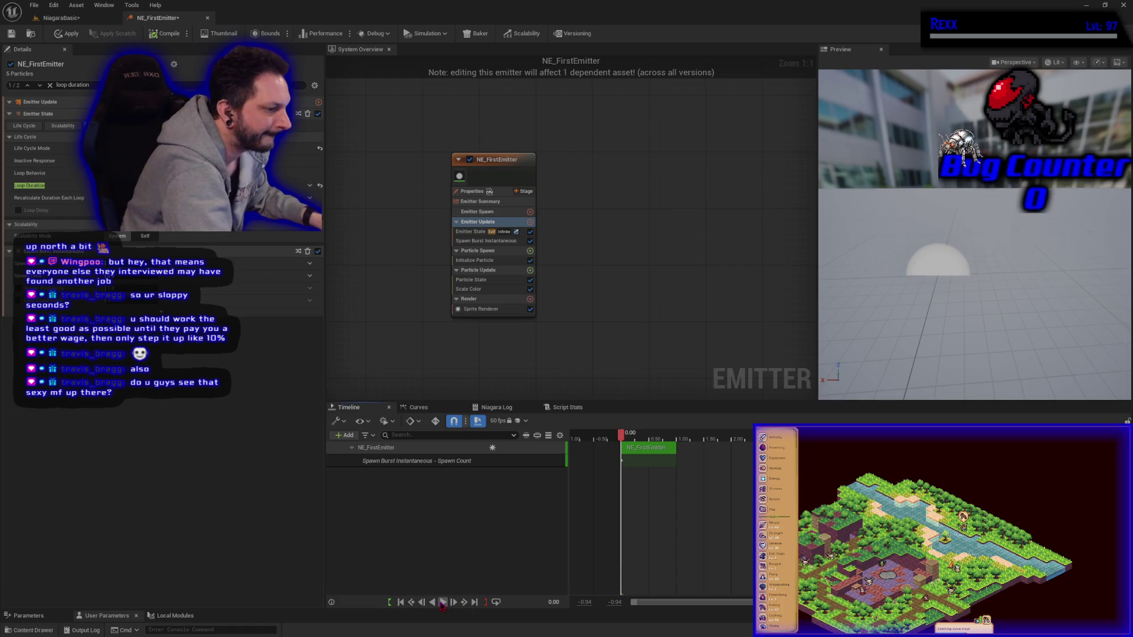
{"action": "left_click", "coordinate": [442, 602]}
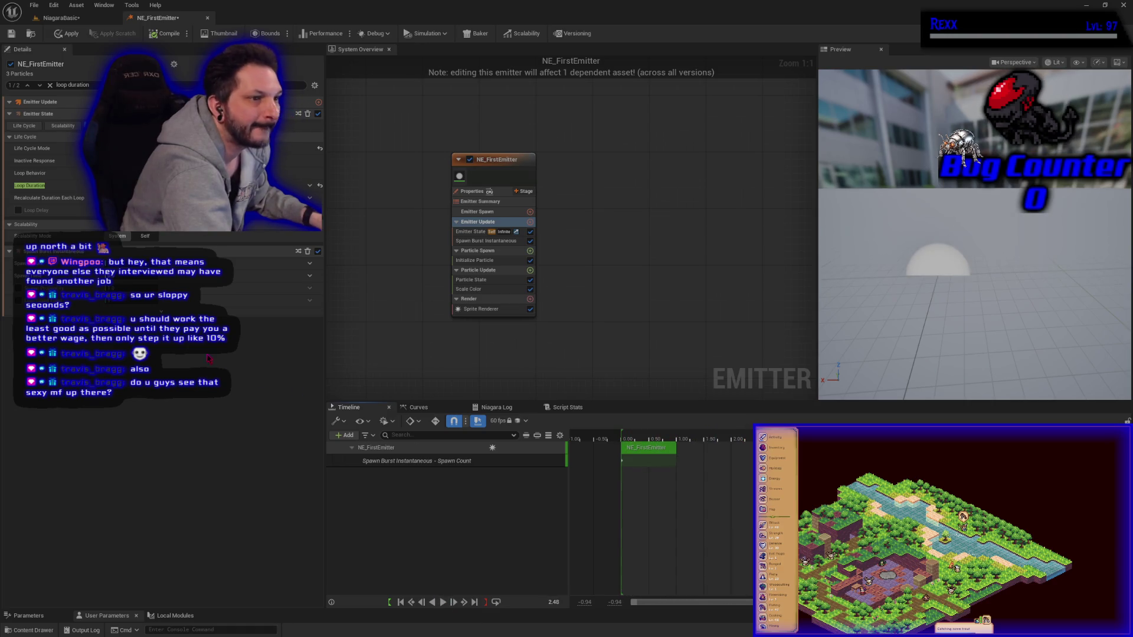
{"action": "left_click", "coordinate": [113, 198]}
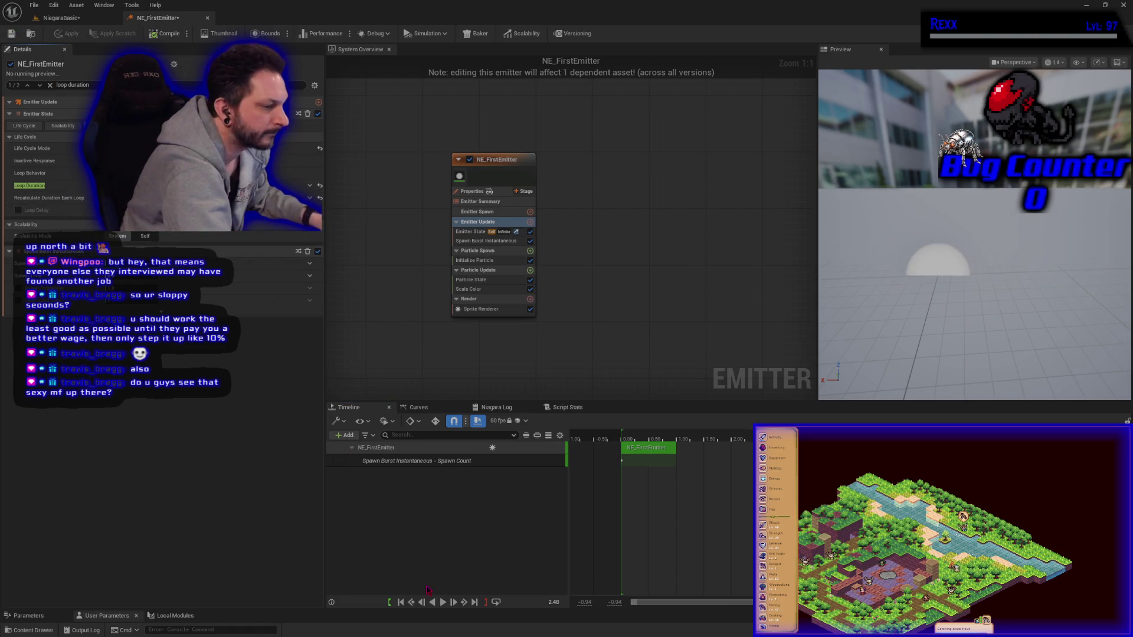
{"action": "left_click", "coordinate": [402, 604]}
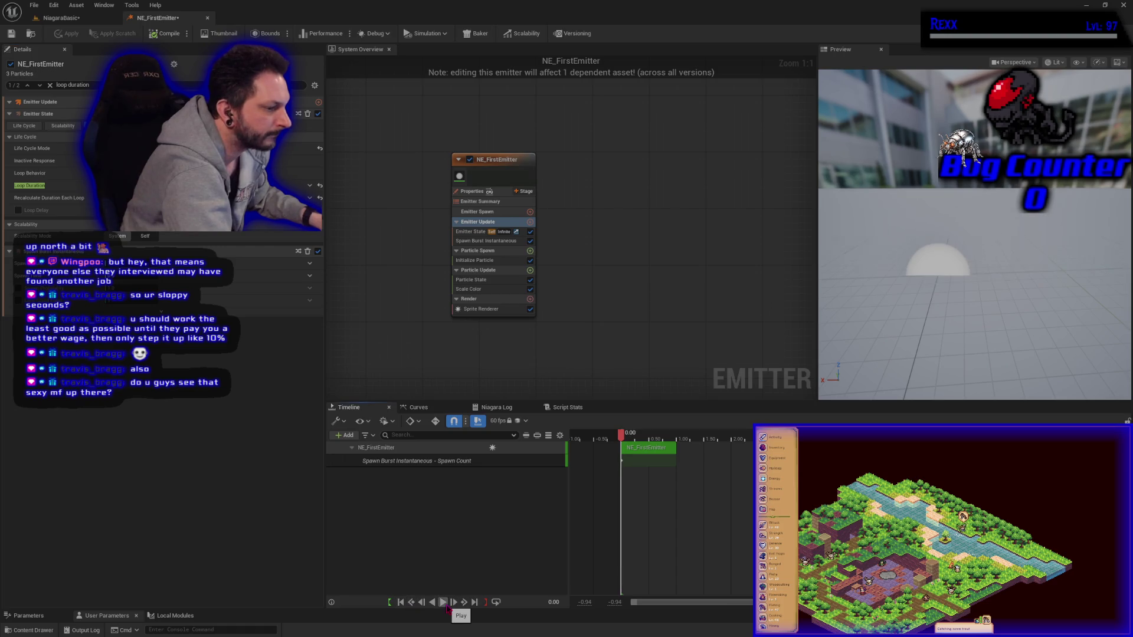
{"action": "left_click", "coordinate": [447, 608]}
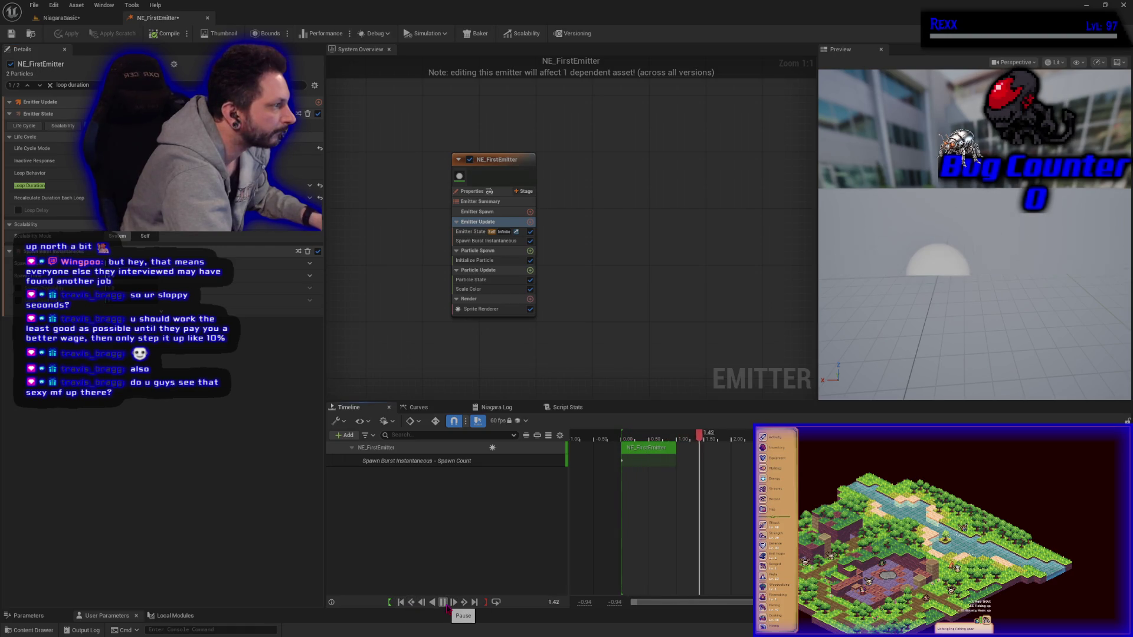
{"action": "left_click", "coordinate": [445, 604]}
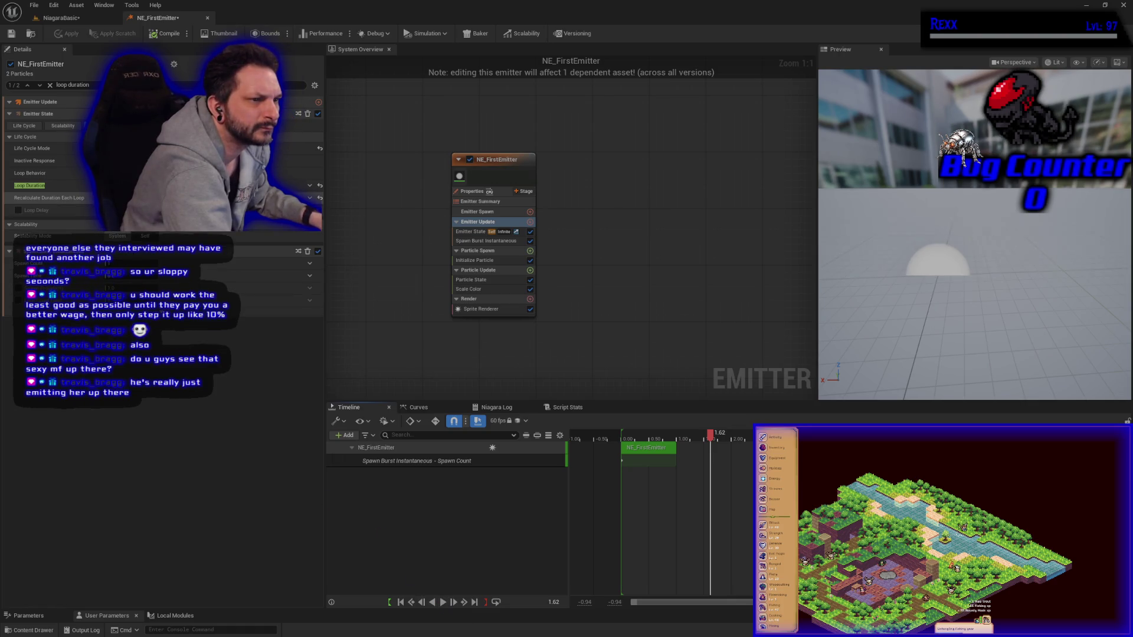
{"action": "left_click", "coordinate": [320, 198]}
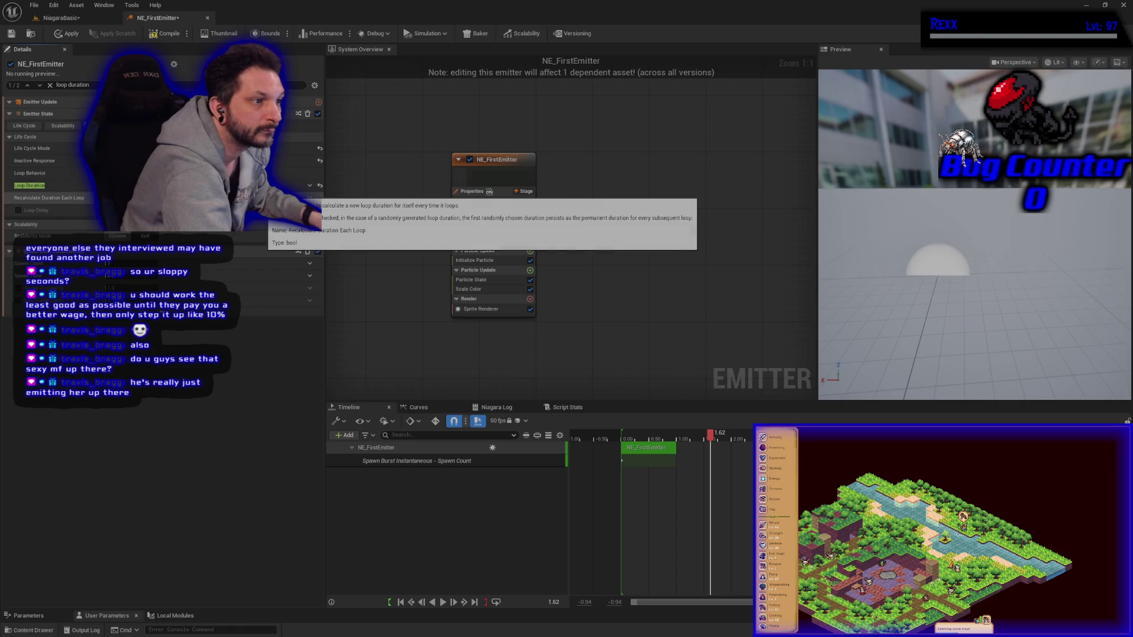
{"action": "left_click", "coordinate": [68, 33]}
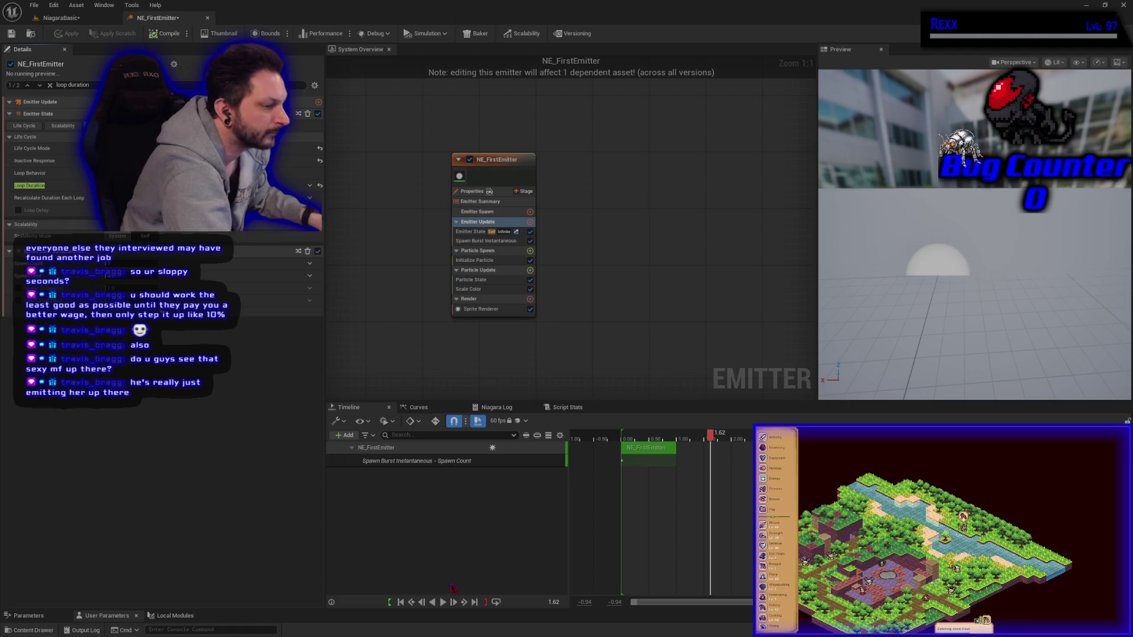
{"action": "left_click", "coordinate": [401, 602]}
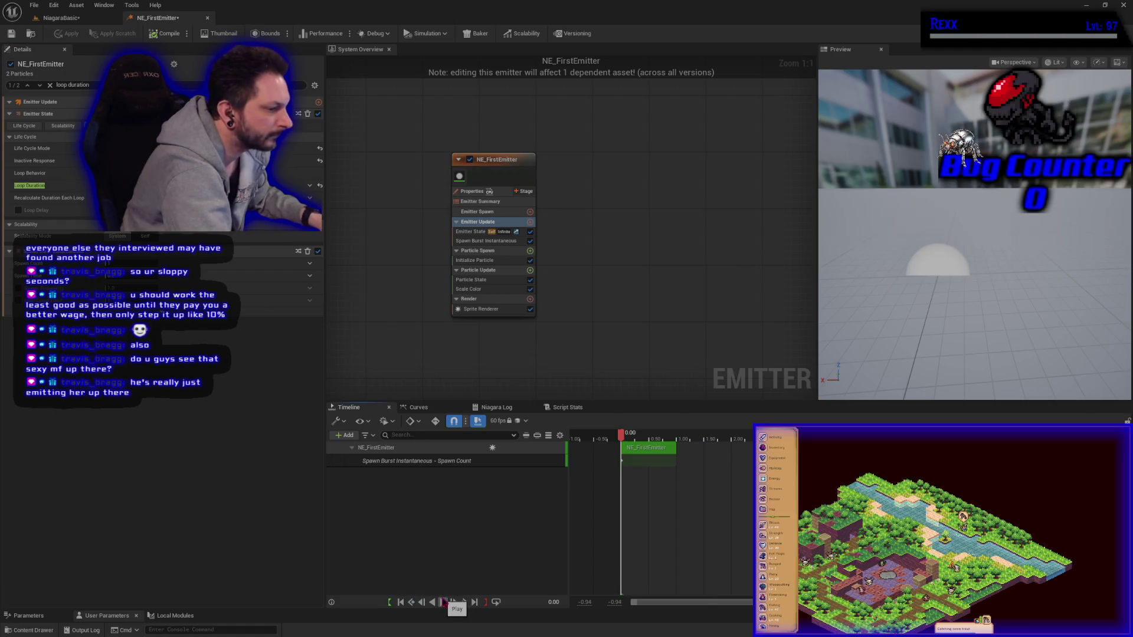
{"action": "left_click", "coordinate": [443, 602]}
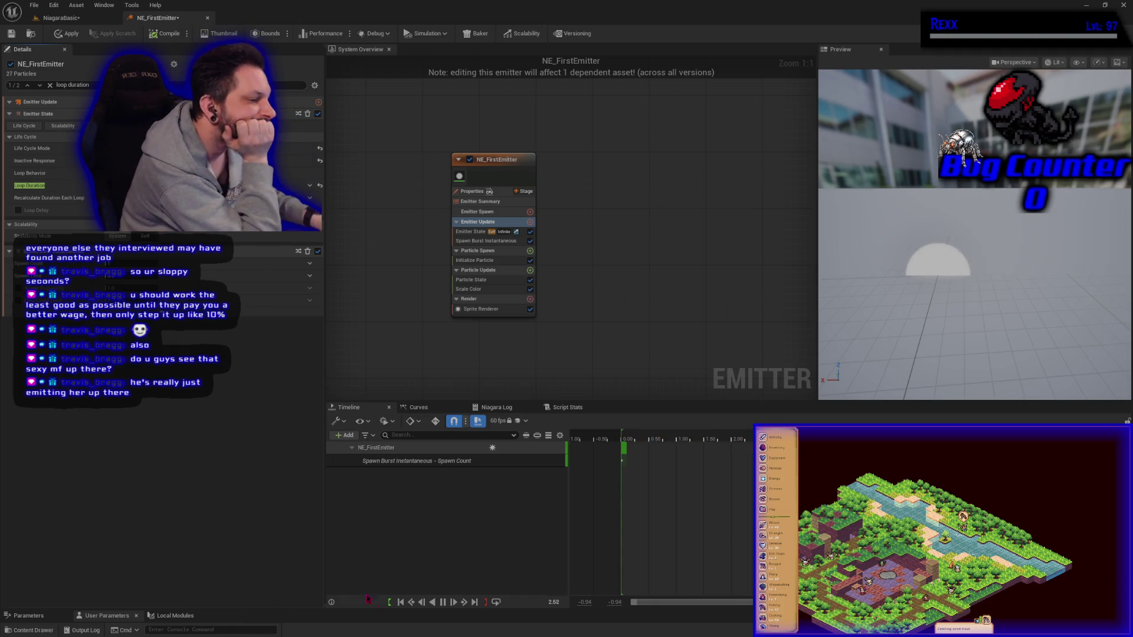
{"action": "left_click", "coordinate": [403, 604]}
{"action": "left_click", "coordinate": [443, 603]}
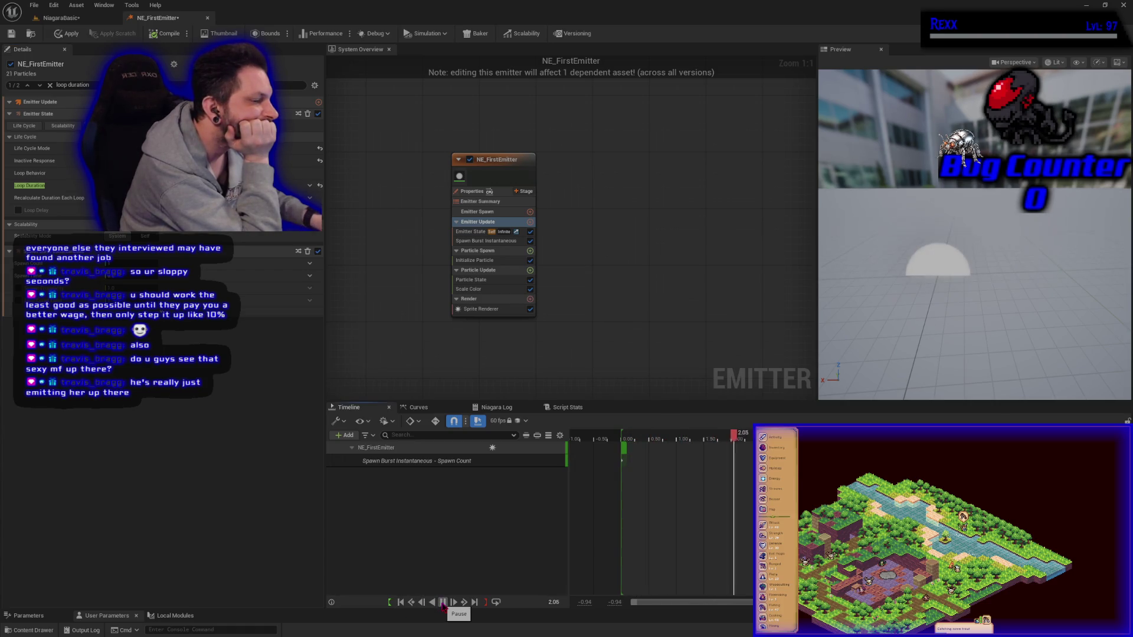
{"action": "left_click", "coordinate": [443, 603]}
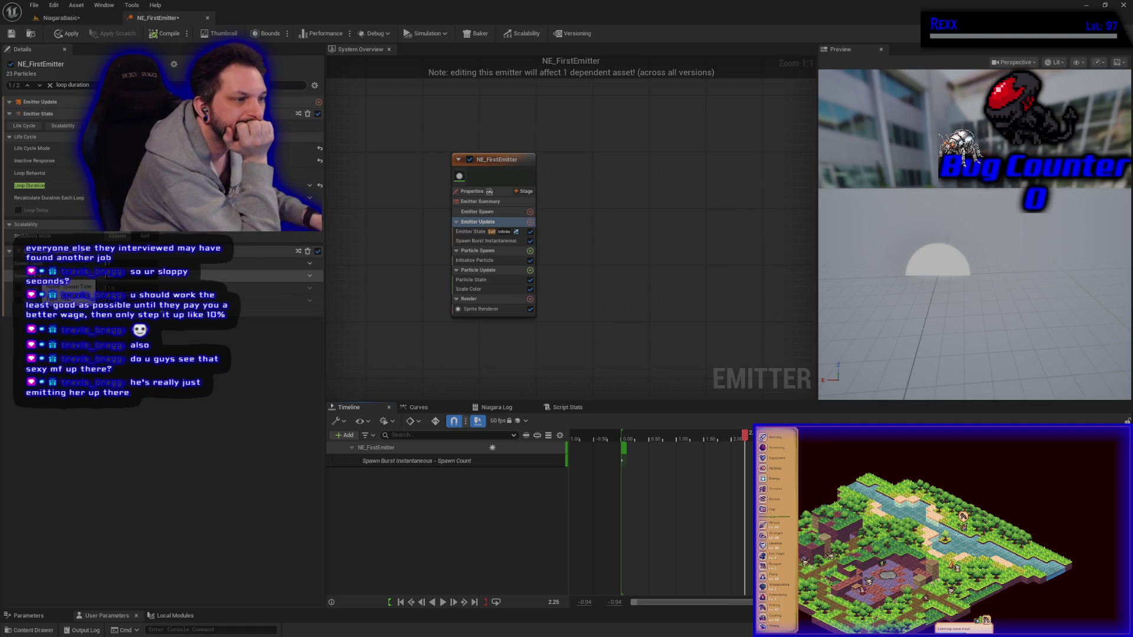
{"action": "left_click", "coordinate": [317, 251]}
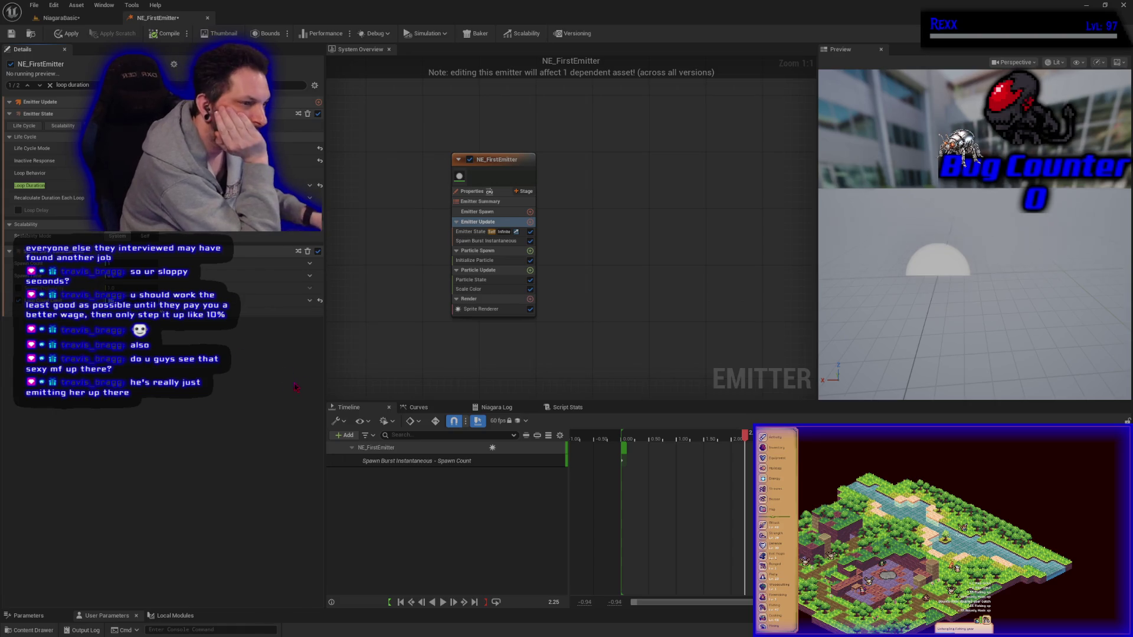
{"action": "left_click", "coordinate": [74, 37]}
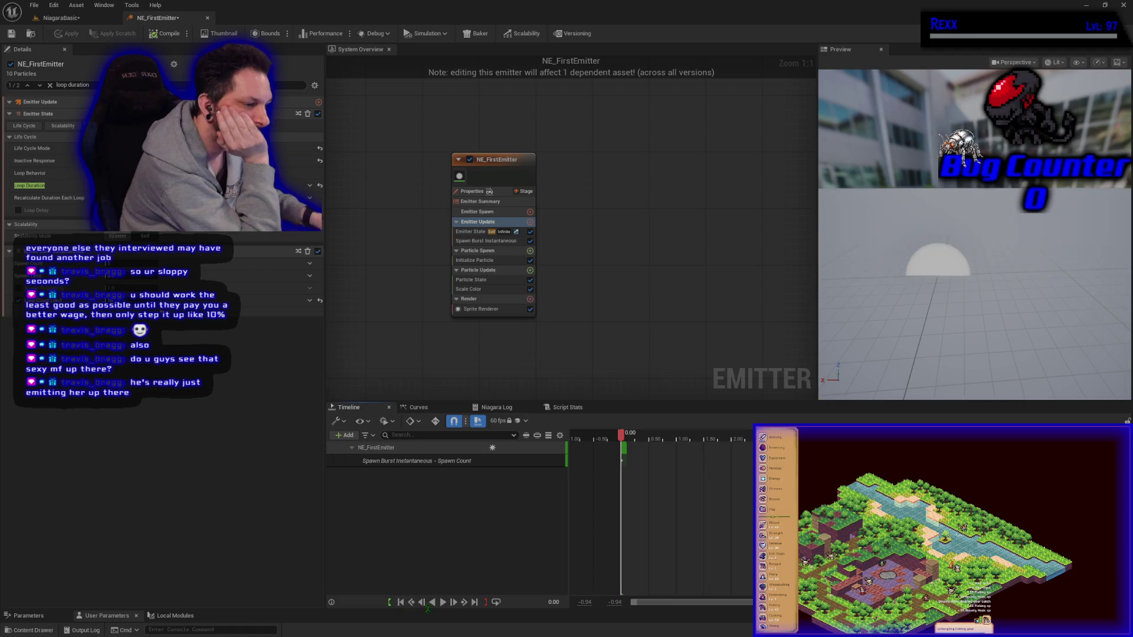
{"action": "left_click", "coordinate": [445, 604]}
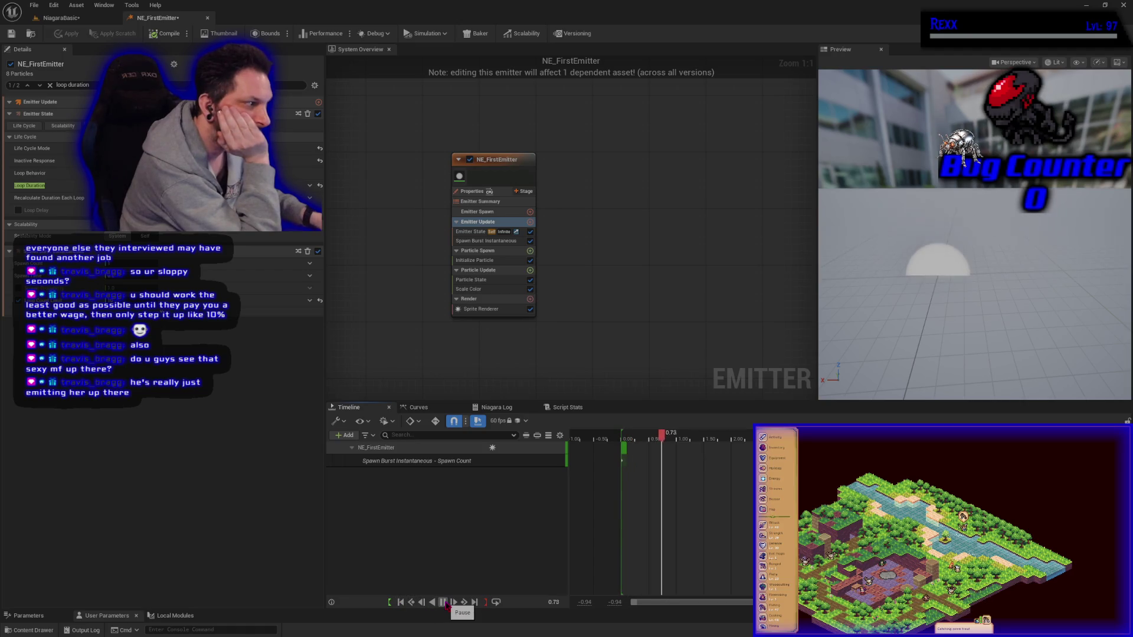
{"action": "left_click", "coordinate": [444, 603]}
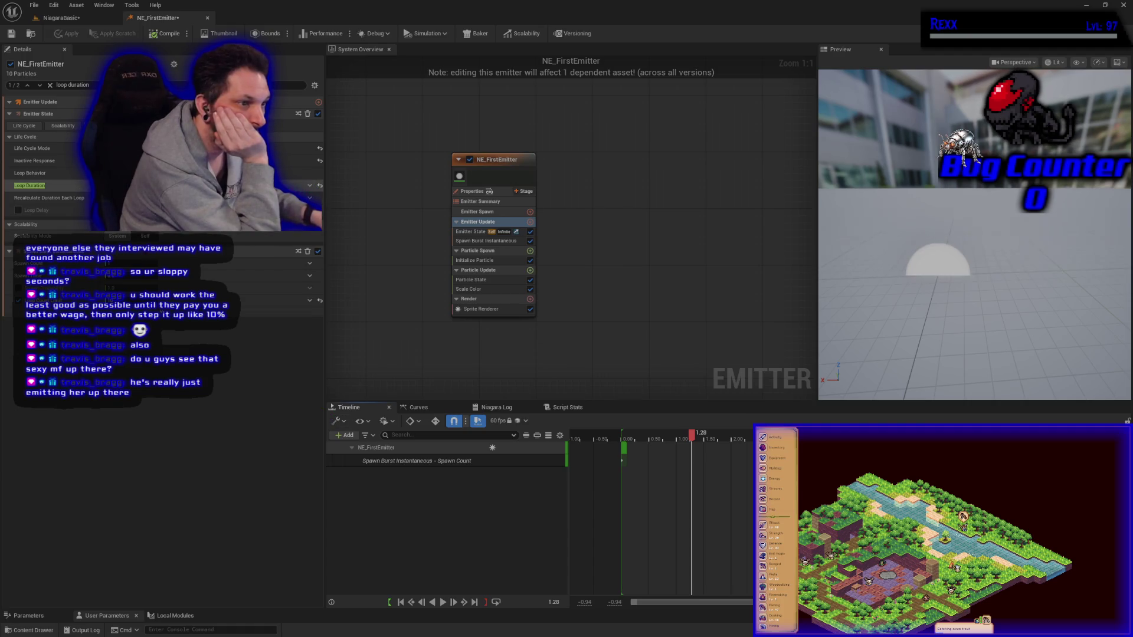
{"action": "mouse_move", "coordinate": [130, 161]}
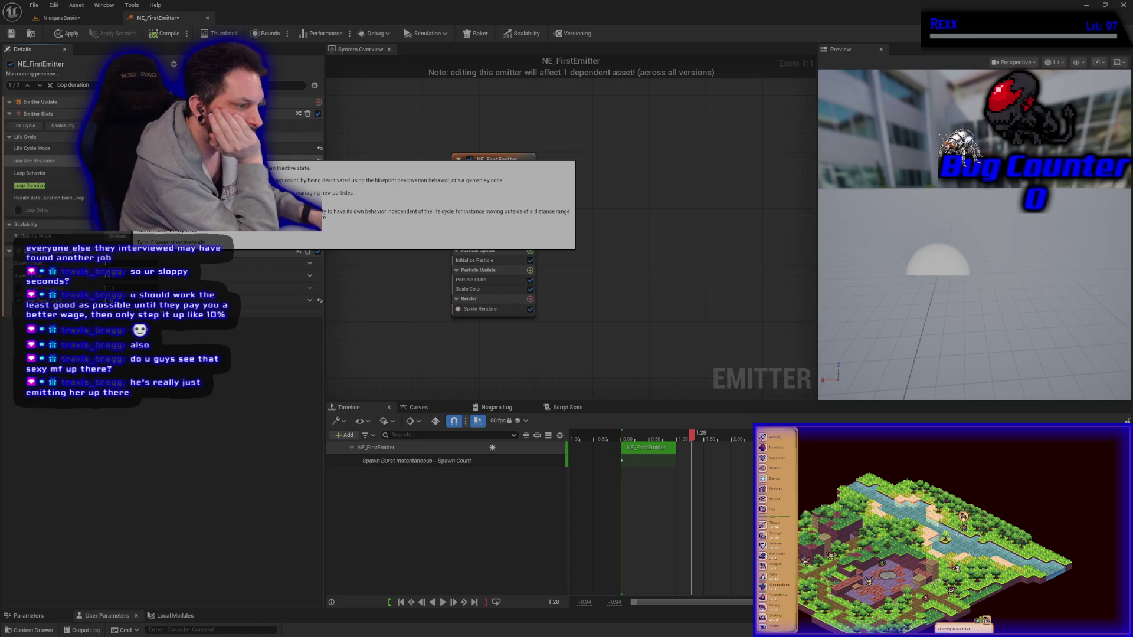
{"action": "left_click", "coordinate": [400, 603]}
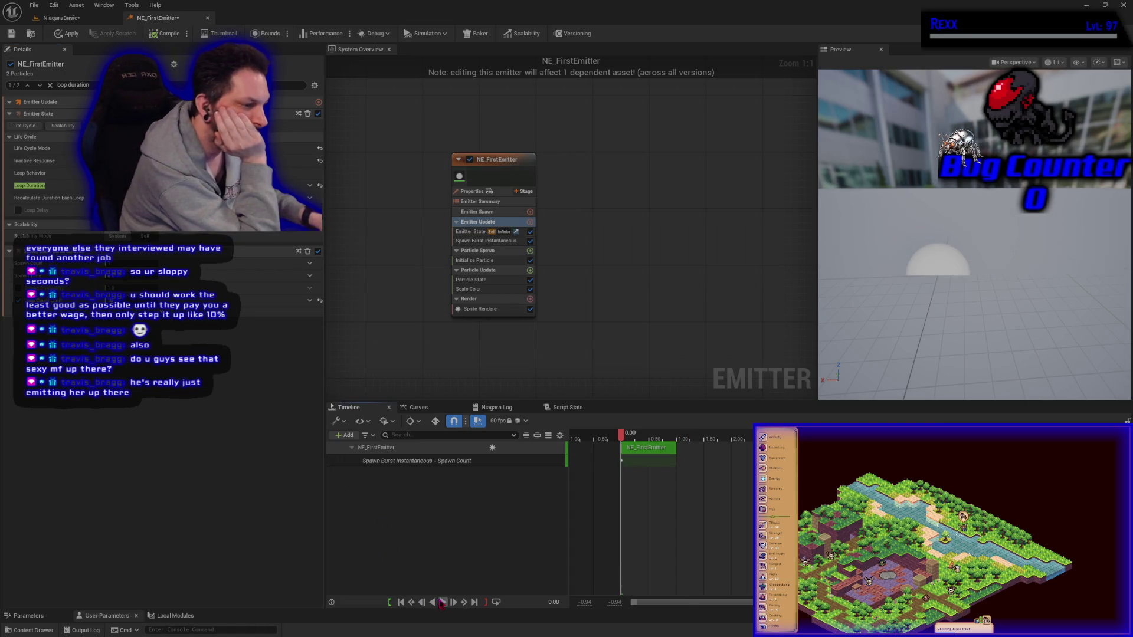
{"action": "left_click", "coordinate": [443, 602]}
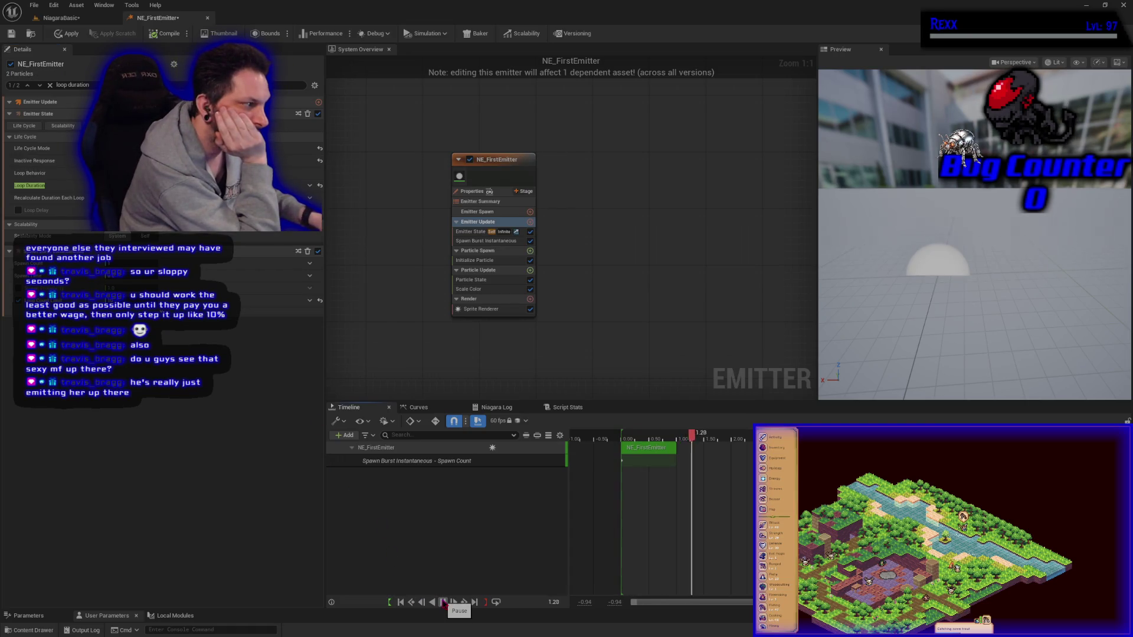
{"action": "left_click", "coordinate": [444, 602]}
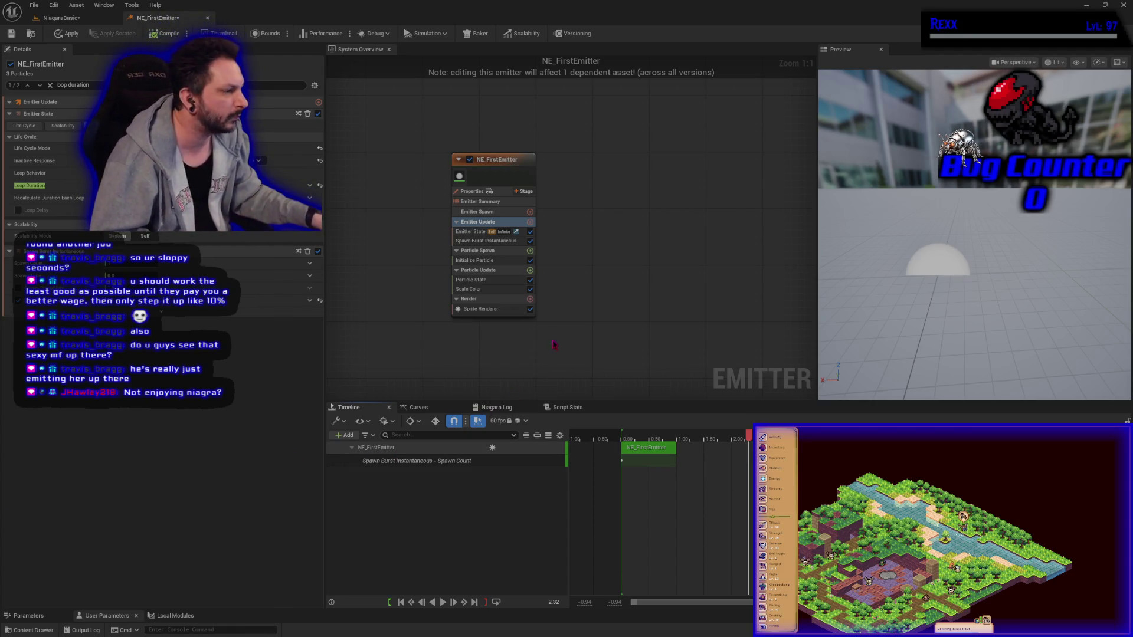
{"action": "left_click_drag", "start_coordinate": [749, 436], "coordinate": [623, 424]}
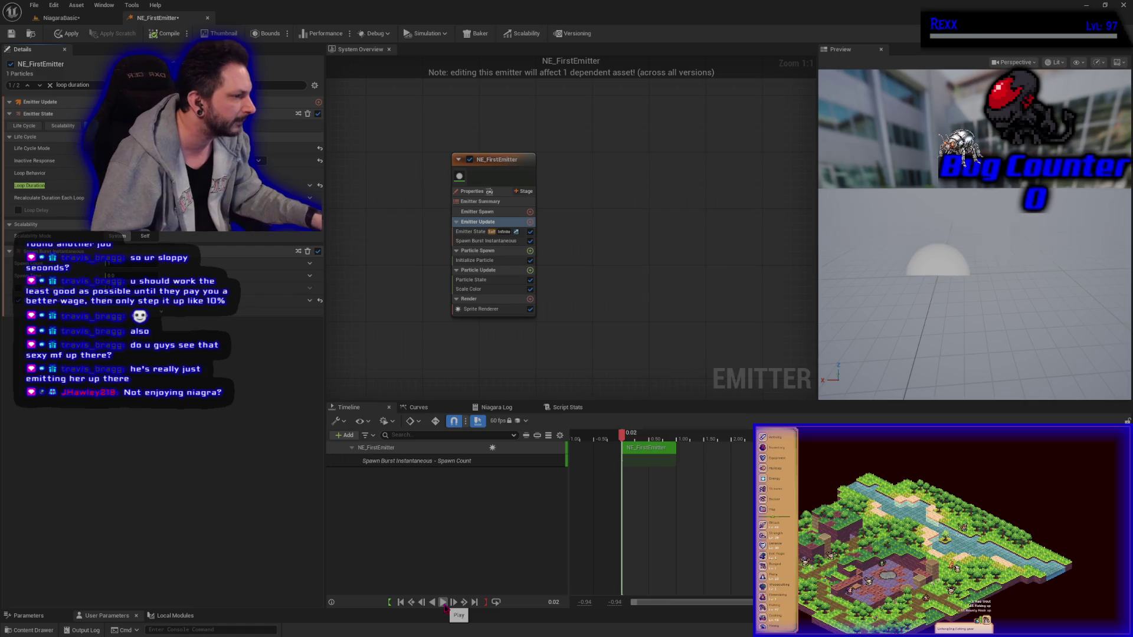
{"action": "left_click", "coordinate": [443, 602]}
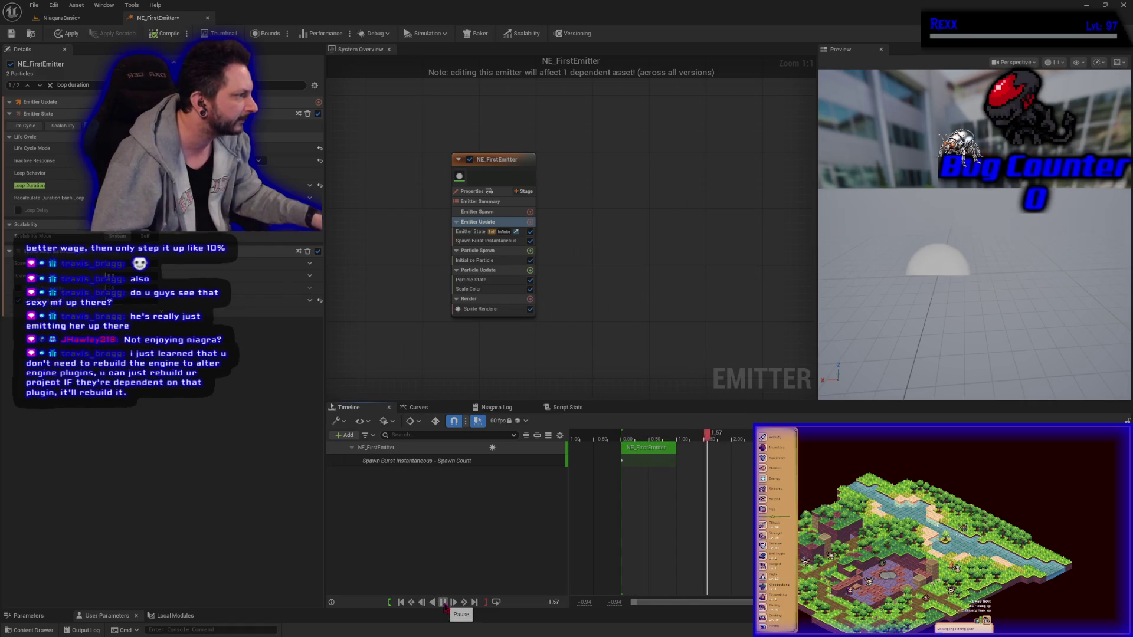
{"action": "left_click", "coordinate": [443, 602]}
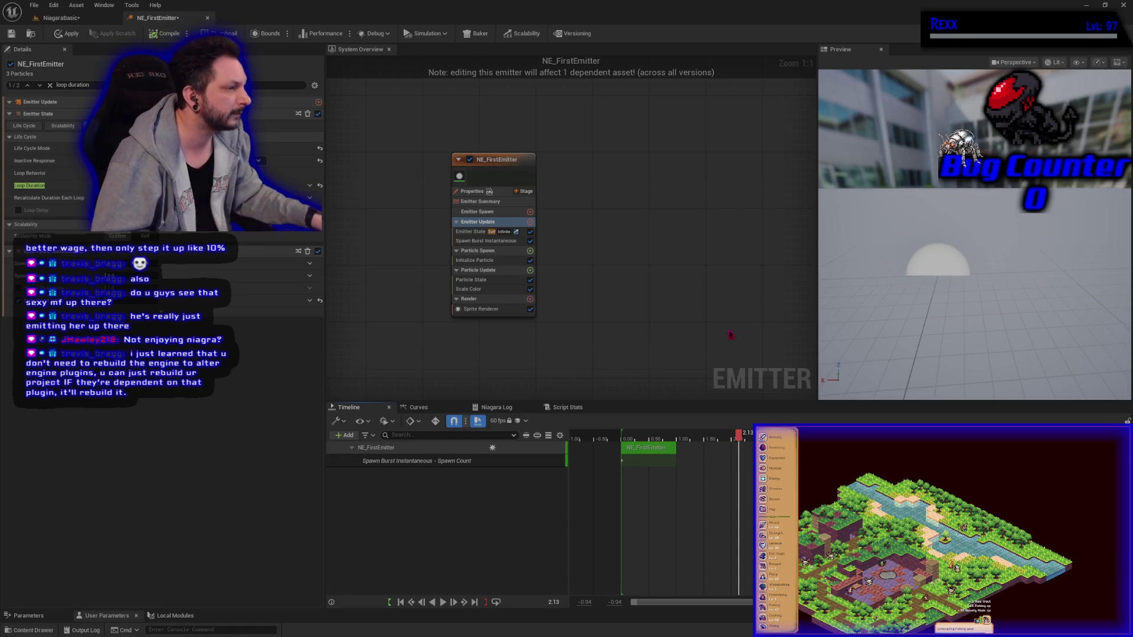
{"action": "mouse_move", "coordinate": [738, 434]}
{"action": "left_mouse_down"}
{"action": "mouse_move", "coordinate": [627, 430]}
{"action": "mouse_move", "coordinate": [669, 423]}
{"action": "mouse_move", "coordinate": [626, 419]}
{"action": "left_mouse_up"}
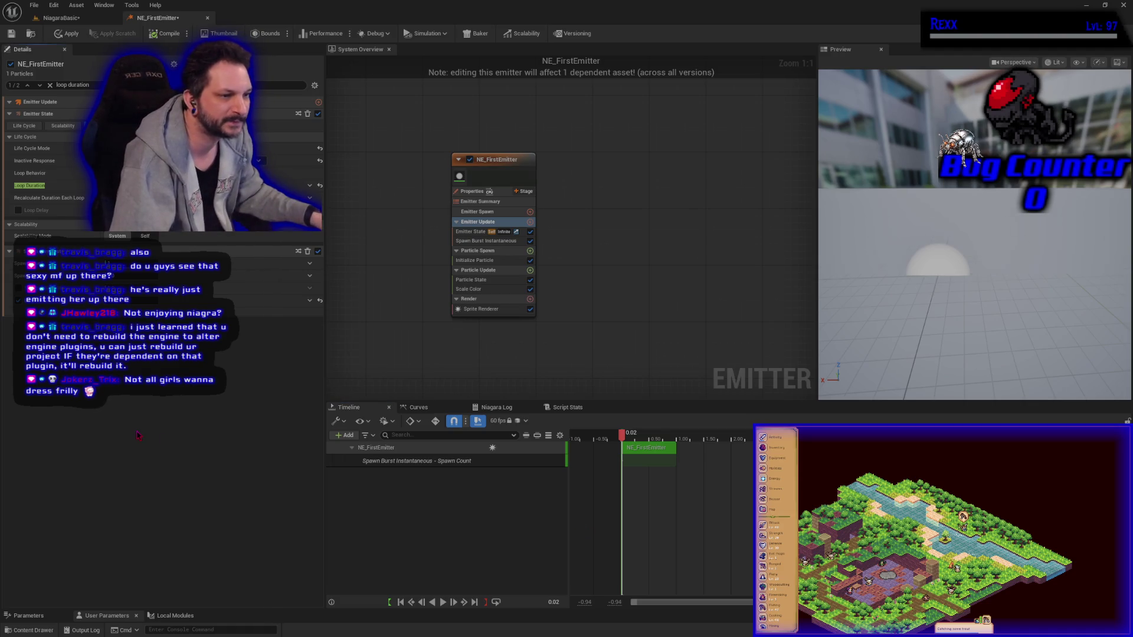
{"action": "left_click_drag", "start_coordinate": [502, 354], "coordinate": [519, 384]}
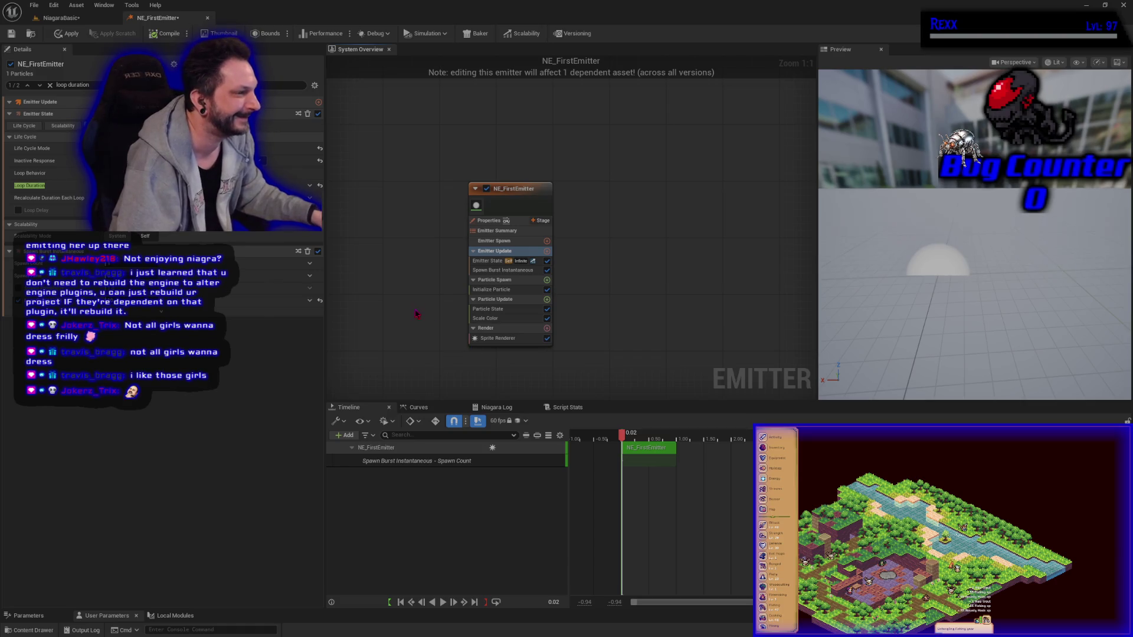
Step: Inspect NE_FirstEmitter's Particle Update, Sprite Renderer, Scale Color, Particle State, Initialize Particle and Particle Spawn settings
{"action": "left_click", "coordinate": [499, 189]}
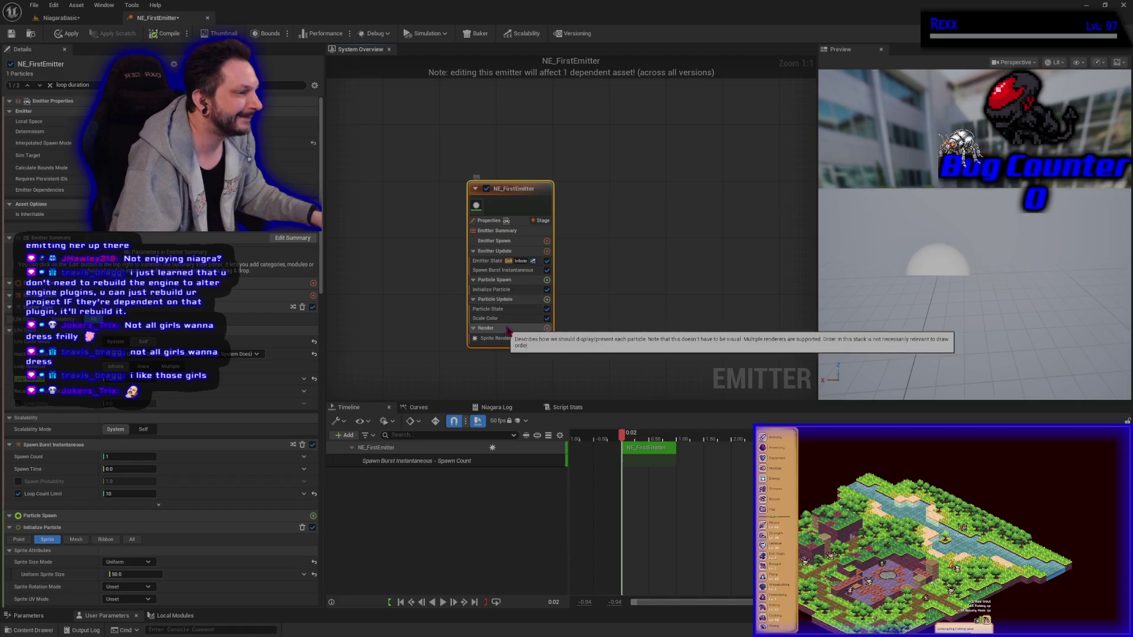
{"action": "left_click", "coordinate": [508, 306]}
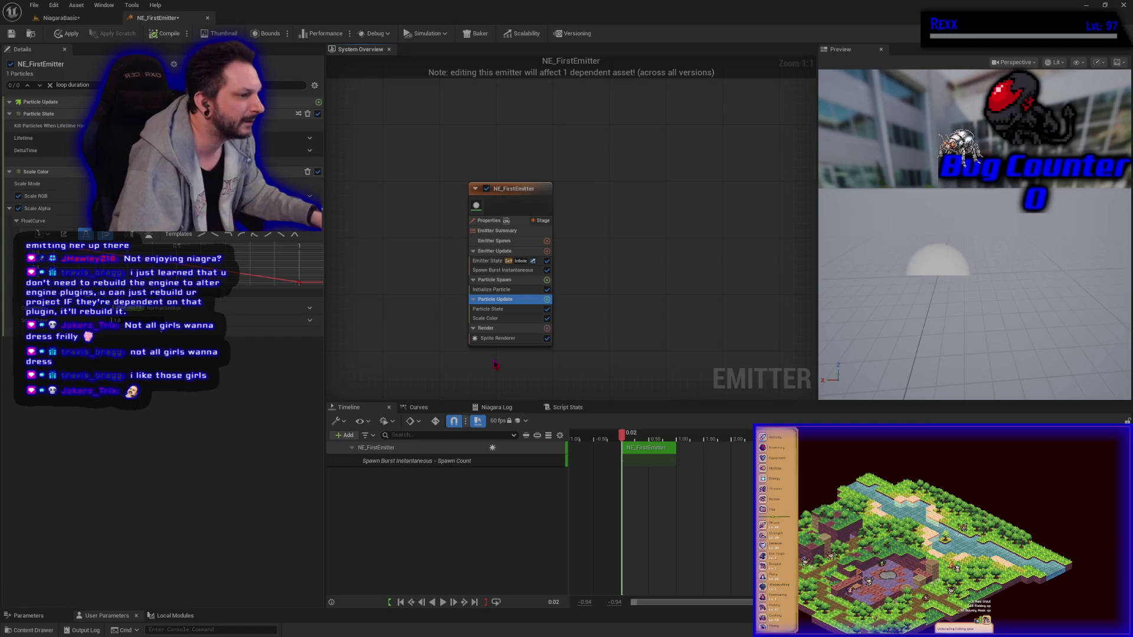
{"action": "left_click", "coordinate": [496, 338]}
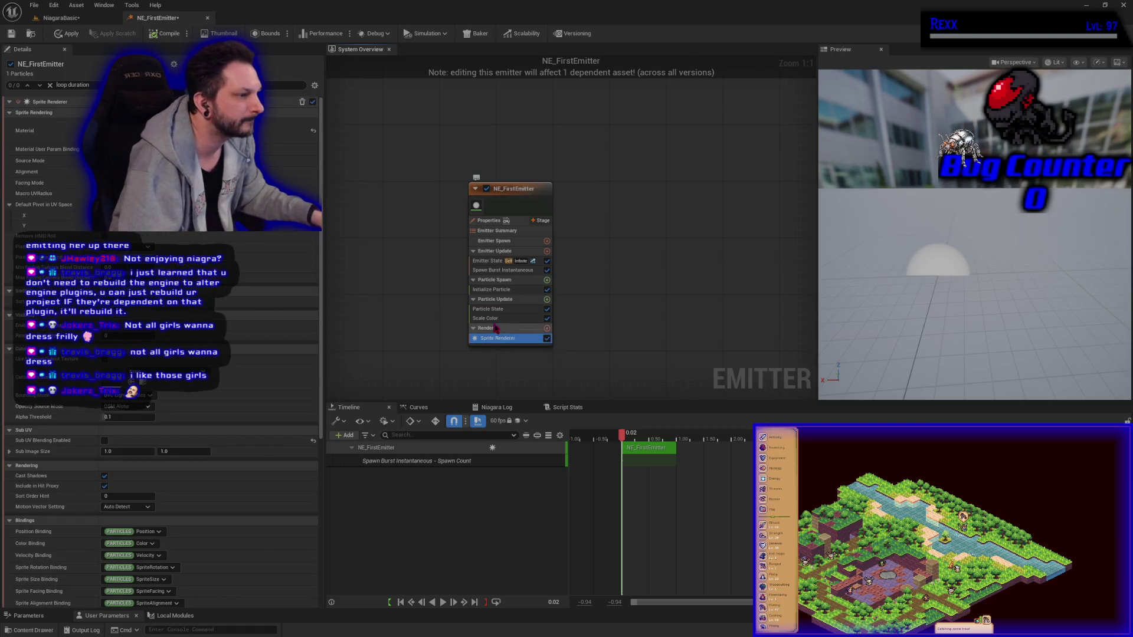
{"action": "left_click", "coordinate": [495, 318]}
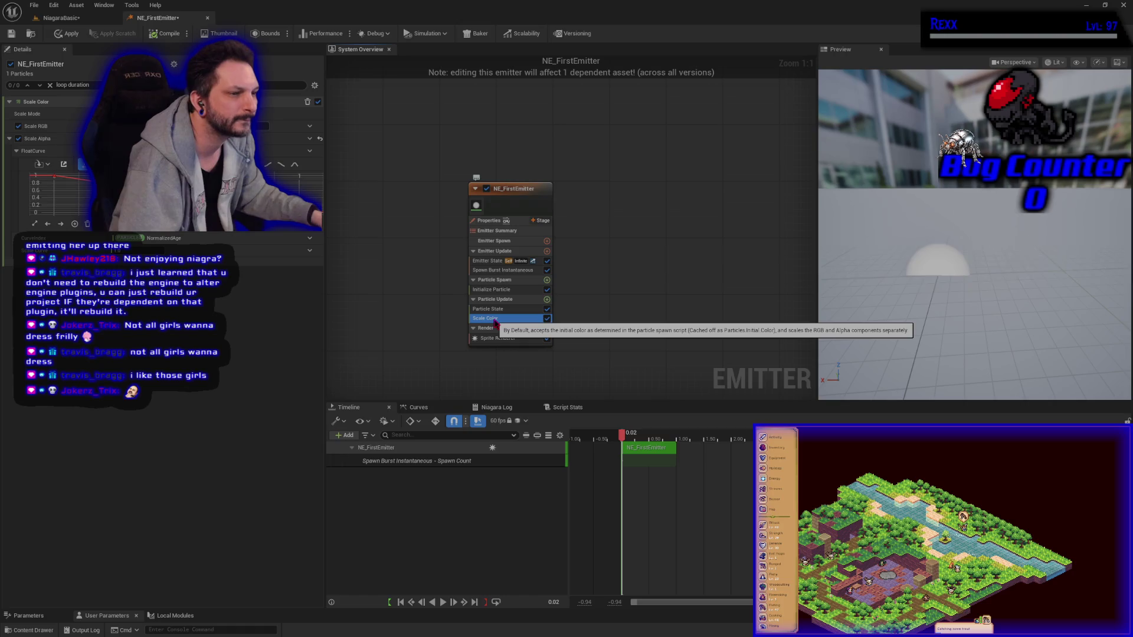
{"action": "left_click", "coordinate": [496, 310]}
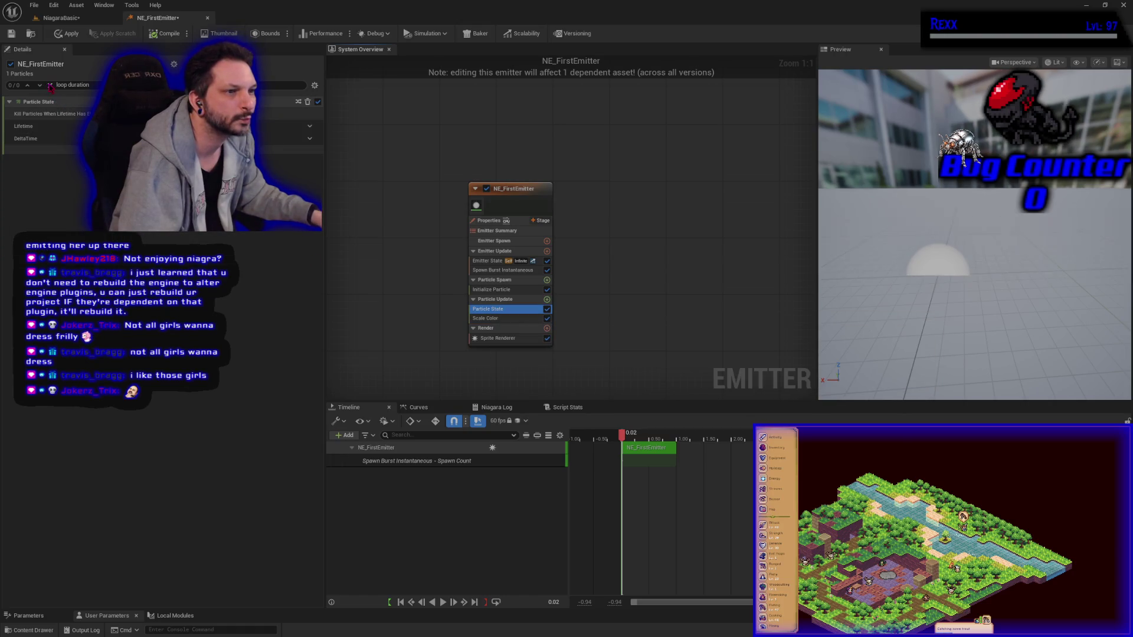
{"action": "left_click", "coordinate": [508, 318]}
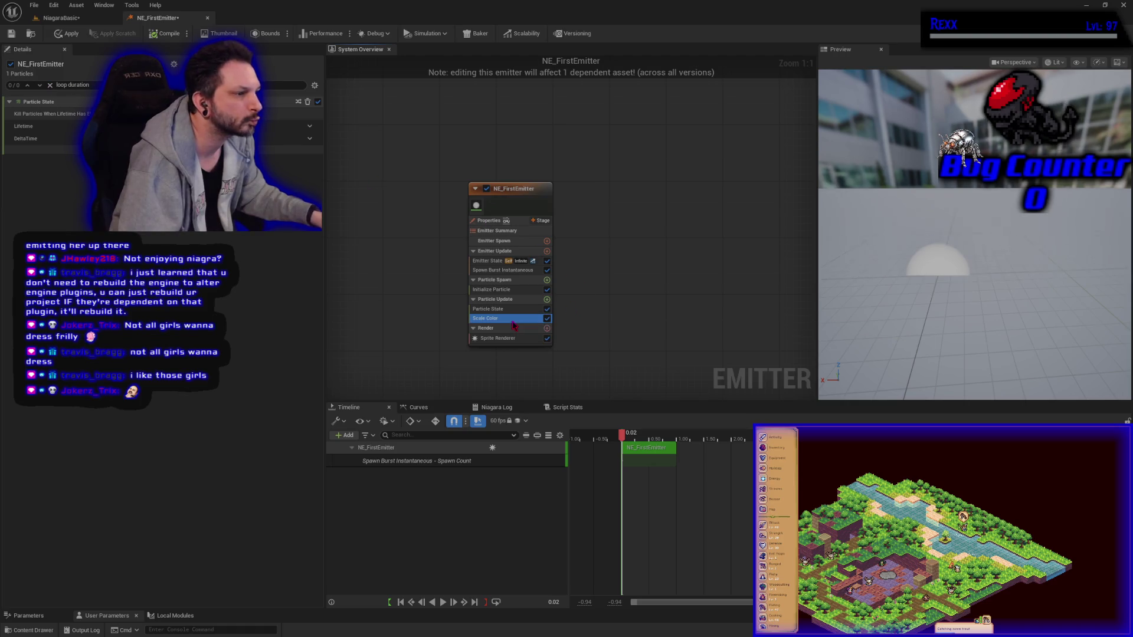
{"action": "left_click", "coordinate": [504, 290]}
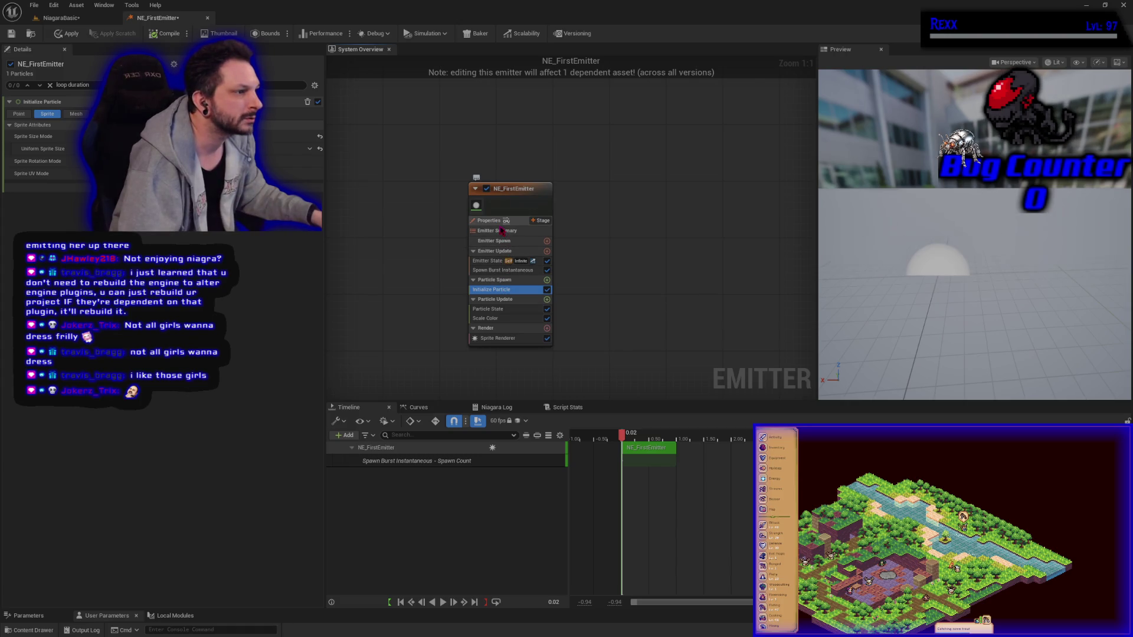
{"action": "left_click", "coordinate": [505, 280]}
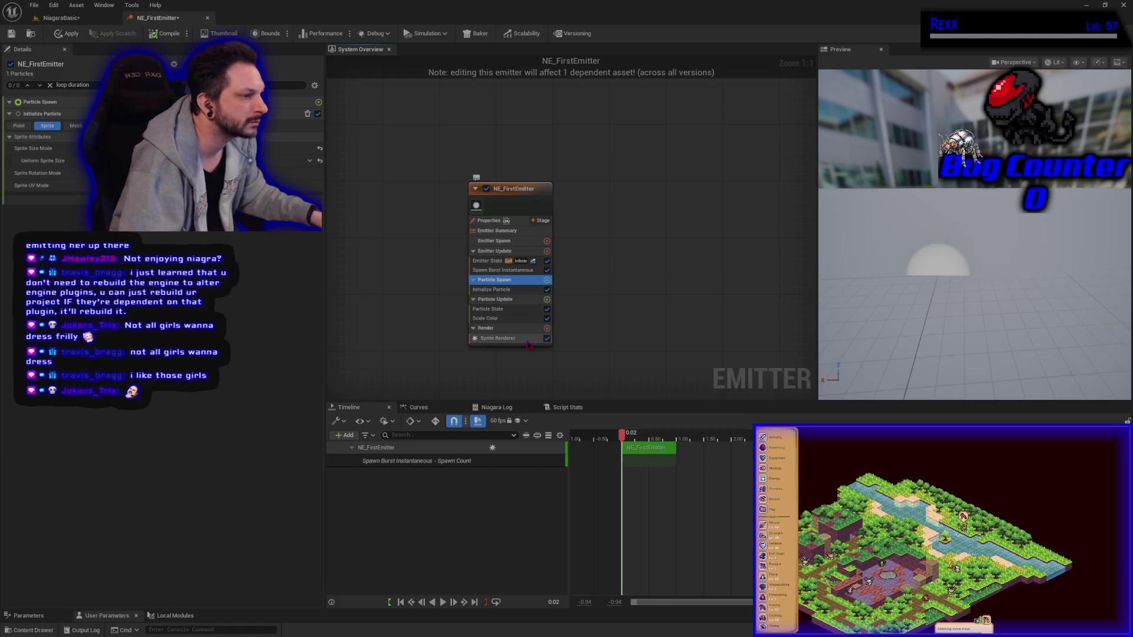
{"action": "left_click", "coordinate": [527, 339]}
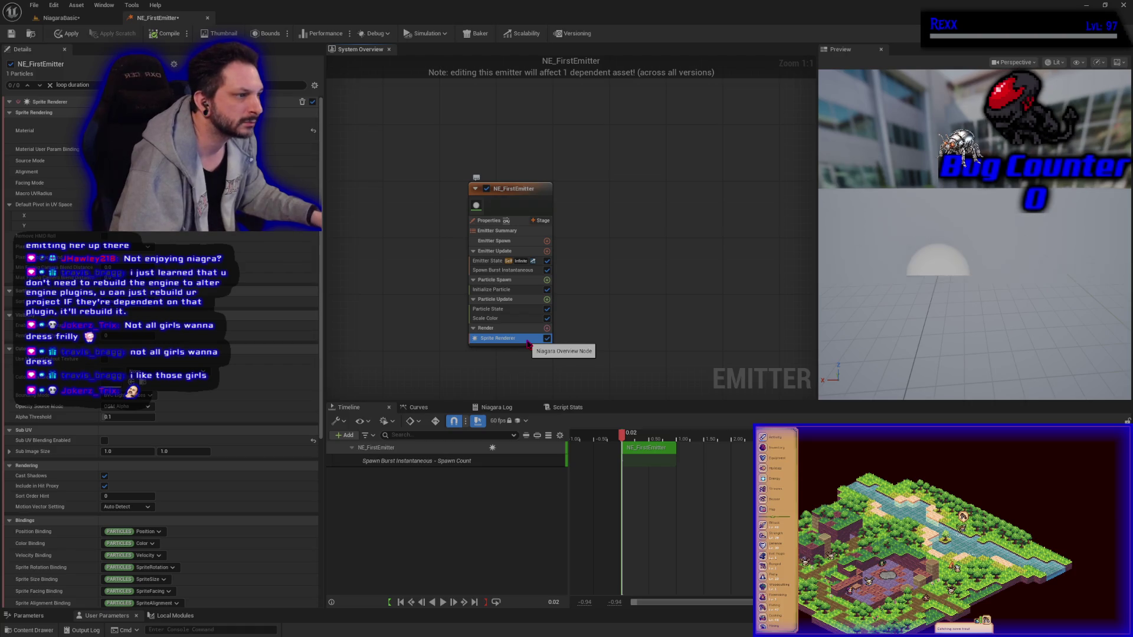
{"action": "left_click", "coordinate": [491, 290]}
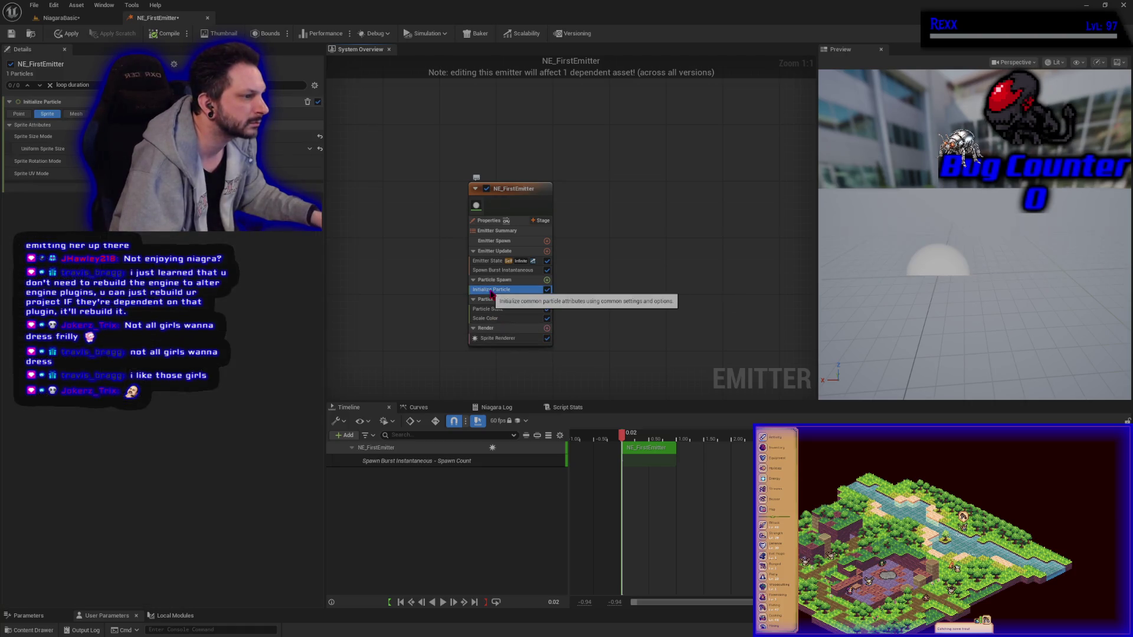
{"action": "left_click", "coordinate": [497, 281]}
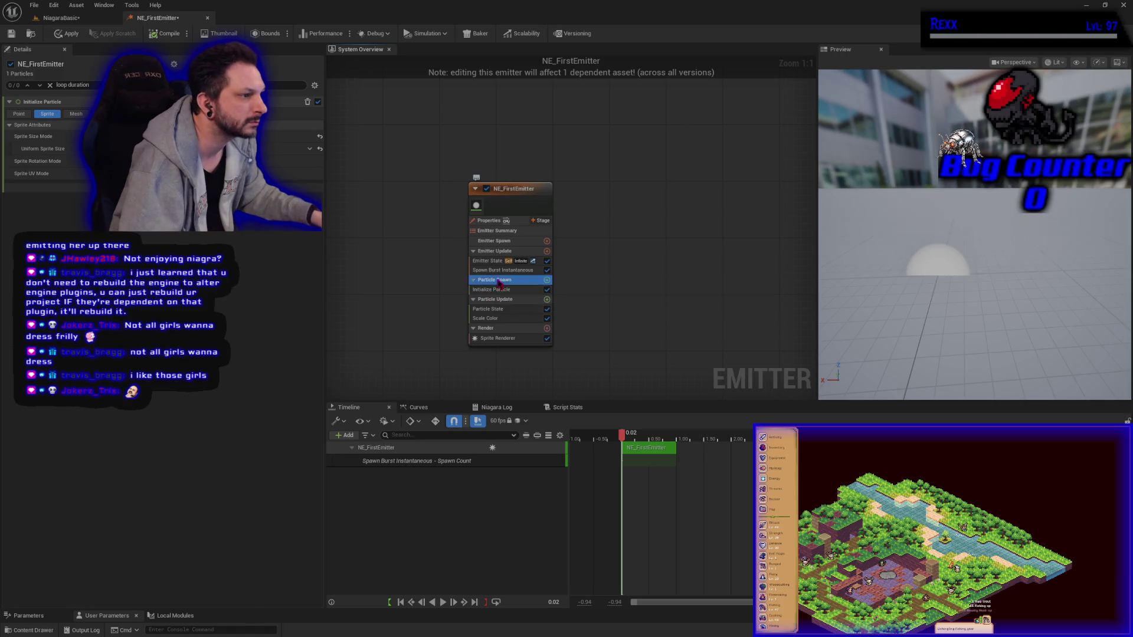
Step: Turn off Loop Count Limit on Spawn Burst Instantaneous, then view the Emitter State settings
{"action": "left_click", "coordinate": [502, 271]}
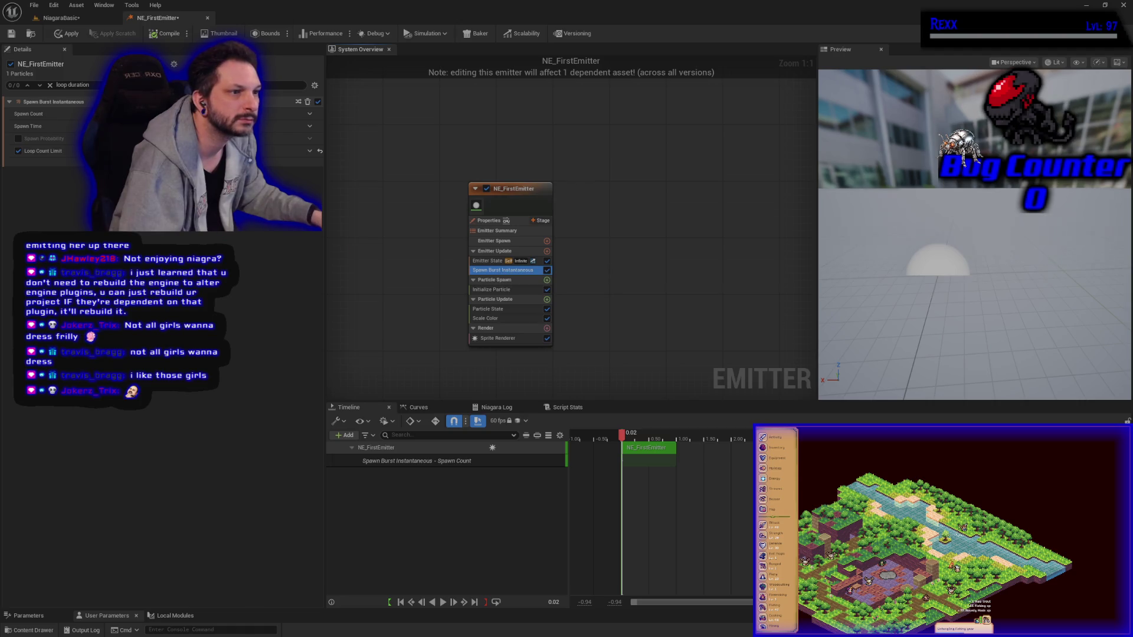
{"action": "mouse_move", "coordinate": [55, 152]}
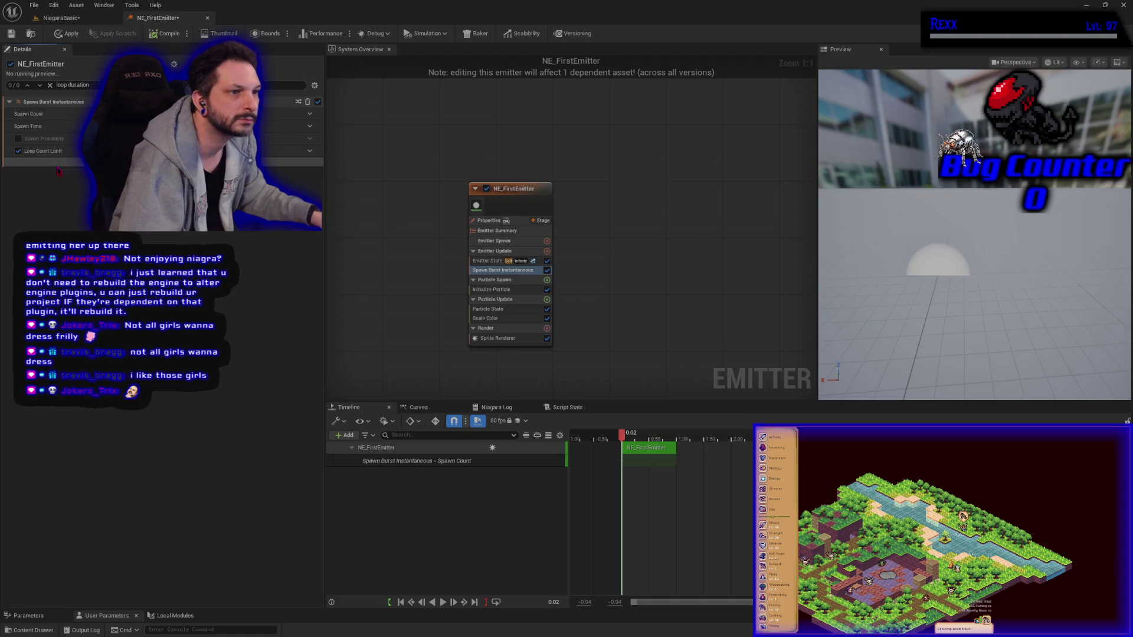
{"action": "left_click", "coordinate": [18, 151]}
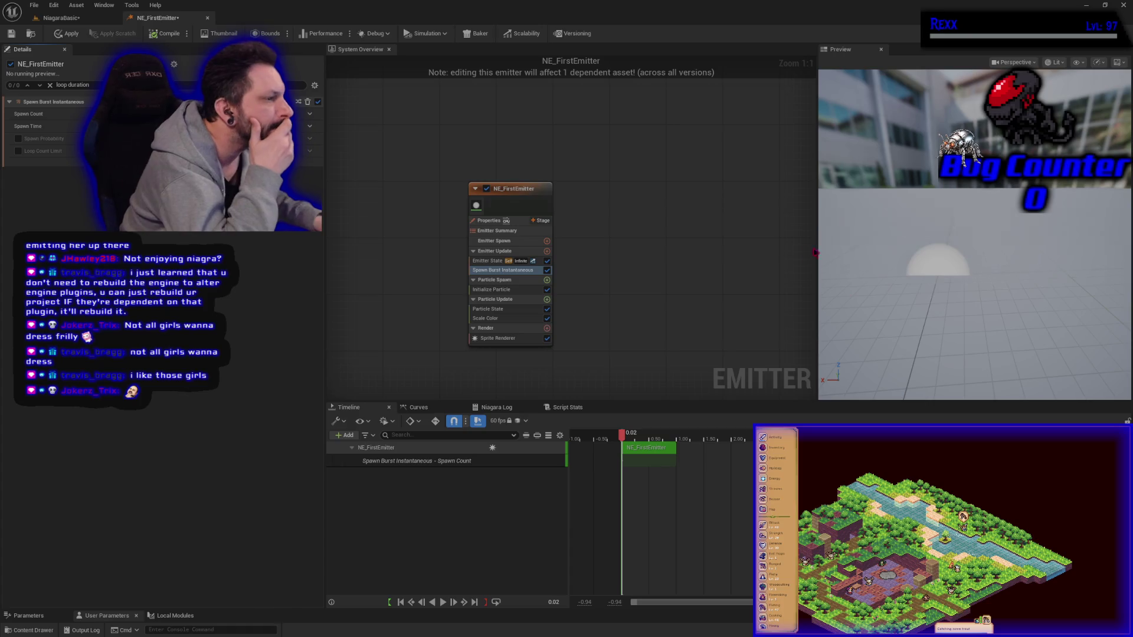
{"action": "left_click", "coordinate": [482, 261]}
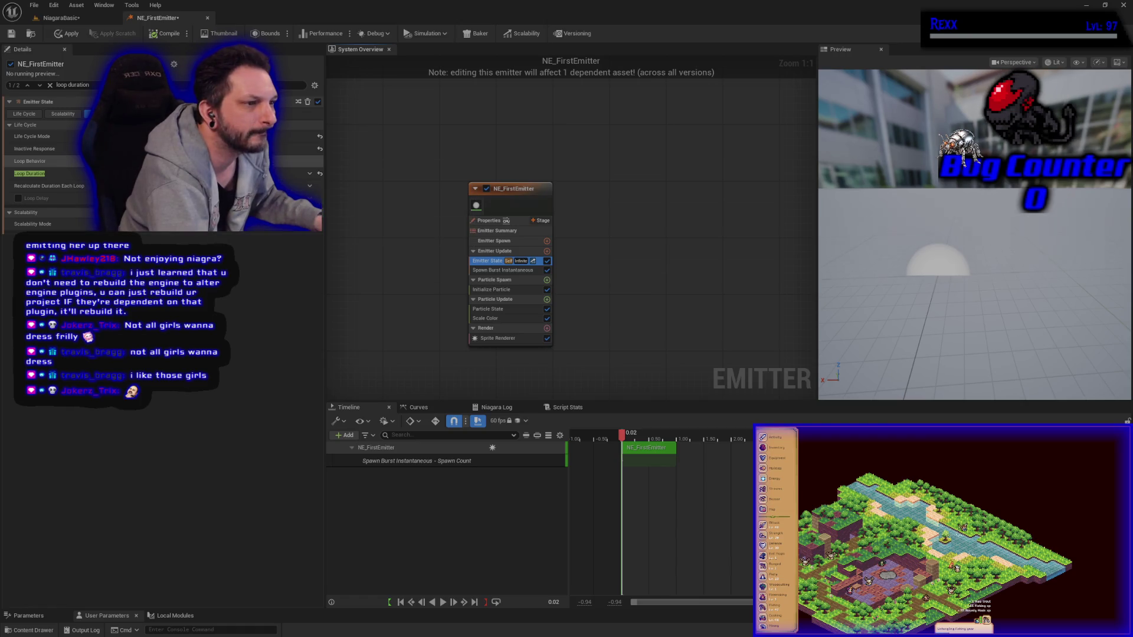
{"action": "left_click", "coordinate": [236, 186]}
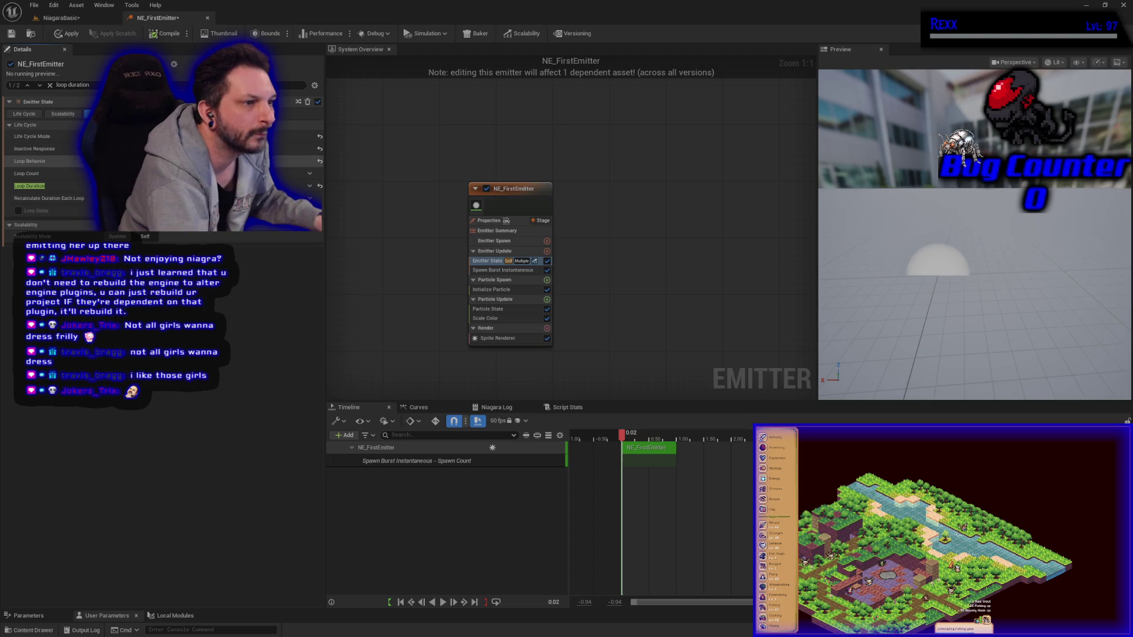
{"action": "left_click", "coordinate": [236, 161]}
{"action": "left_click", "coordinate": [236, 174]}
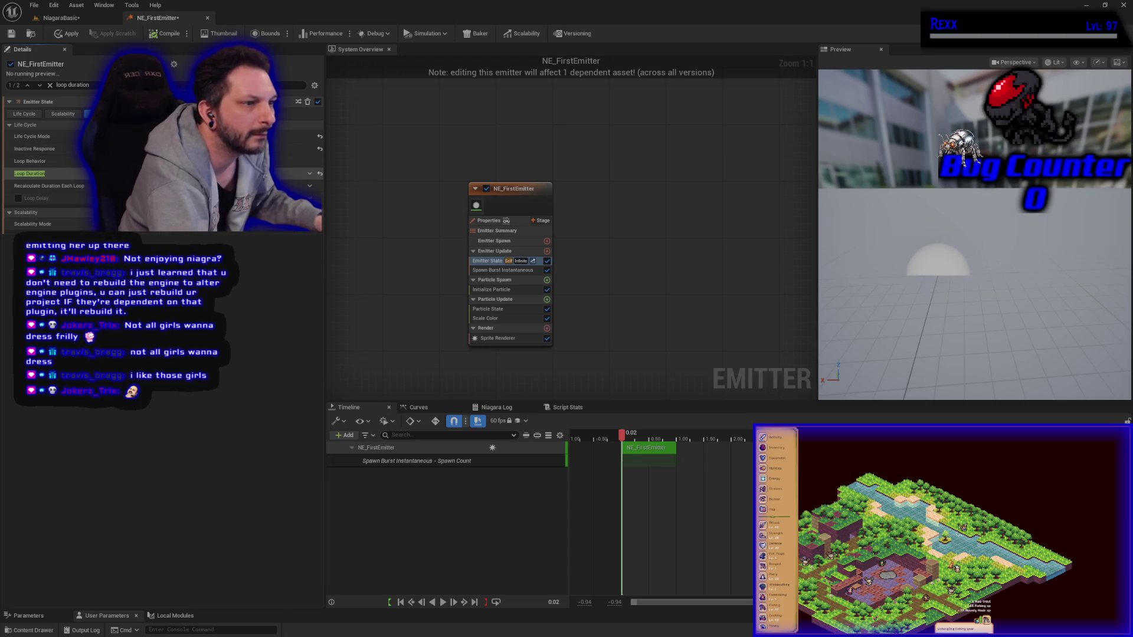
{"action": "mouse_move", "coordinate": [118, 148]}
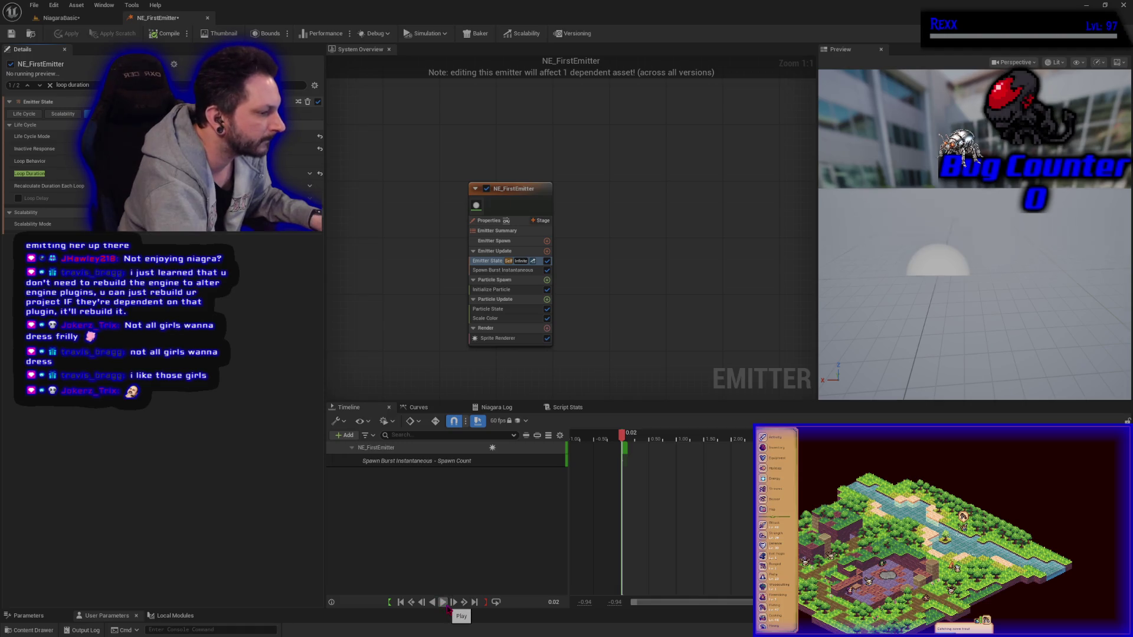
{"action": "left_click", "coordinate": [444, 603]}
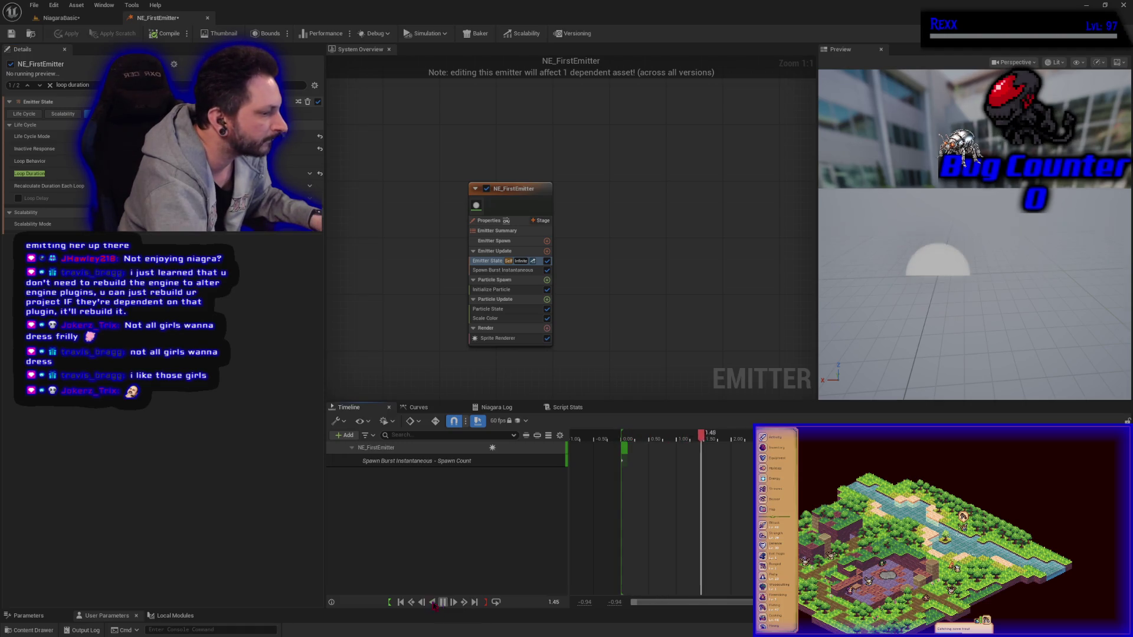
{"action": "left_click", "coordinate": [403, 602]}
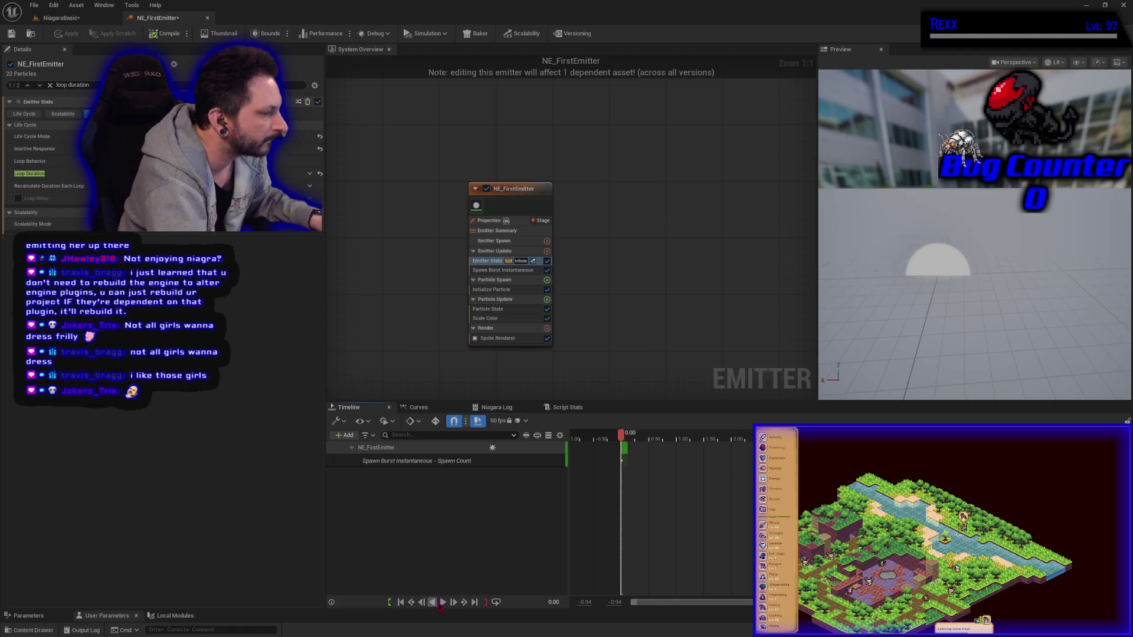
{"action": "left_click", "coordinate": [444, 603]}
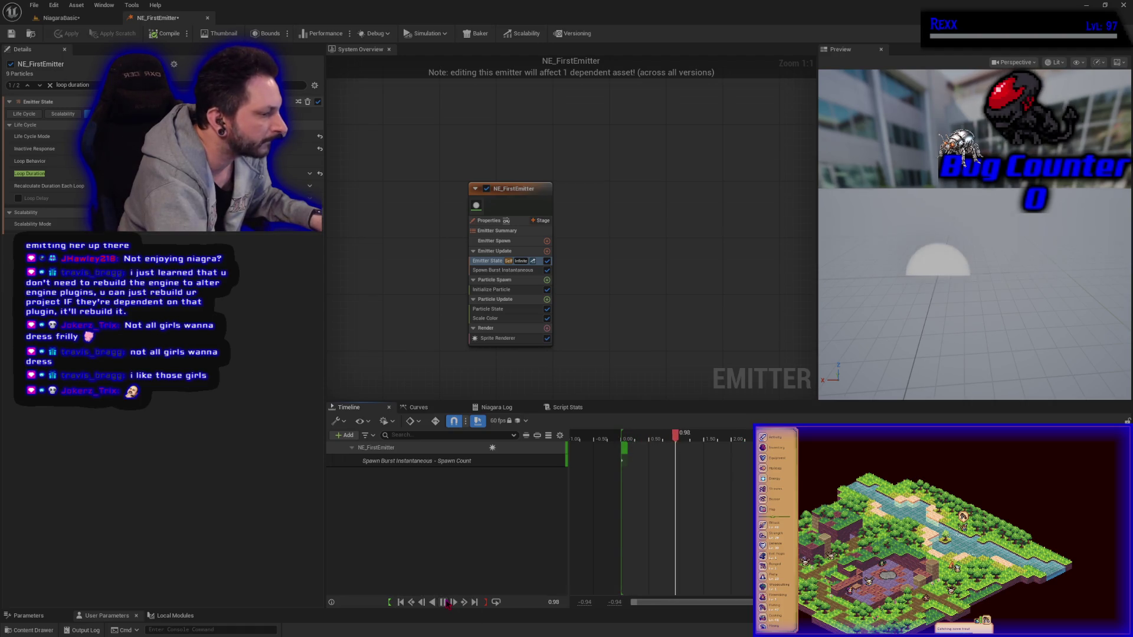
{"action": "left_click", "coordinate": [443, 602]}
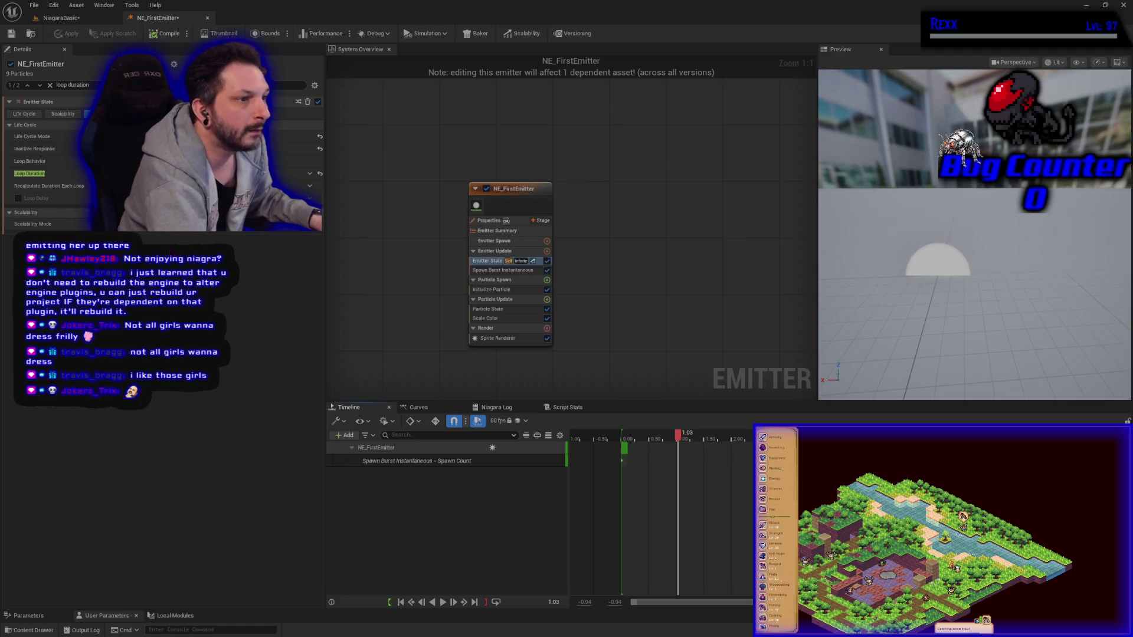
{"action": "mouse_move", "coordinate": [139, 173]}
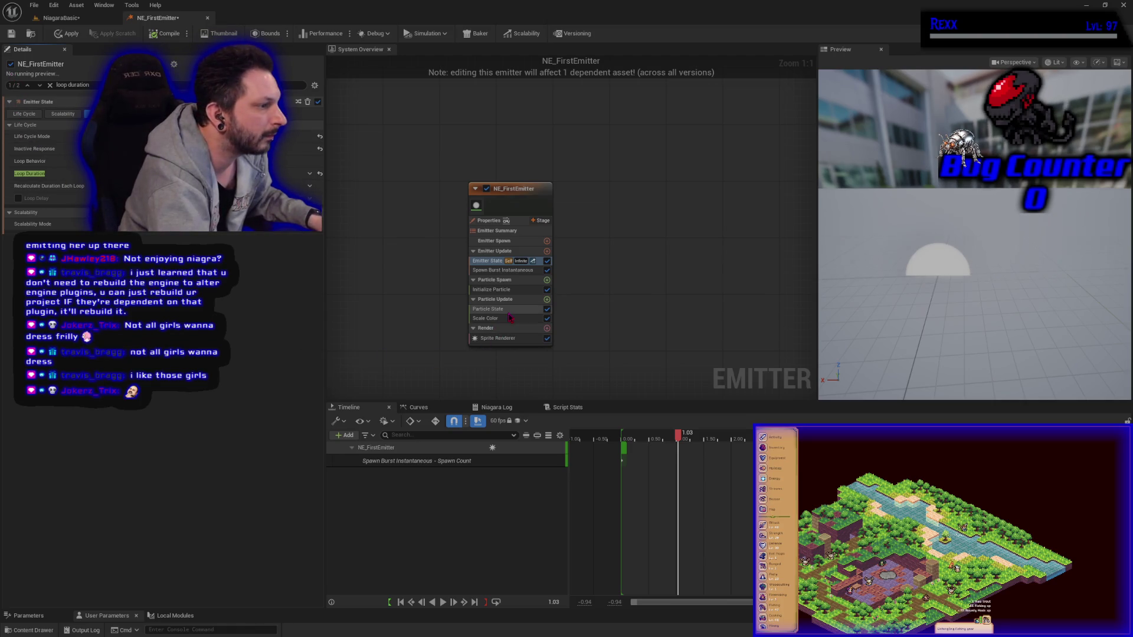
Step: Select the first alpha fade curve key, then shift the emitter's timeline bar about 0.37 s later
{"action": "mouse_move", "coordinate": [510, 316]}
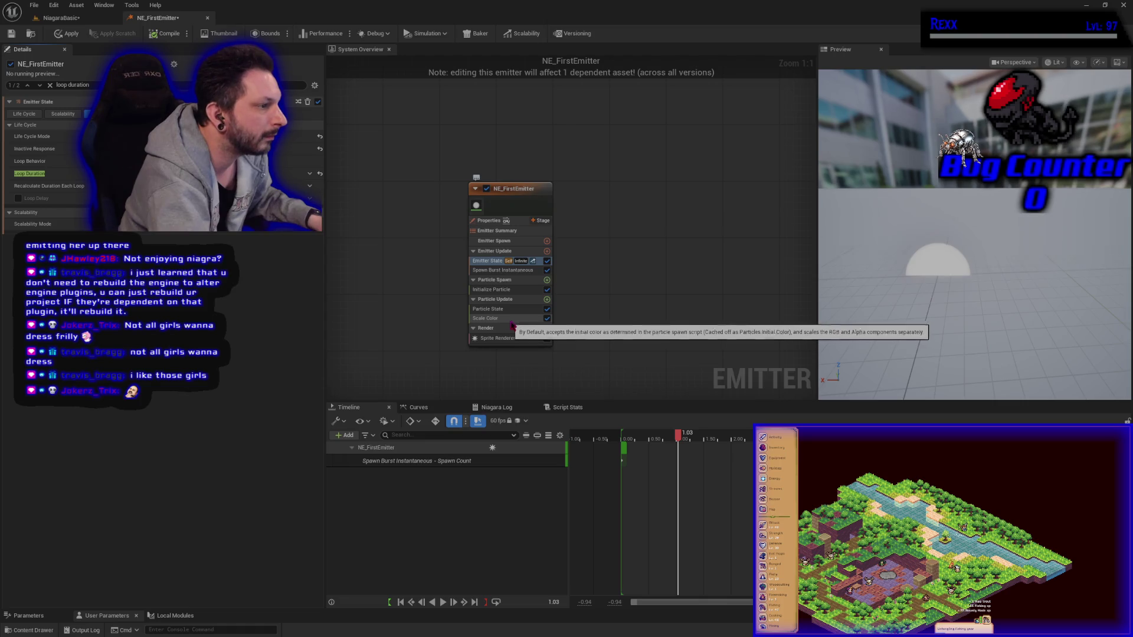
{"action": "left_click", "coordinate": [518, 312]}
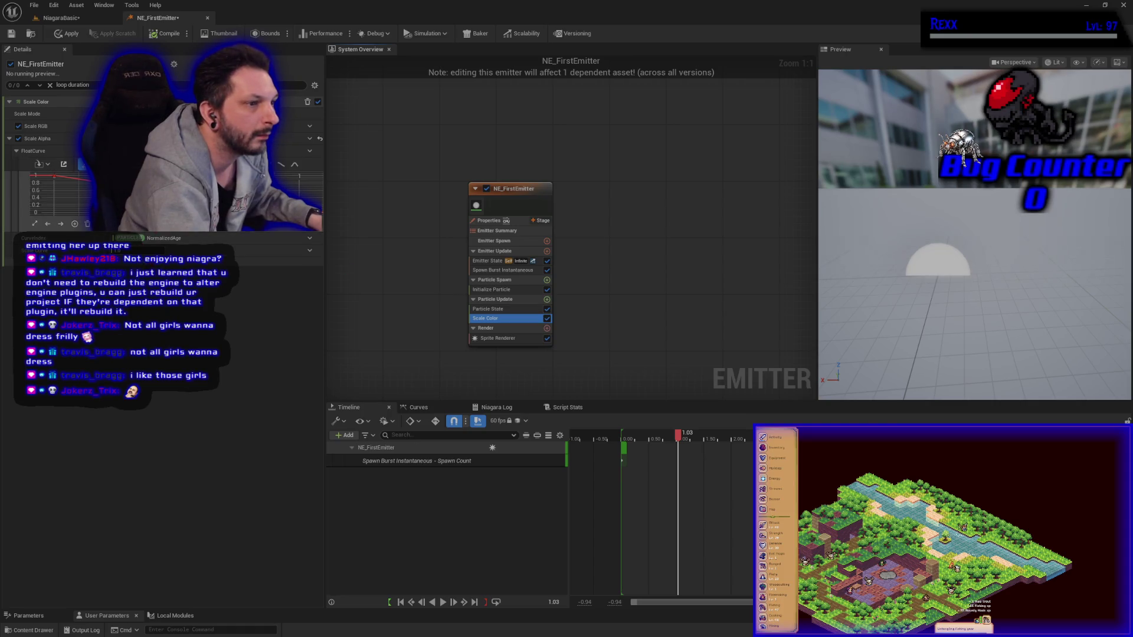
{"action": "left_click", "coordinate": [55, 178]}
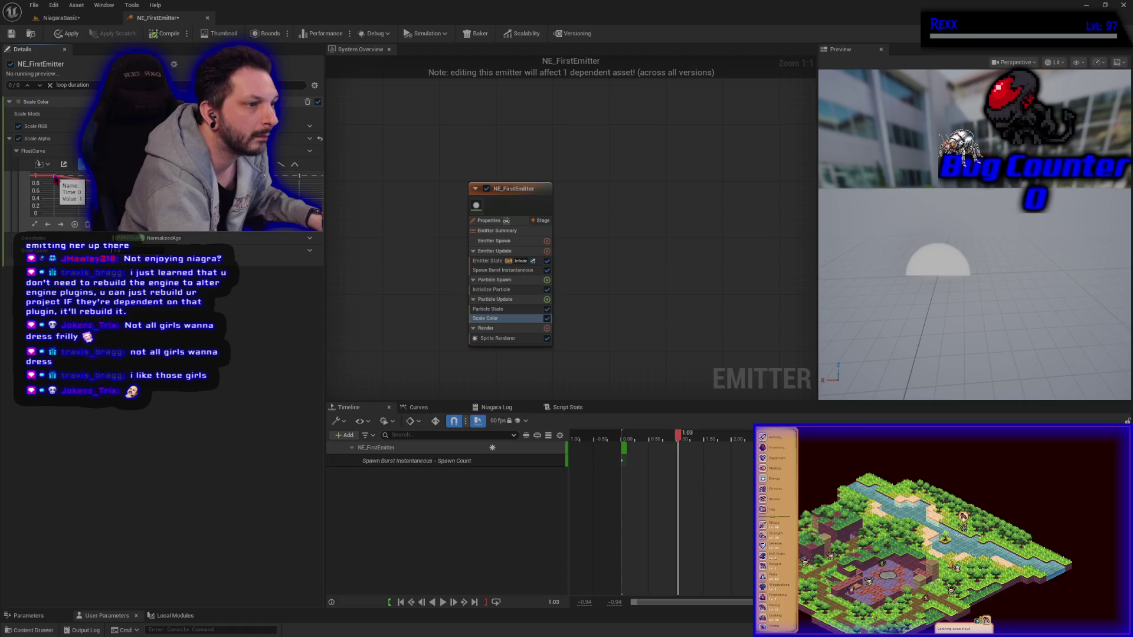
{"action": "mouse_move", "coordinate": [321, 219]}
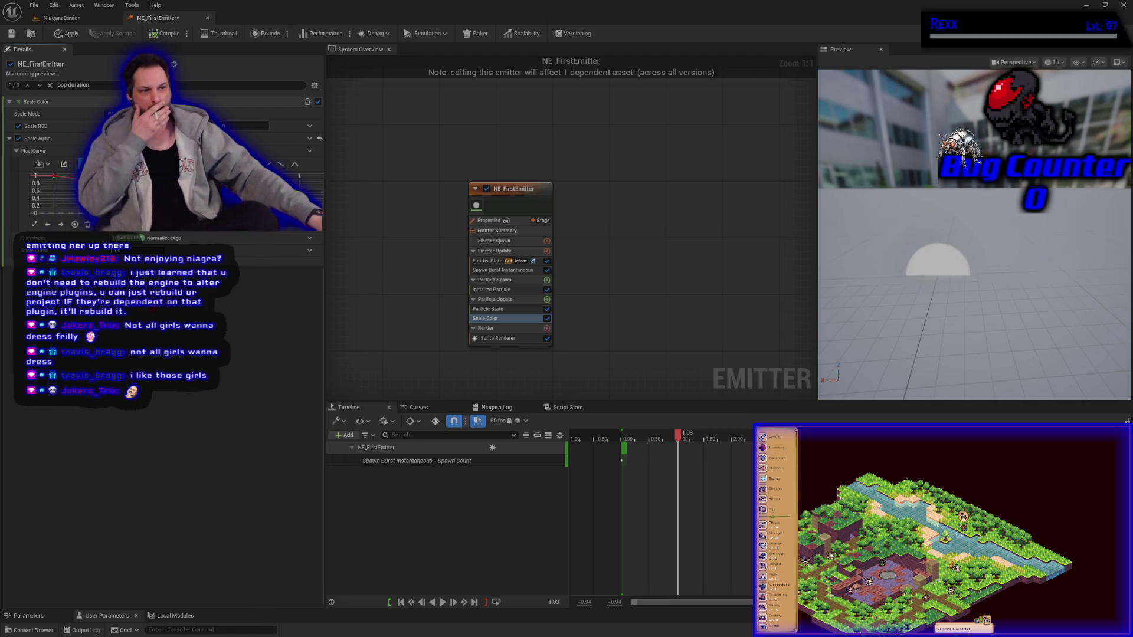
{"action": "left_click_drag", "start_coordinate": [624, 447], "coordinate": [758, 447]}
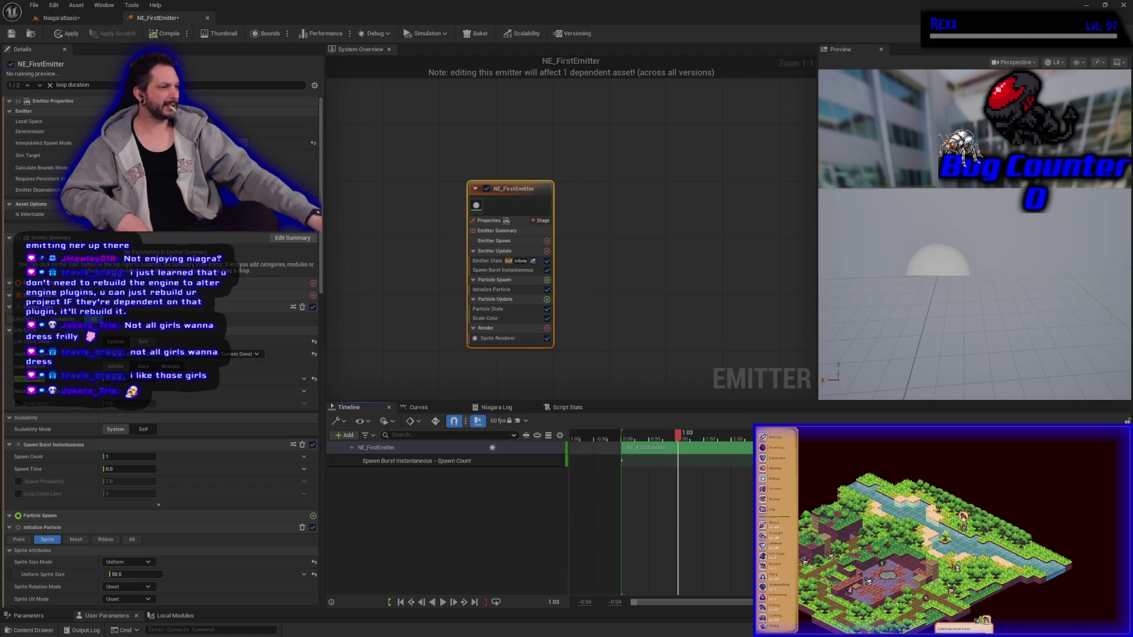
Step: Replay the emitter preview from the start, stop it, and show the Scale Color settings
{"action": "left_click", "coordinate": [406, 608]}
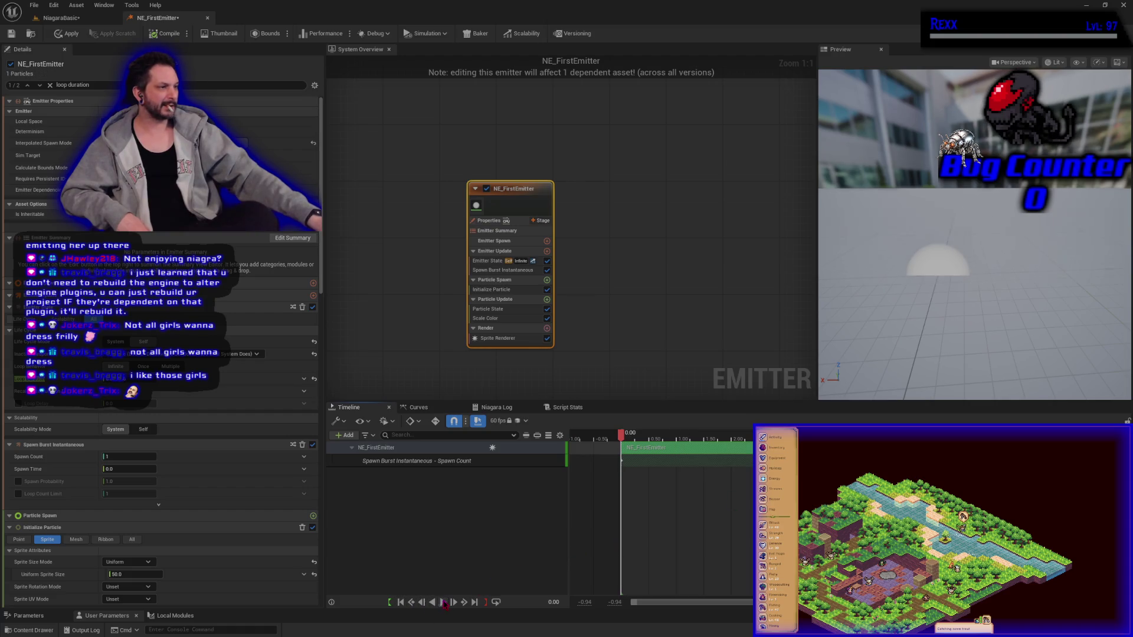
{"action": "left_click", "coordinate": [444, 602]}
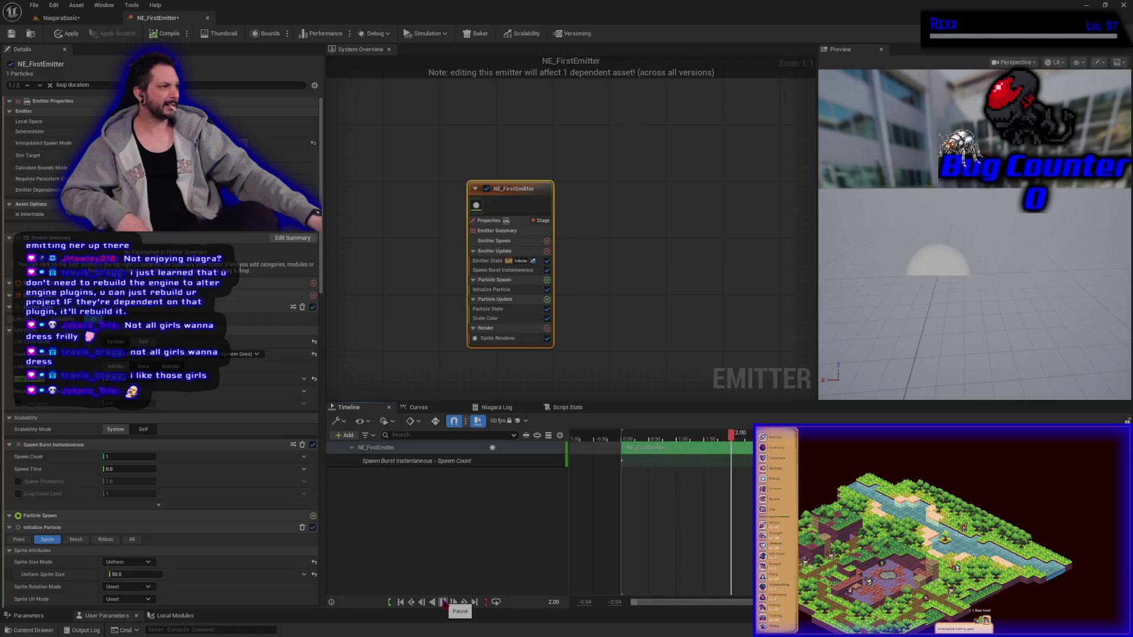
{"action": "left_click", "coordinate": [443, 603]}
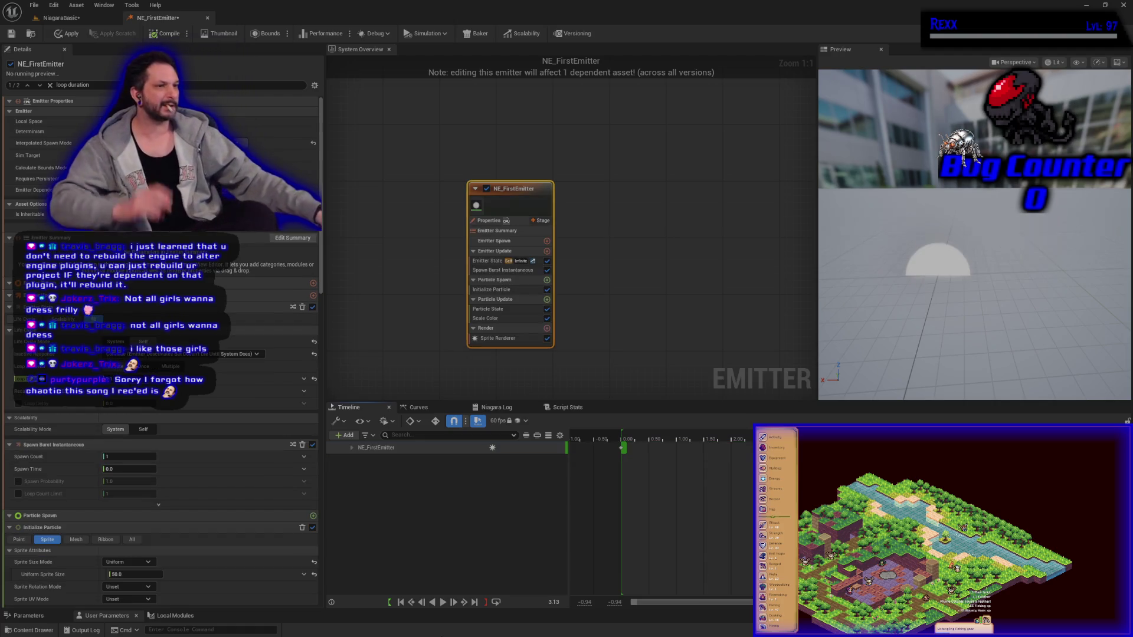
{"action": "left_click", "coordinate": [504, 319]}
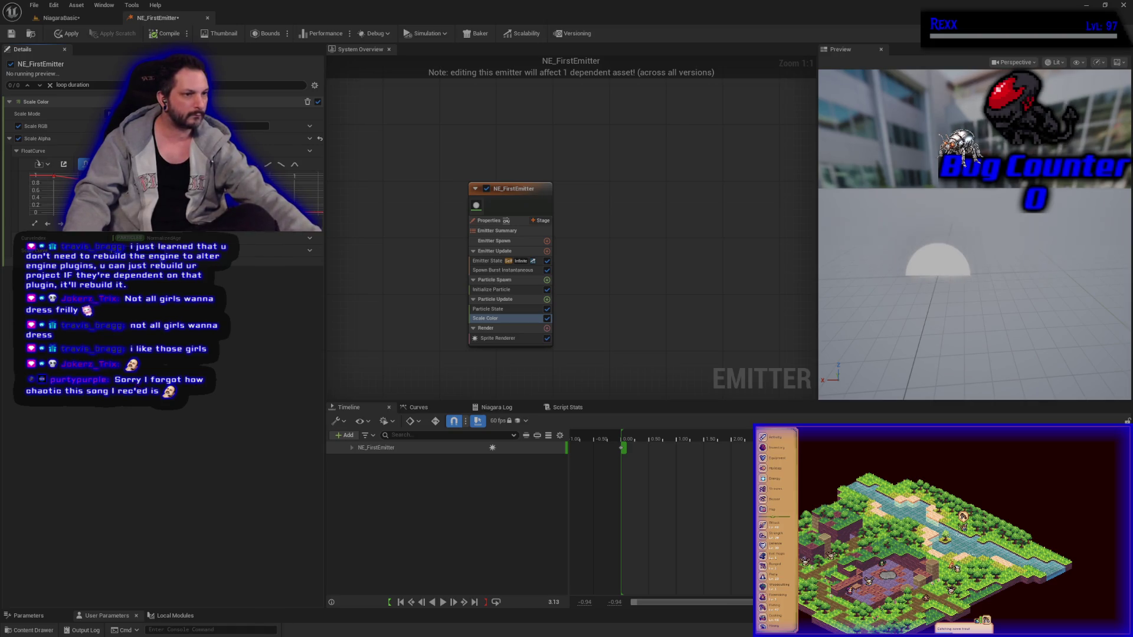
Step: Step through Spawn Burst Instantaneous, Particle Spawn, Properties and Emitter Summary to Emitter Update's Emitter State
{"action": "left_click", "coordinate": [484, 272]}
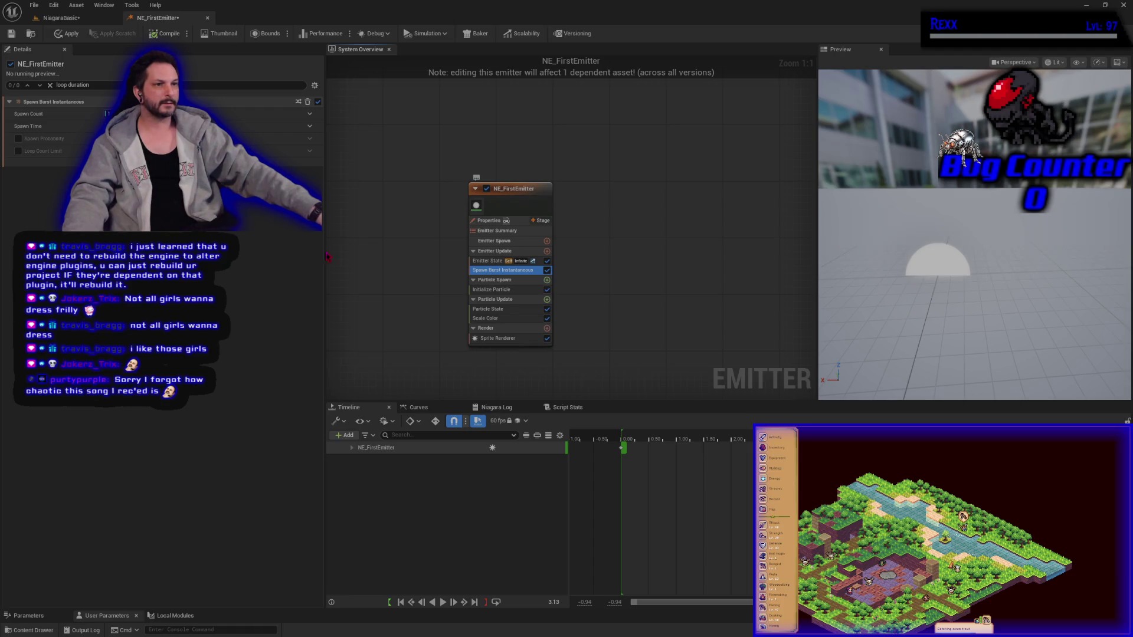
{"action": "left_click", "coordinate": [506, 280]}
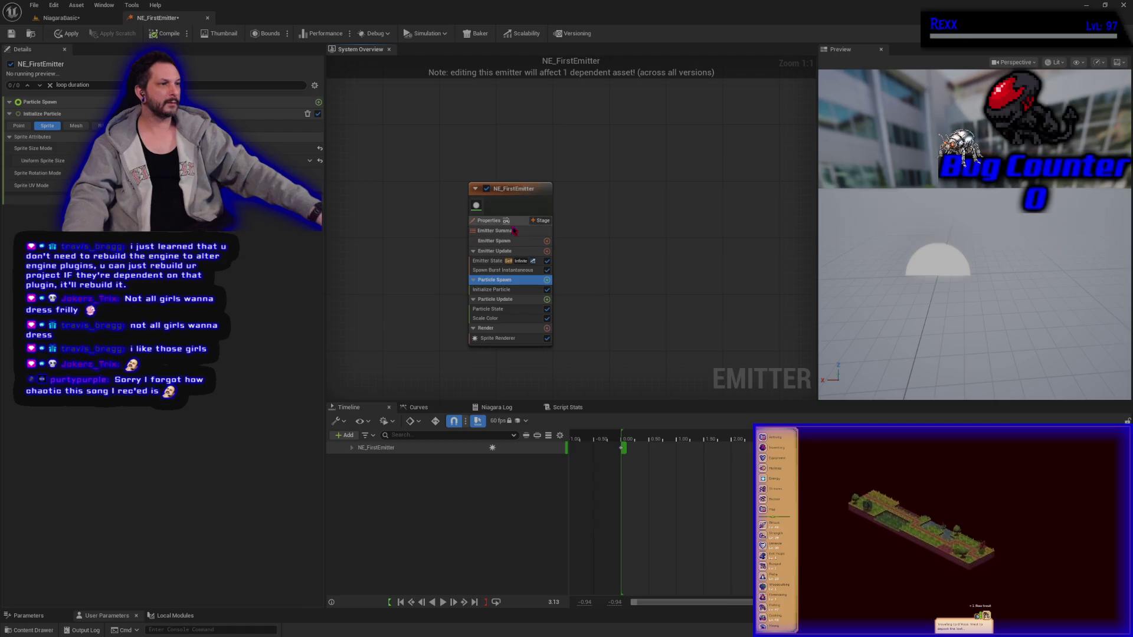
{"action": "left_click", "coordinate": [487, 221]}
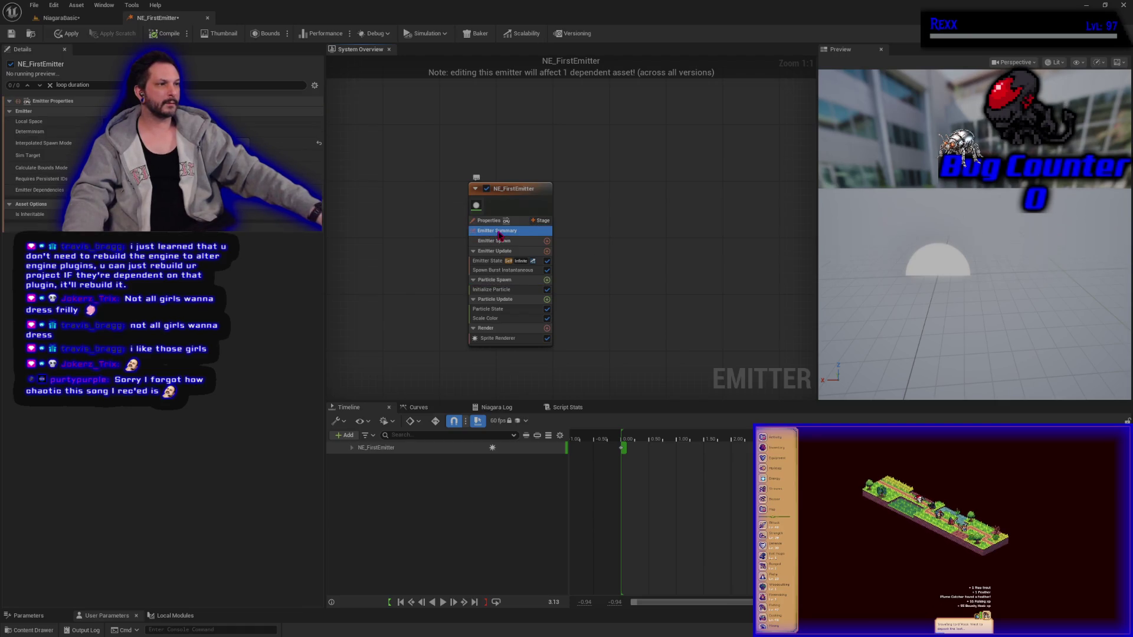
{"action": "left_click", "coordinate": [490, 231]}
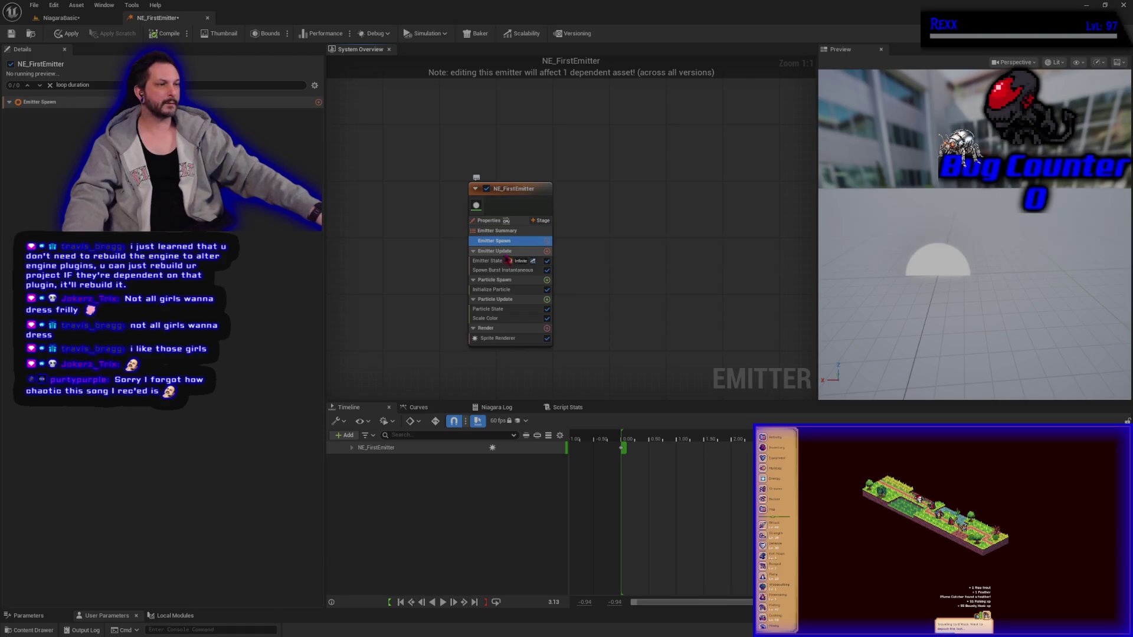
{"action": "left_click", "coordinate": [503, 252]}
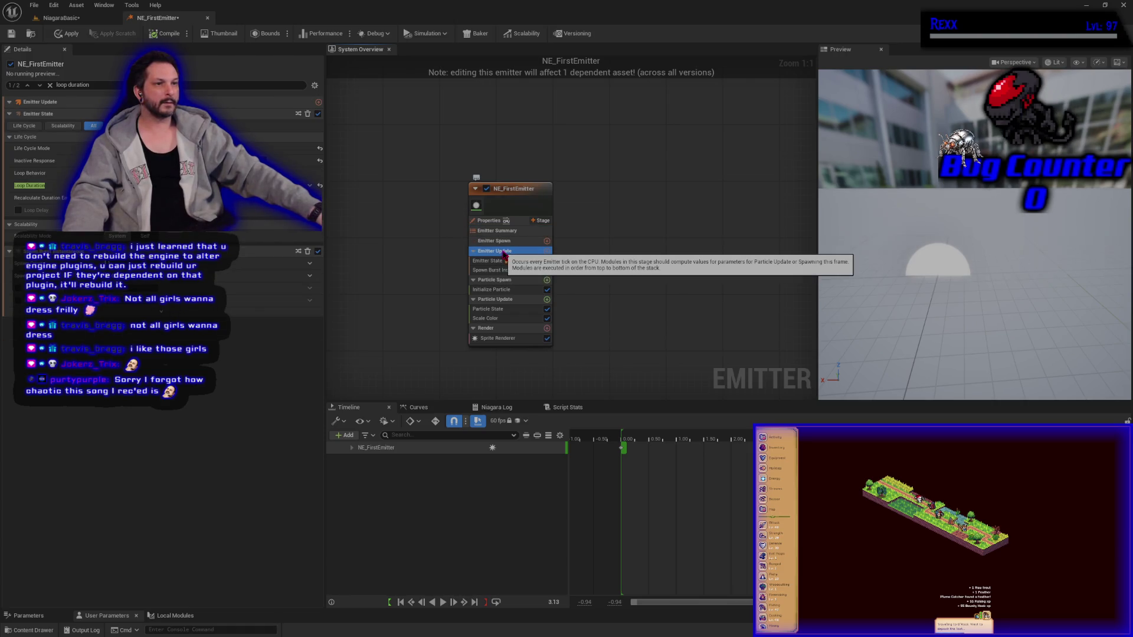
Step: Shorten Loop Duration so the emitter bar spans frames 0–60, and replay the preview
{"action": "left_click", "coordinate": [322, 187]}
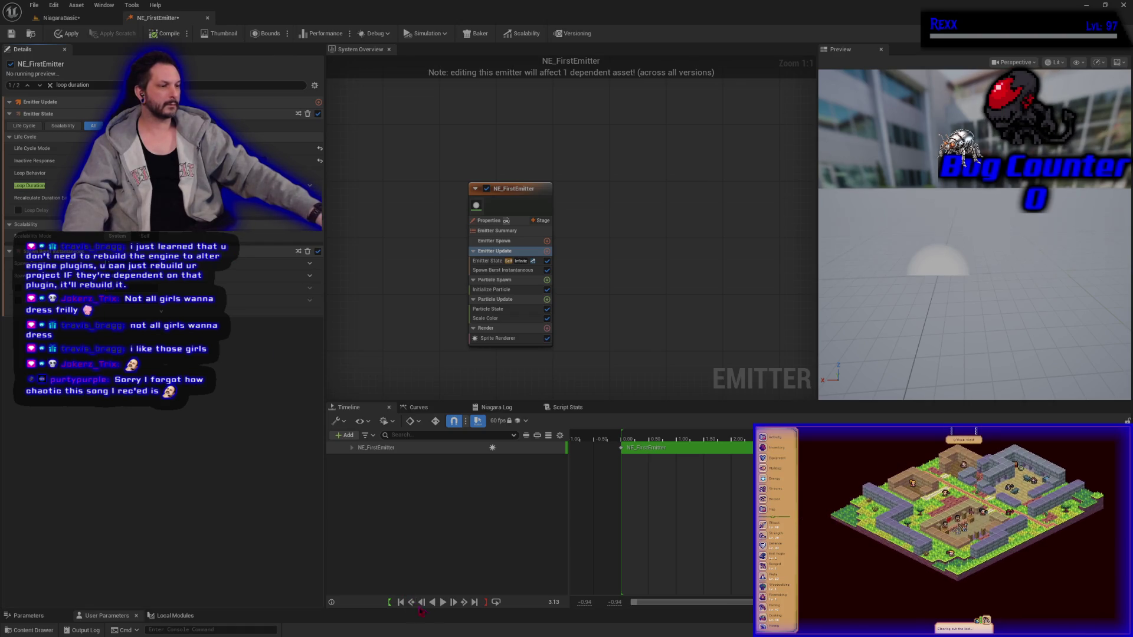
{"action": "left_click", "coordinate": [400, 602]}
{"action": "left_click", "coordinate": [442, 601]}
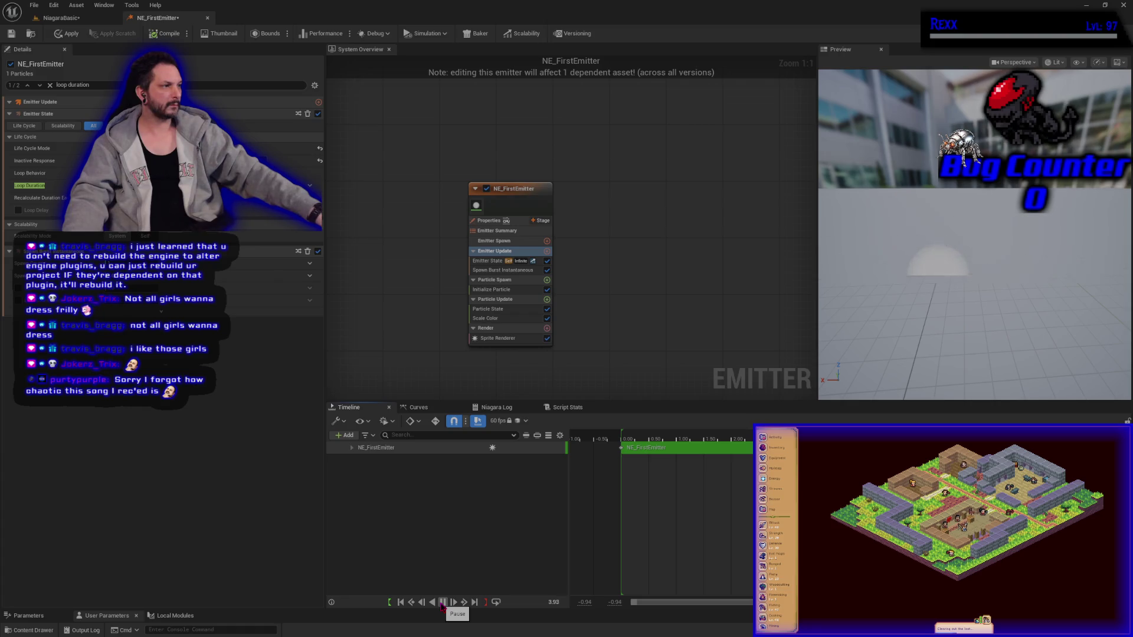
{"action": "left_click", "coordinate": [442, 603]}
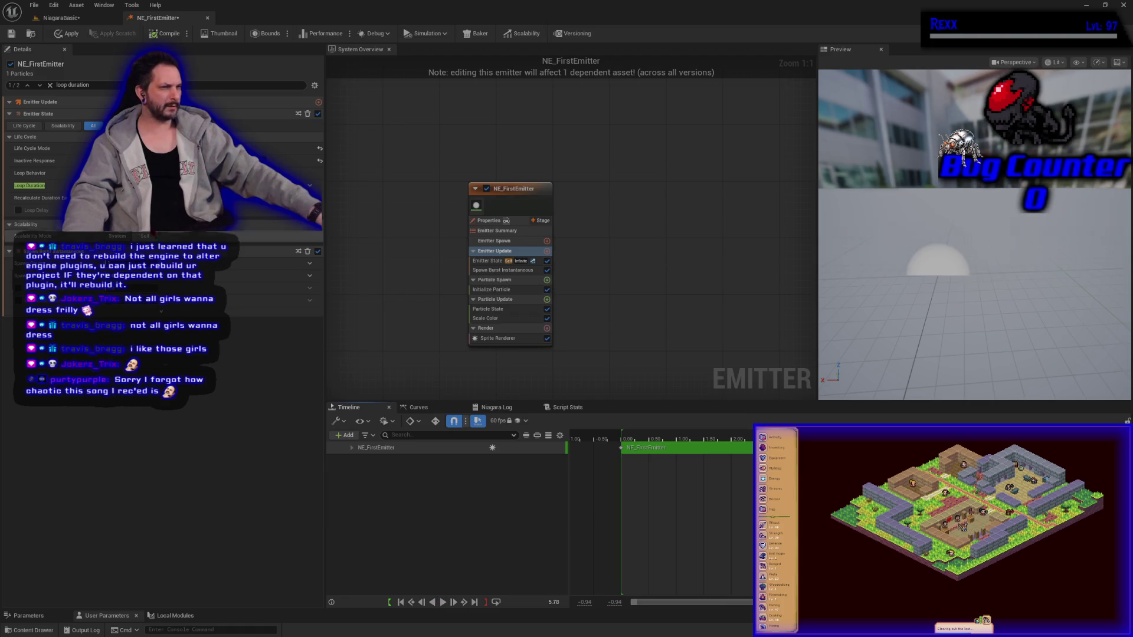
{"action": "key", "text": "Return"}
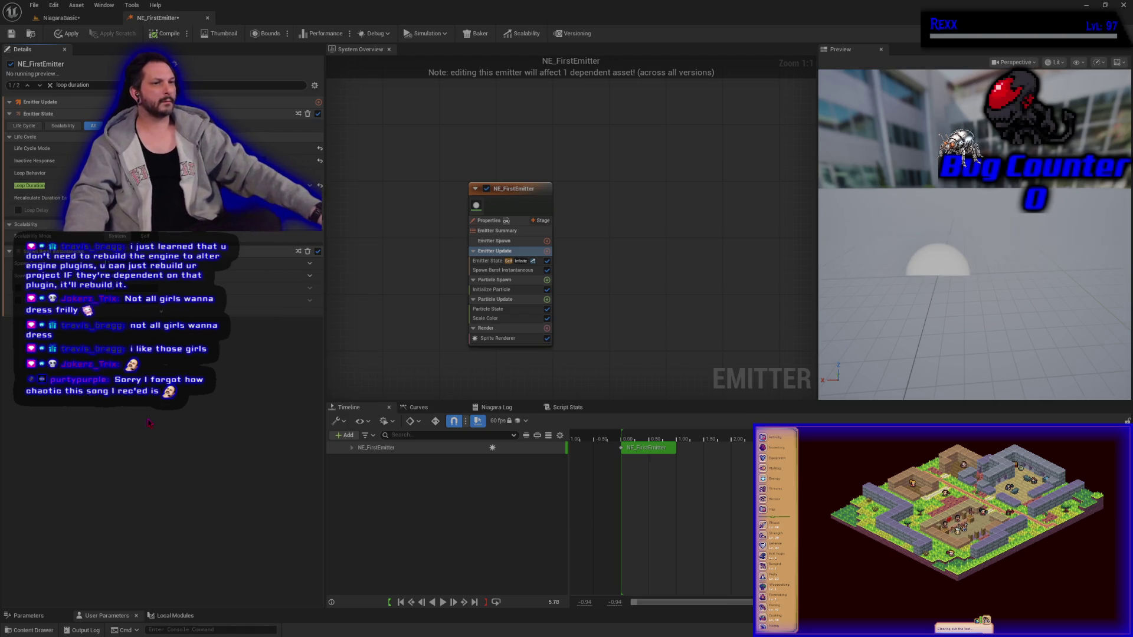
{"action": "left_click", "coordinate": [400, 603]}
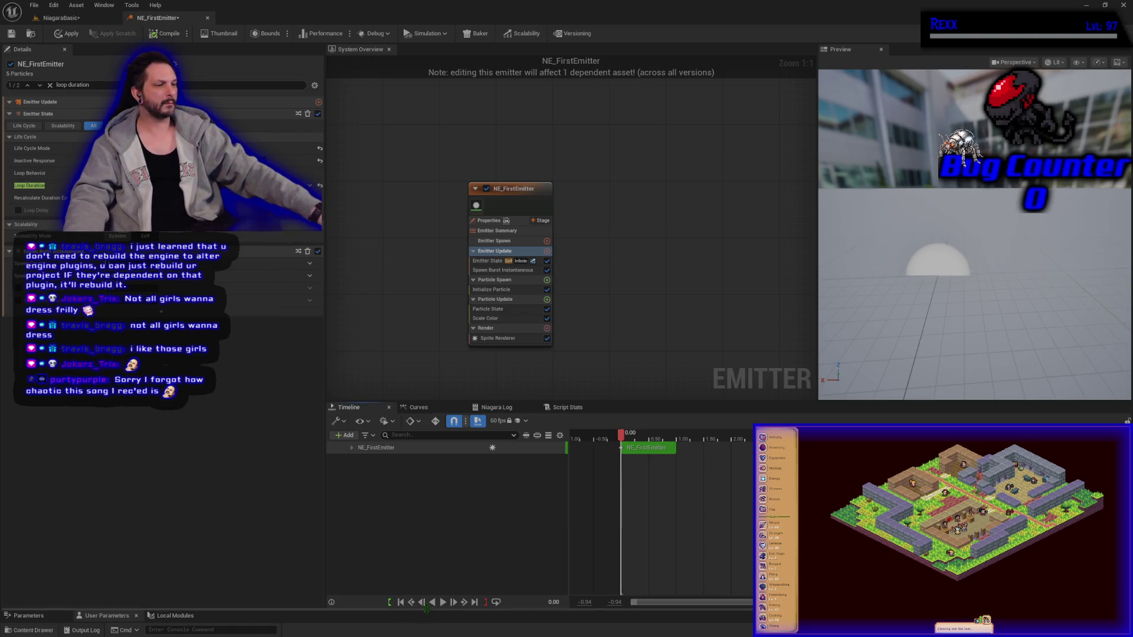
{"action": "left_click", "coordinate": [443, 602]}
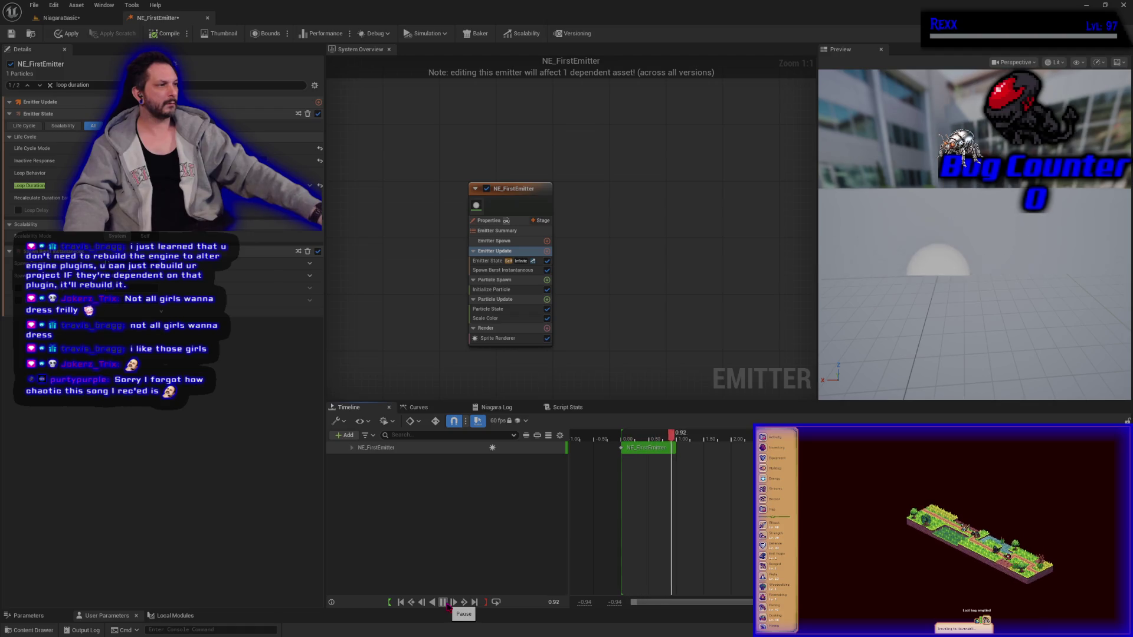
{"action": "left_click", "coordinate": [443, 602]}
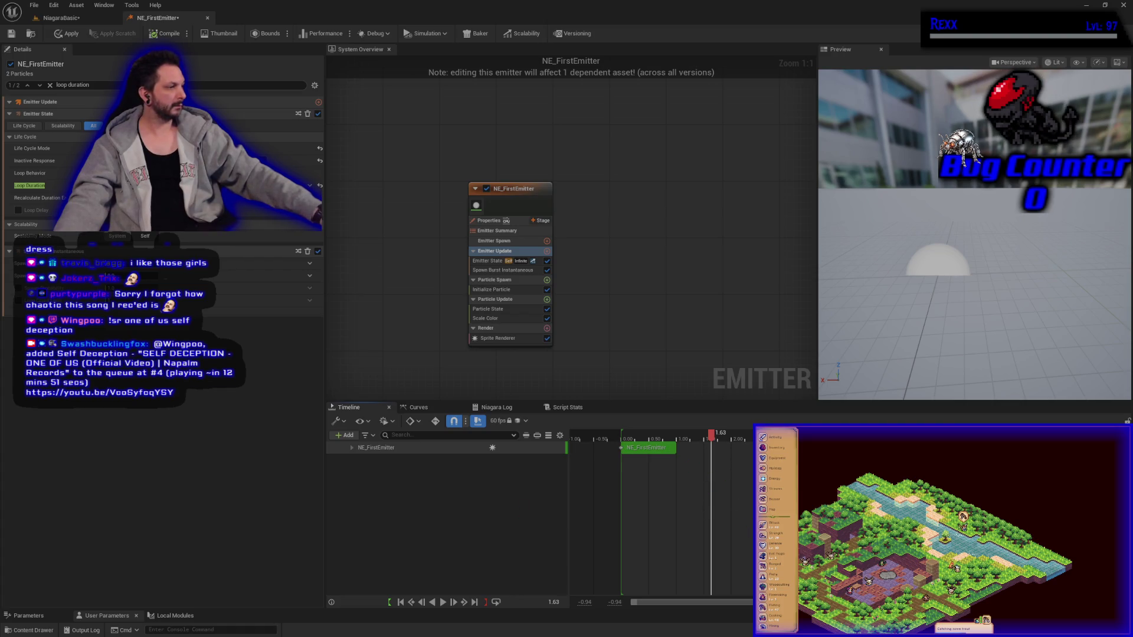
Step: Adjust the timeline's visible range, replay the shortened emitter, and view Particle State then Scale Color's curve
{"action": "left_click_drag", "start_coordinate": [762, 602], "coordinate": [824, 602]}
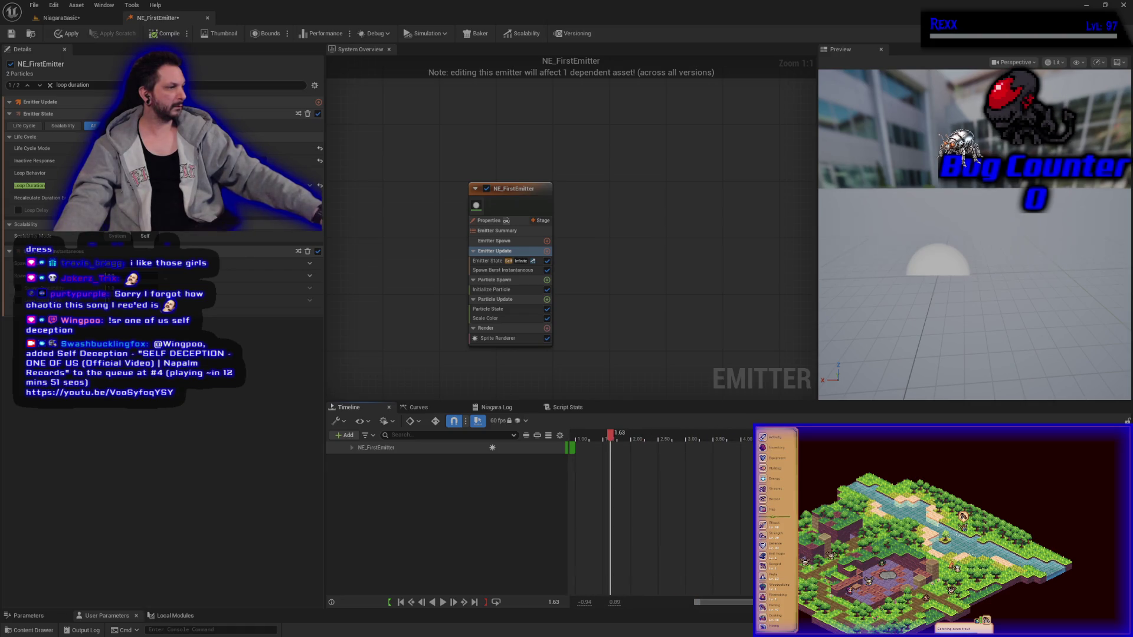
{"action": "left_click_drag", "start_coordinate": [744, 411], "coordinate": [578, 415]}
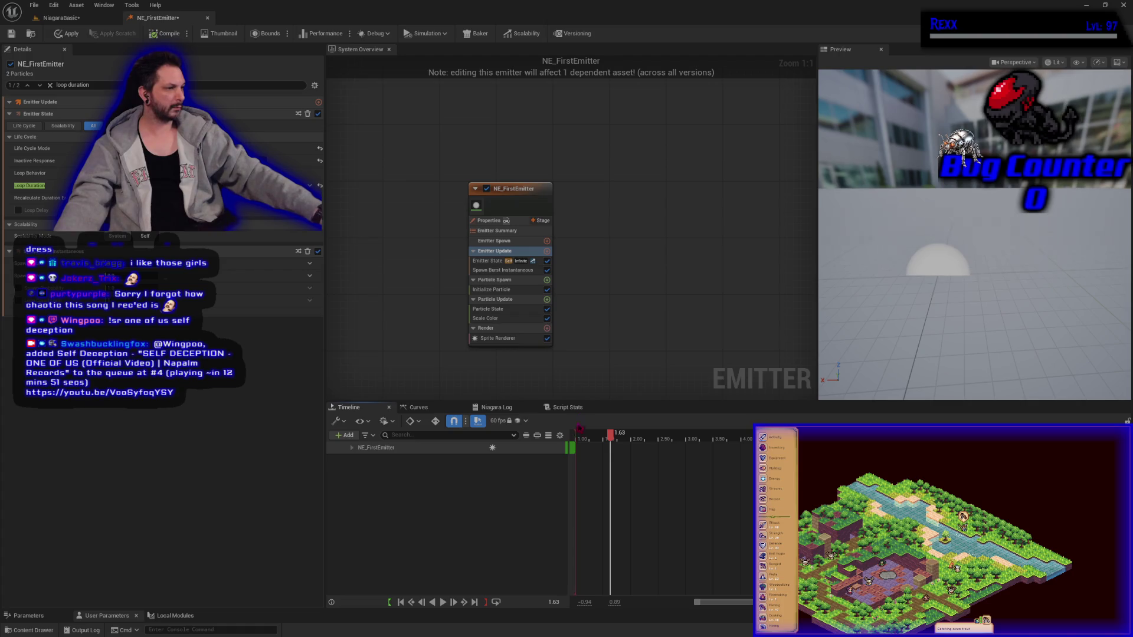
{"action": "left_click", "coordinate": [400, 601]}
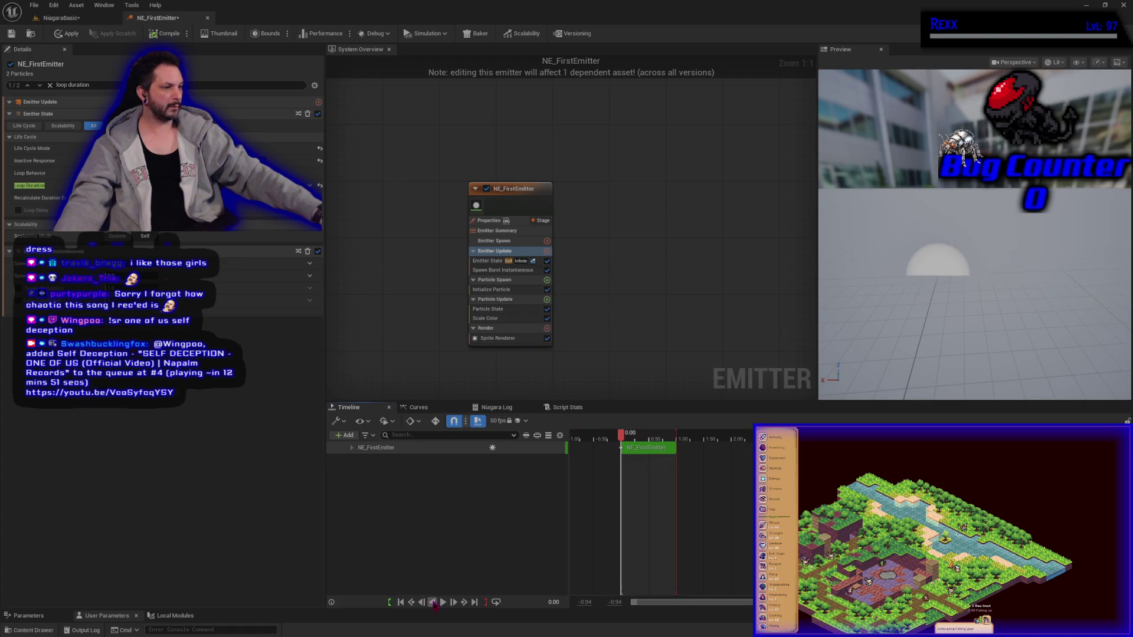
{"action": "left_click", "coordinate": [443, 602]}
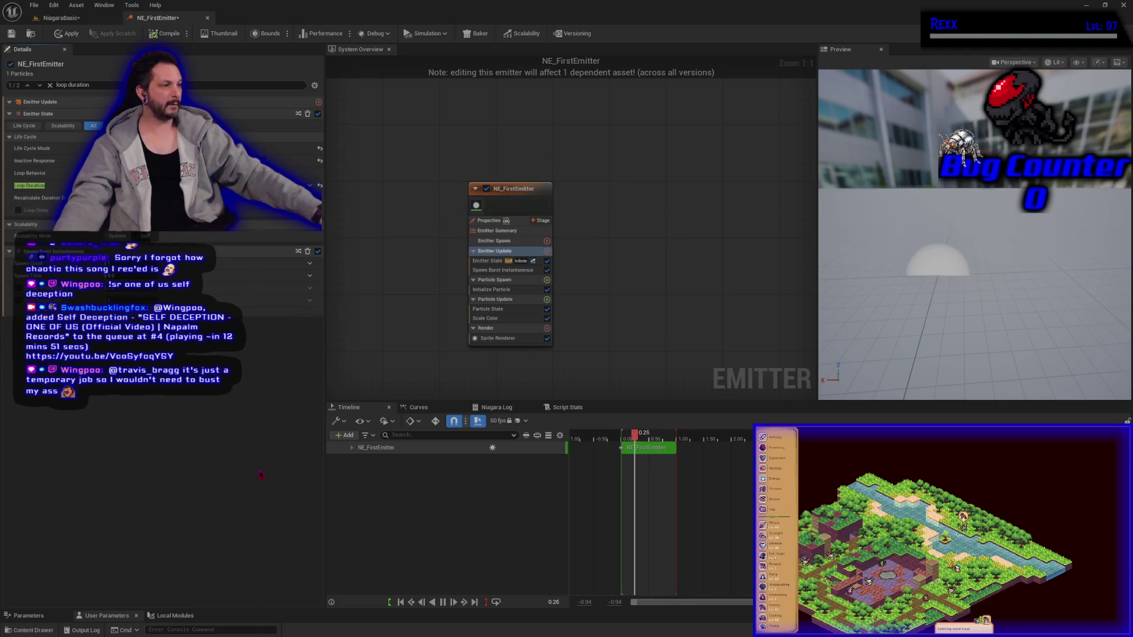
{"action": "left_click", "coordinate": [498, 309]}
{"action": "left_click", "coordinate": [502, 320]}
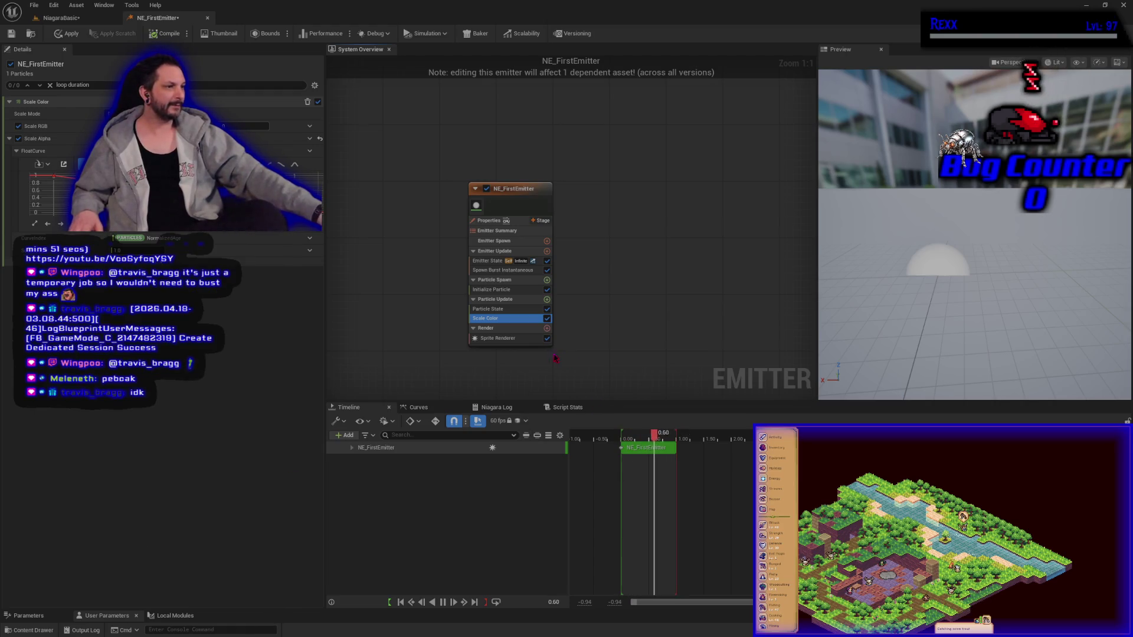
Step: View the Sprite Renderer, filter Details with 'loop', show Scale Color, then close the NE_FirstEmitter tab
{"action": "left_click", "coordinate": [513, 340]}
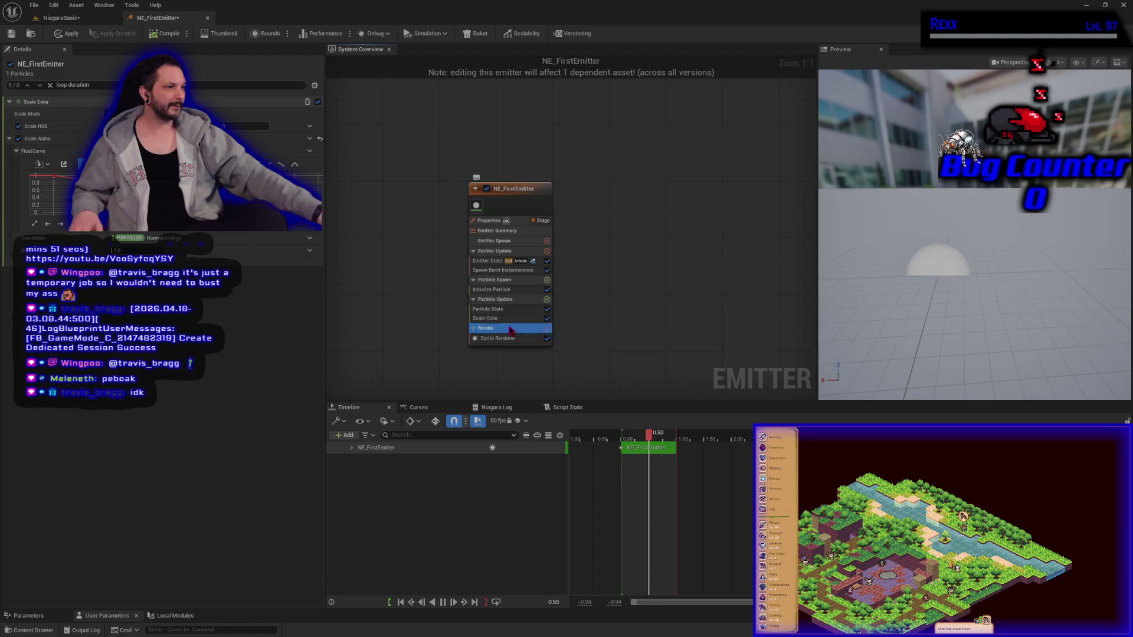
{"action": "left_click", "coordinate": [512, 339]}
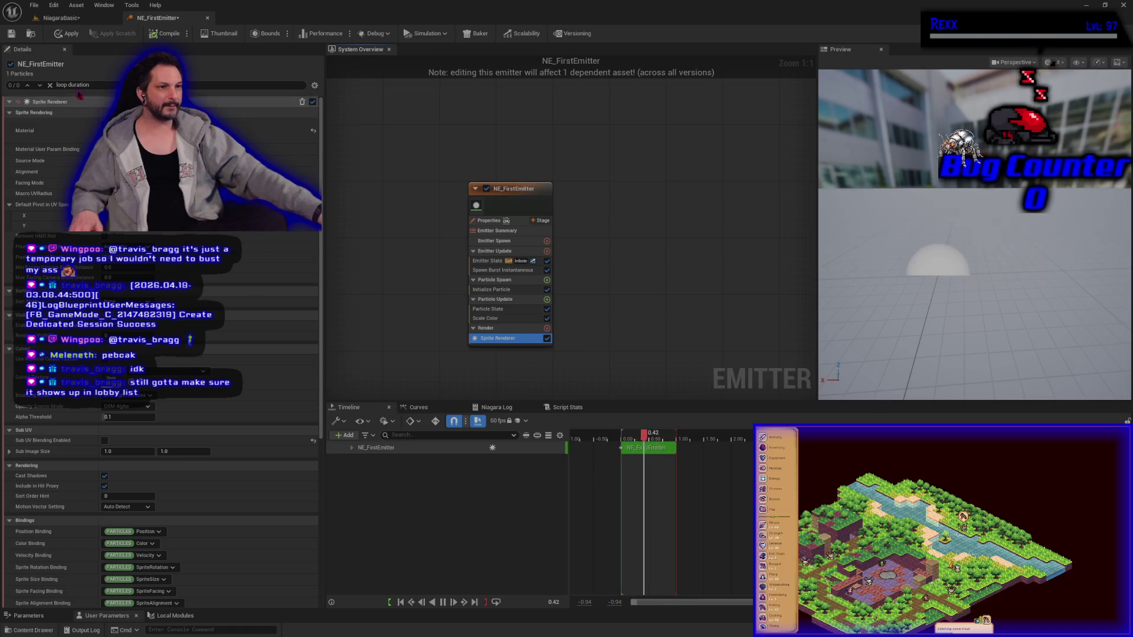
{"action": "left_click", "coordinate": [98, 85]}
{"action": "type", "text": "loop"}
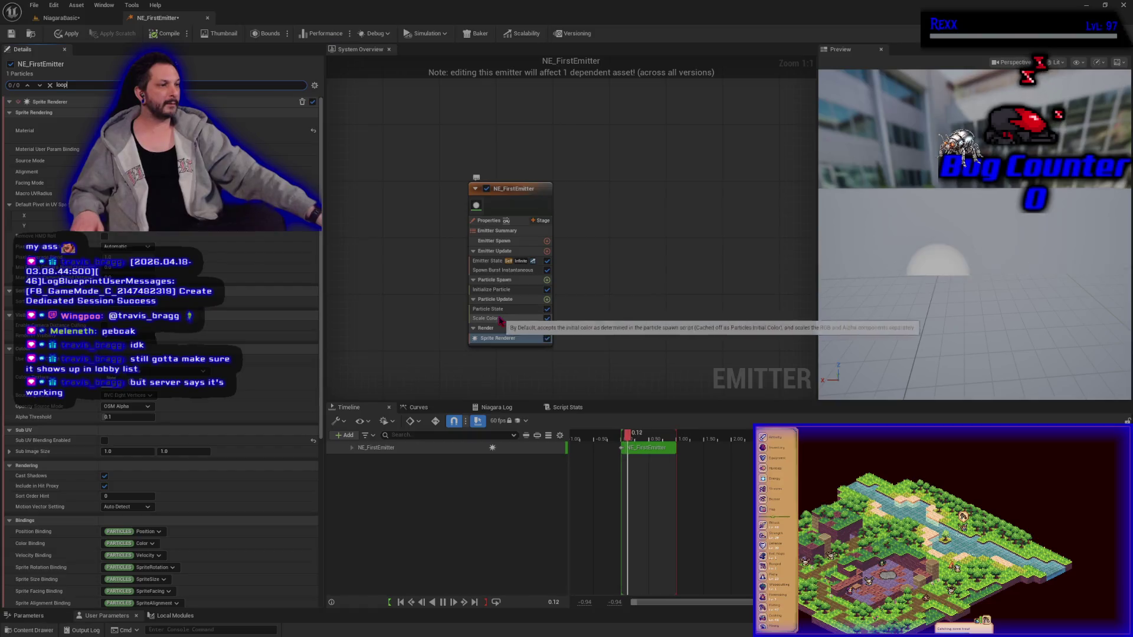
{"action": "left_click", "coordinate": [478, 318]}
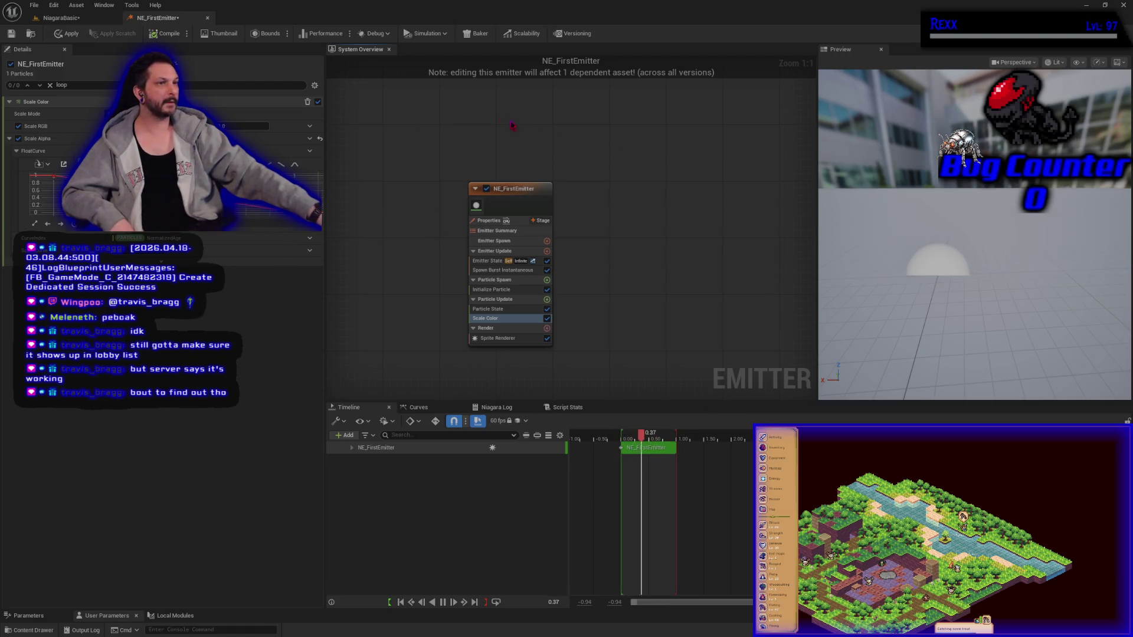
{"action": "left_click", "coordinate": [208, 17]}
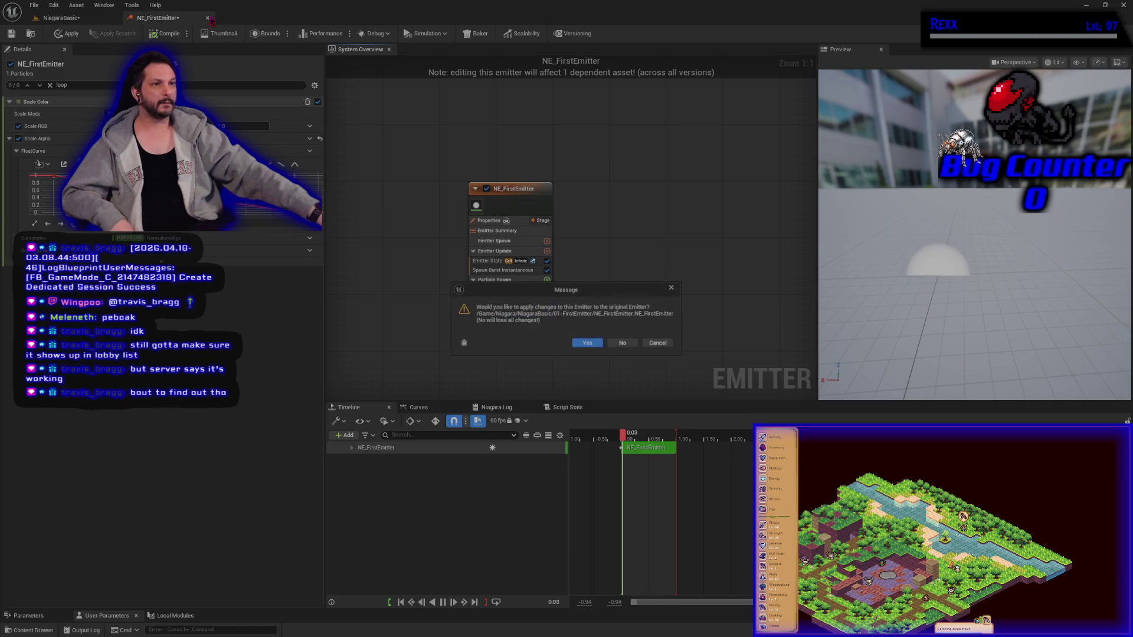
Step: Apply the changes to the original emitter and reopen NE_FirstEmitter from the 01-FirstEmitter folder
{"action": "left_click", "coordinate": [588, 344]}
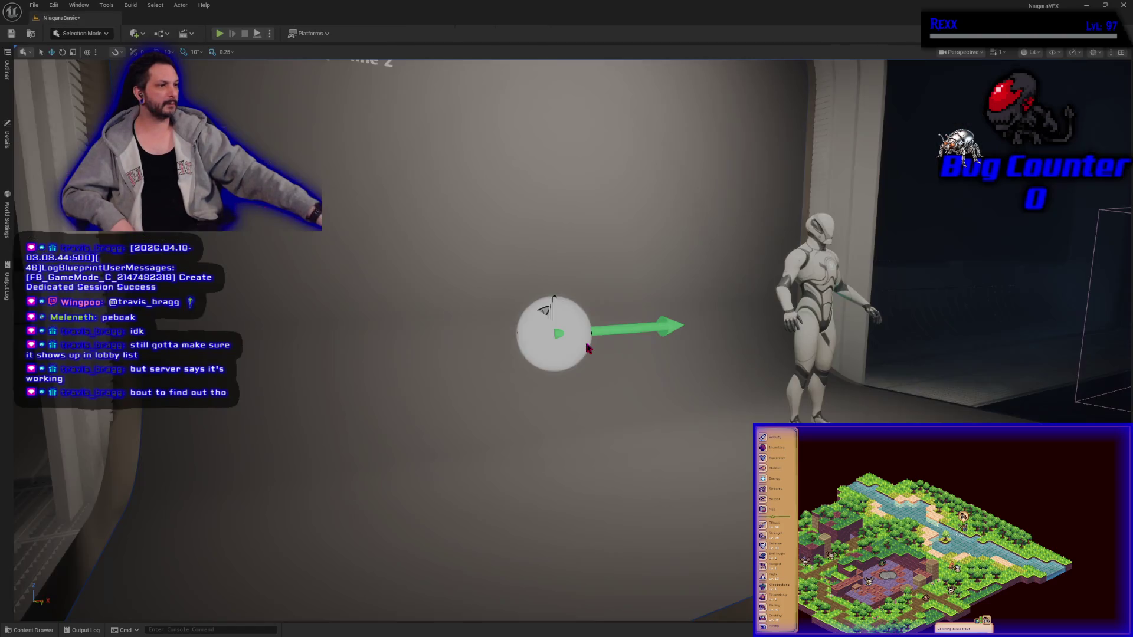
{"action": "left_click", "coordinate": [30, 631]}
{"action": "mouse_move", "coordinate": [130, 448]}
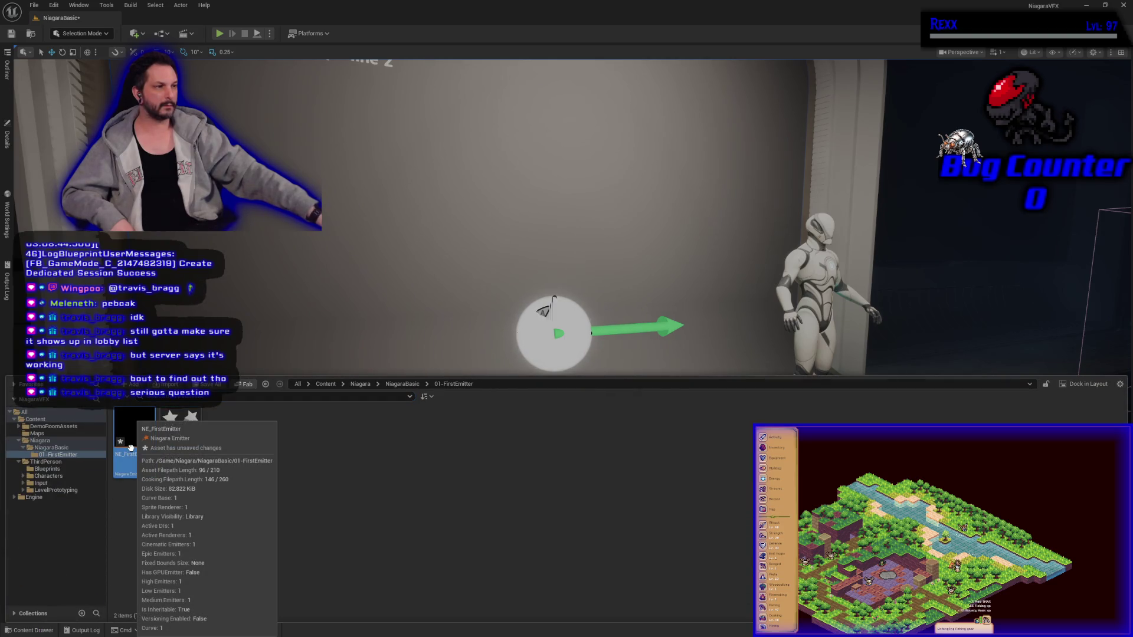
{"action": "double_click", "coordinate": [141, 433]}
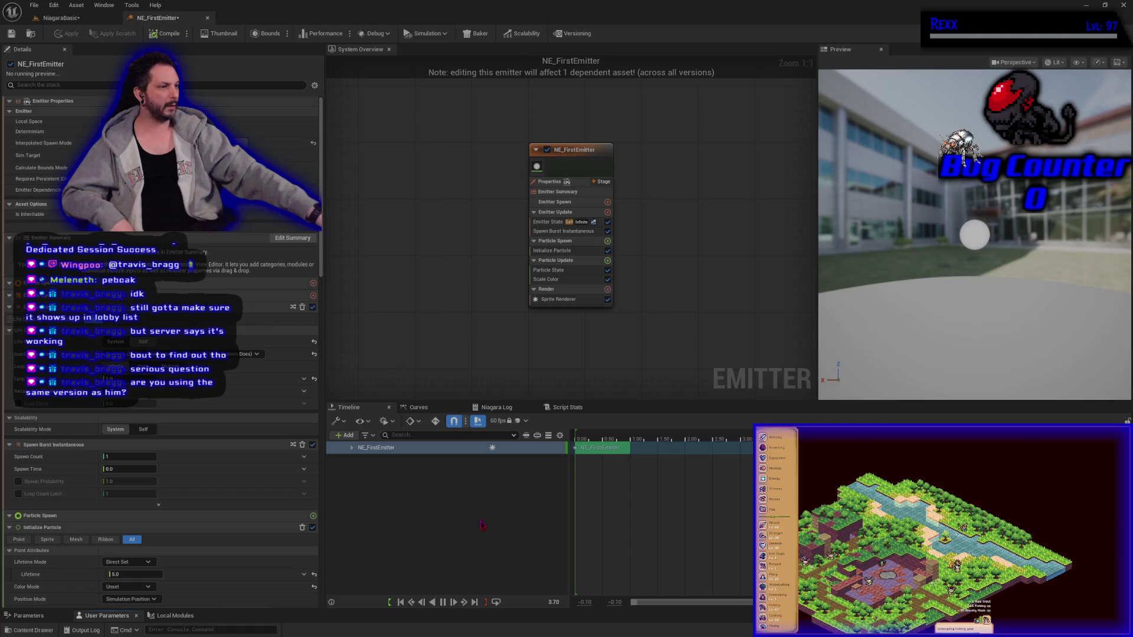
{"action": "left_click", "coordinate": [402, 602]}
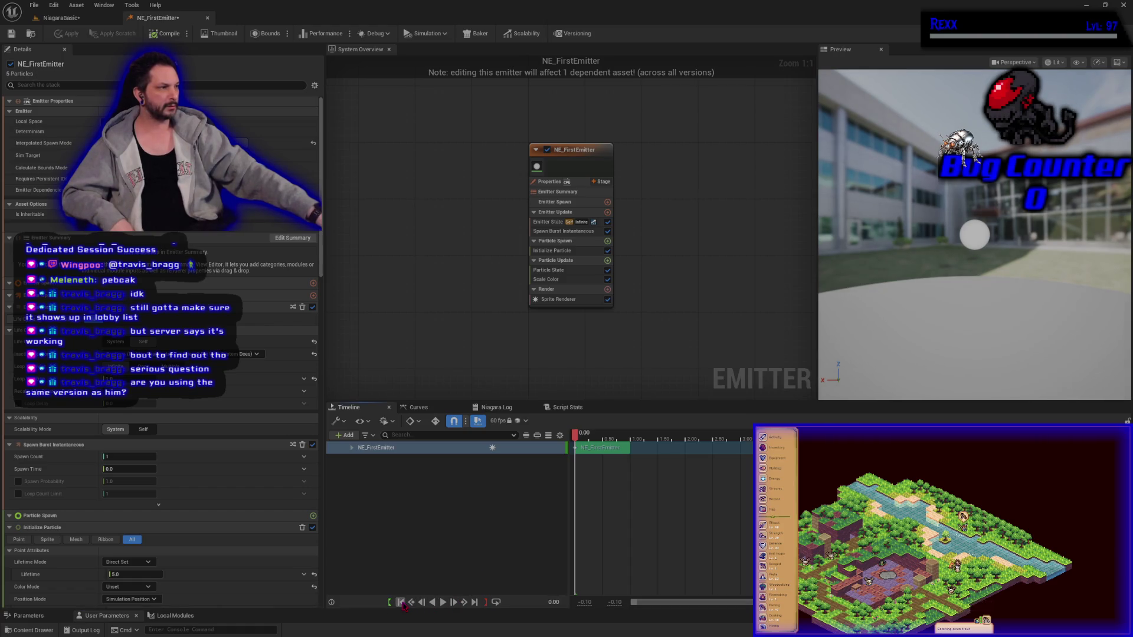
{"action": "left_click", "coordinate": [443, 602]}
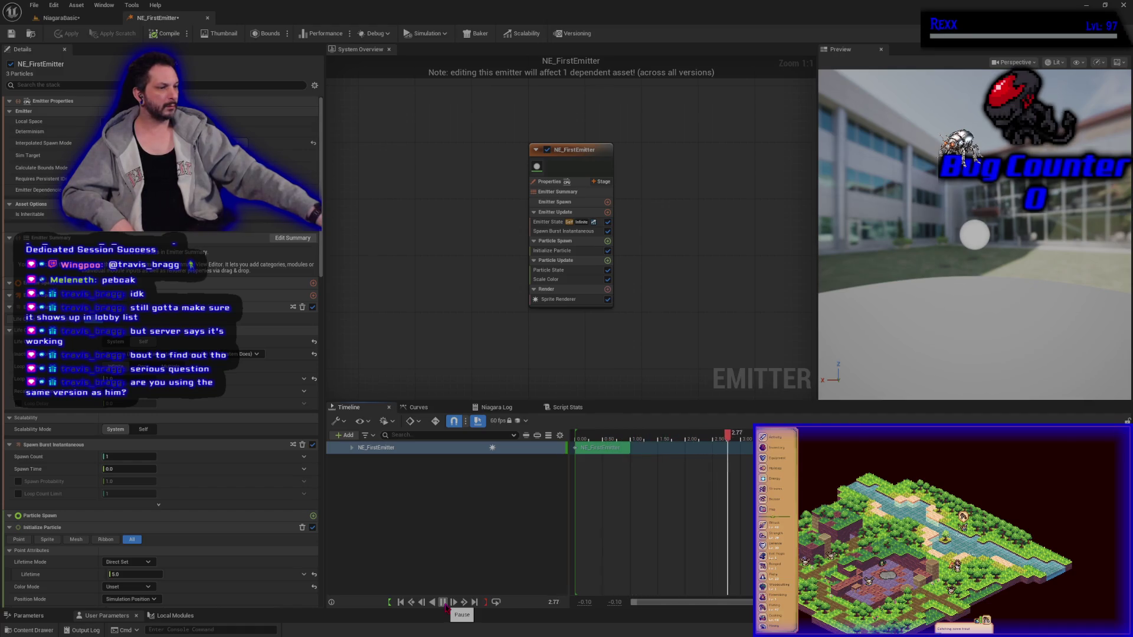
{"action": "left_click", "coordinate": [433, 603]}
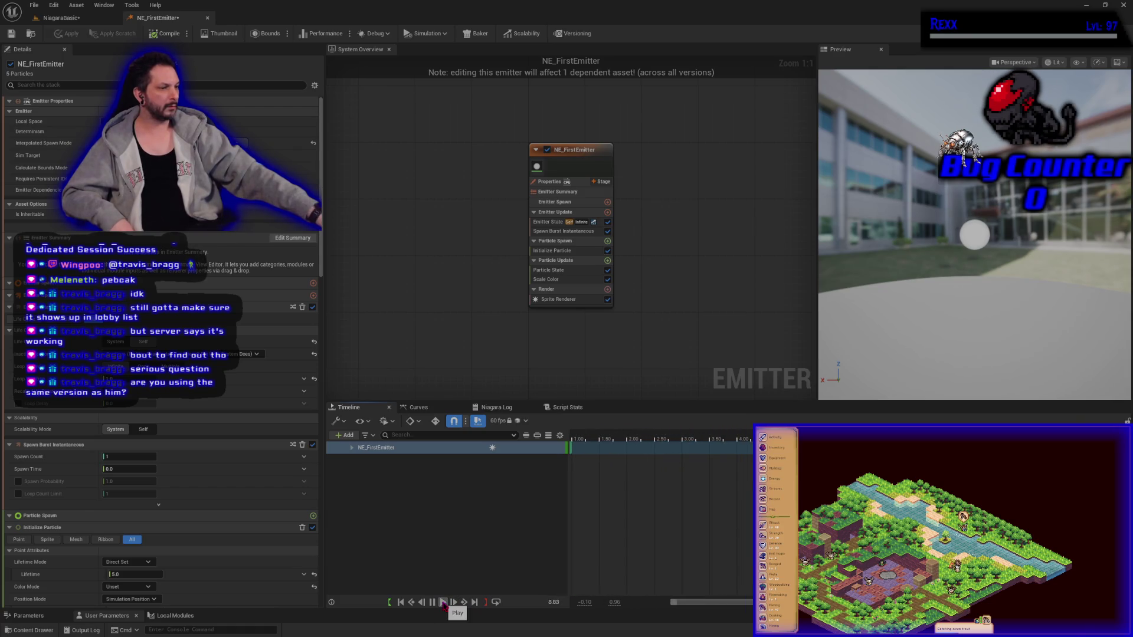
{"action": "left_click", "coordinate": [434, 604]}
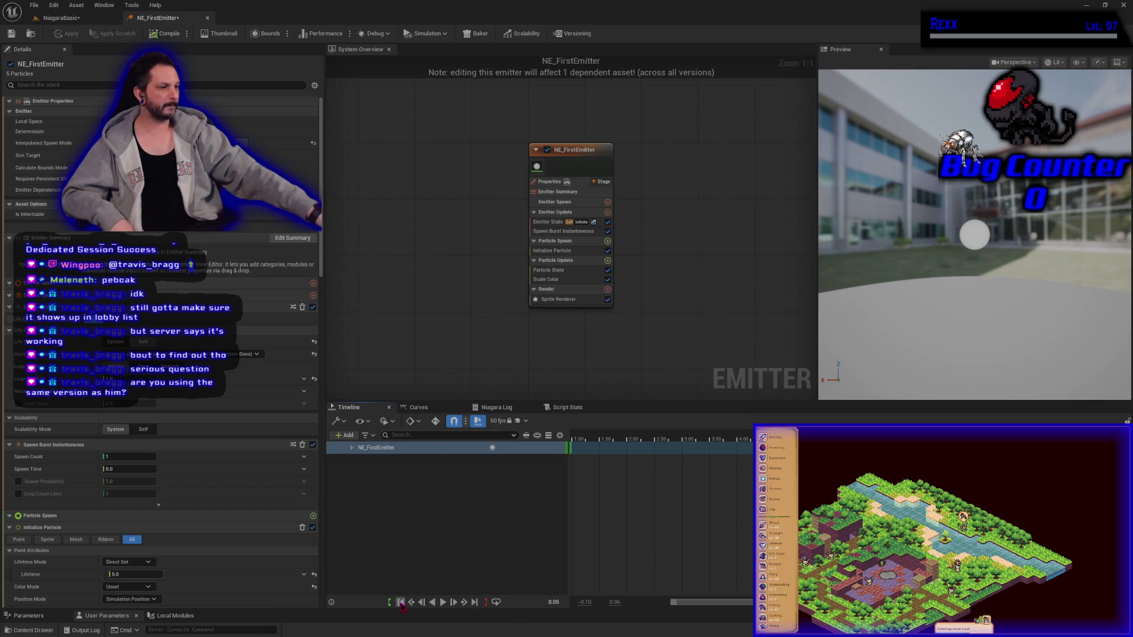
{"action": "left_click", "coordinate": [401, 602]}
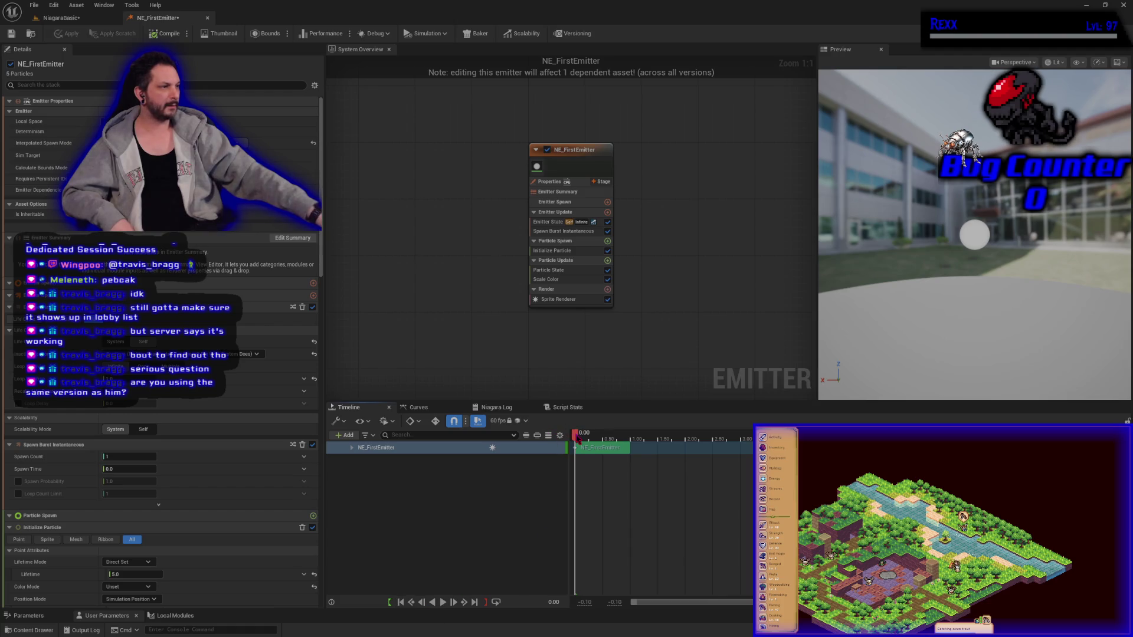
{"action": "mouse_move", "coordinate": [577, 439]}
{"action": "left_mouse_down"}
{"action": "mouse_move", "coordinate": [619, 442]}
{"action": "mouse_move", "coordinate": [582, 448]}
{"action": "mouse_move", "coordinate": [561, 435]}
{"action": "left_mouse_up"}
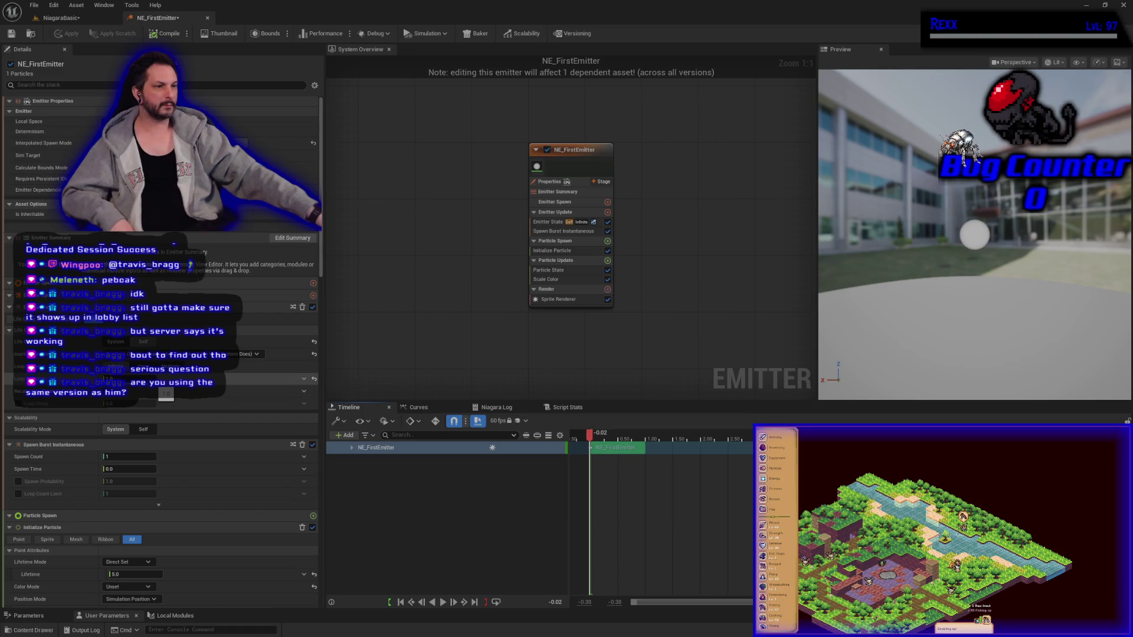
{"action": "scroll", "coordinate": [159, 354], "scroll_direction": "down", "scroll_amount": 3}
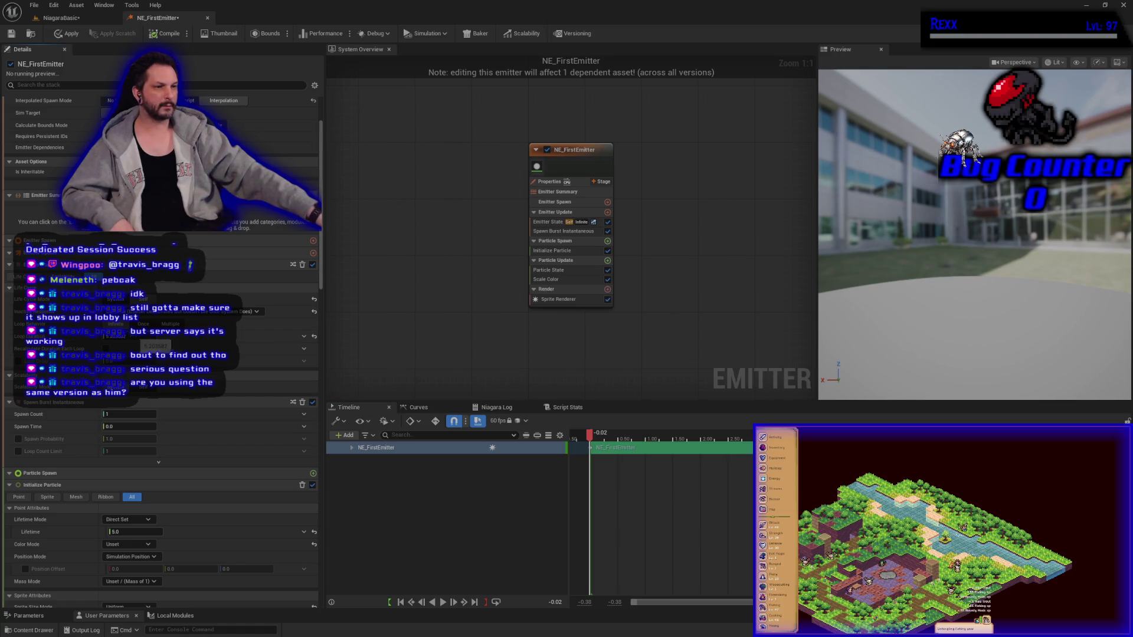
{"action": "left_click", "coordinate": [401, 602]}
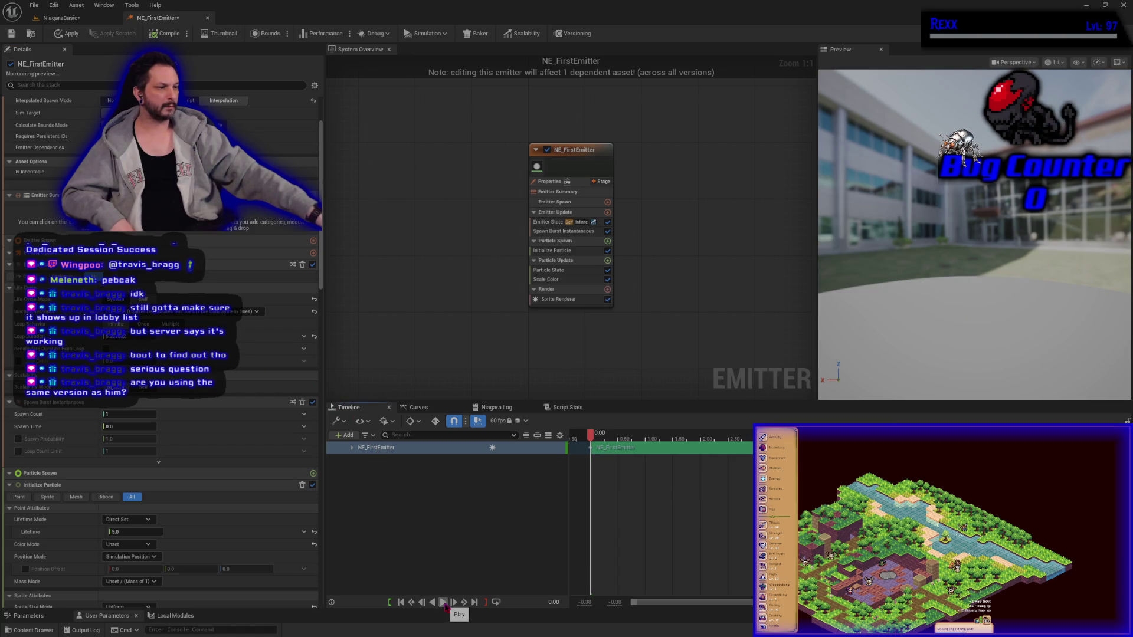
{"action": "left_click", "coordinate": [443, 603]}
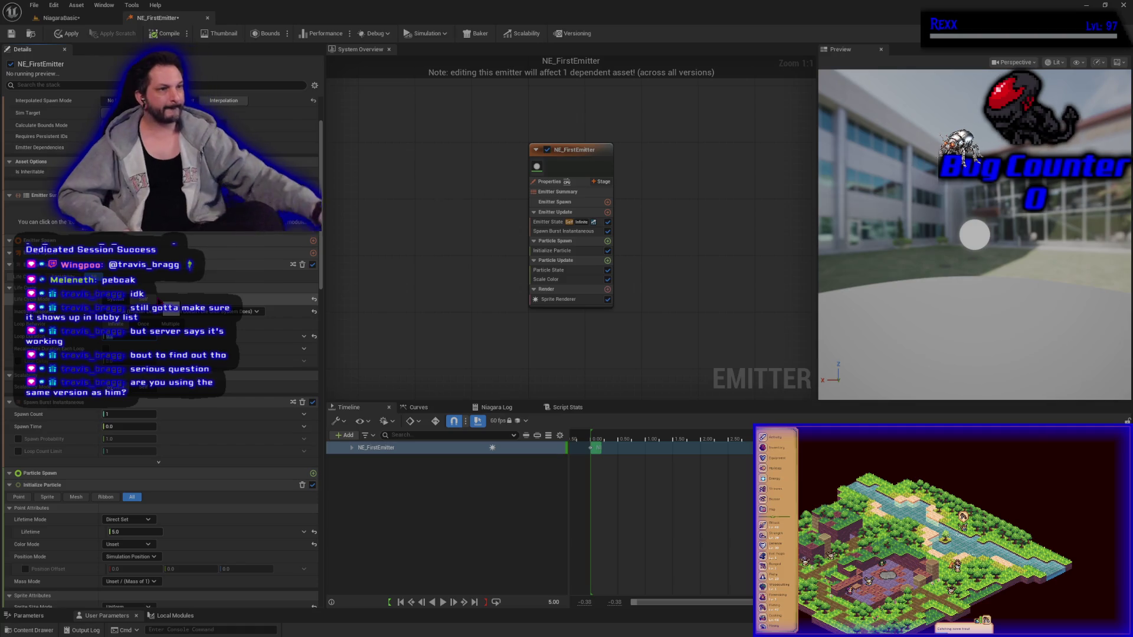
{"action": "left_click", "coordinate": [401, 603]}
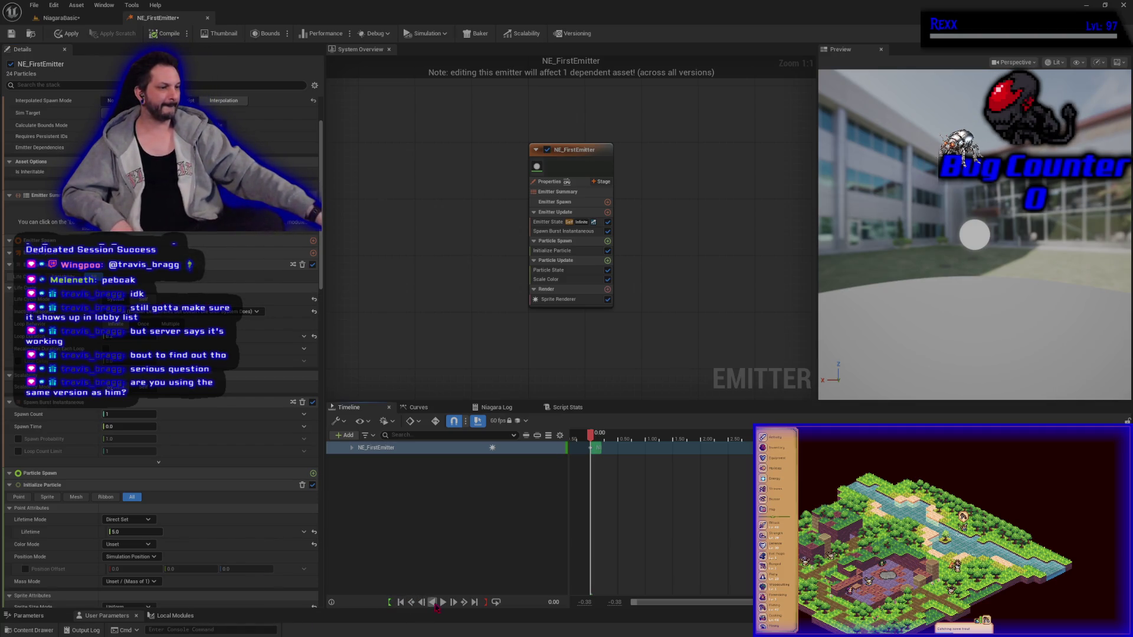
{"action": "left_click", "coordinate": [444, 603]}
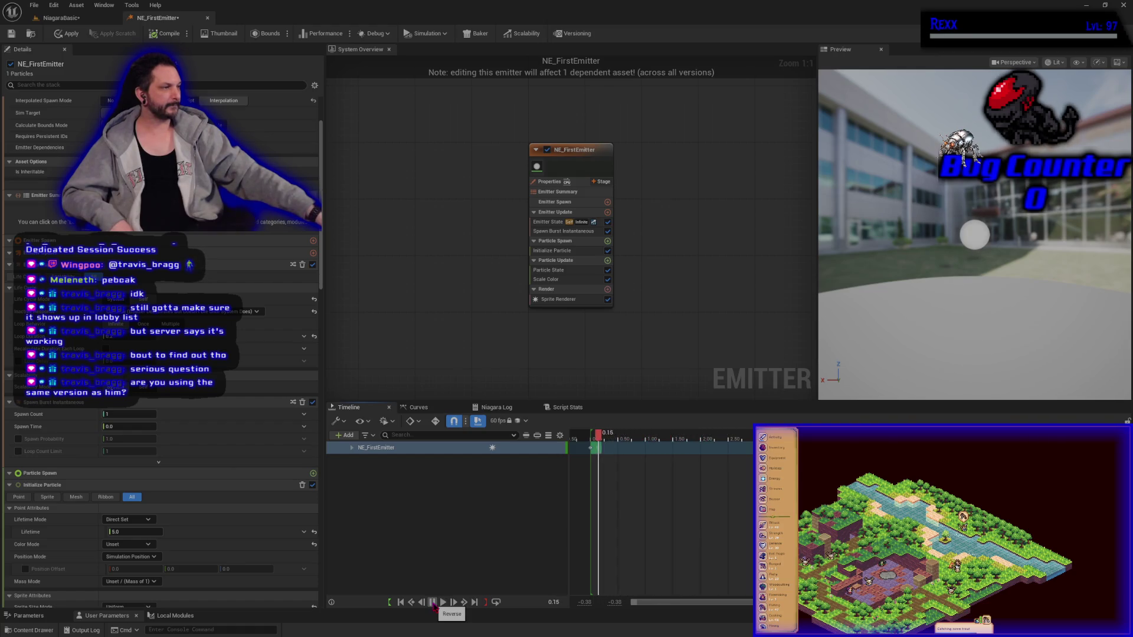
{"action": "left_click", "coordinate": [401, 602]}
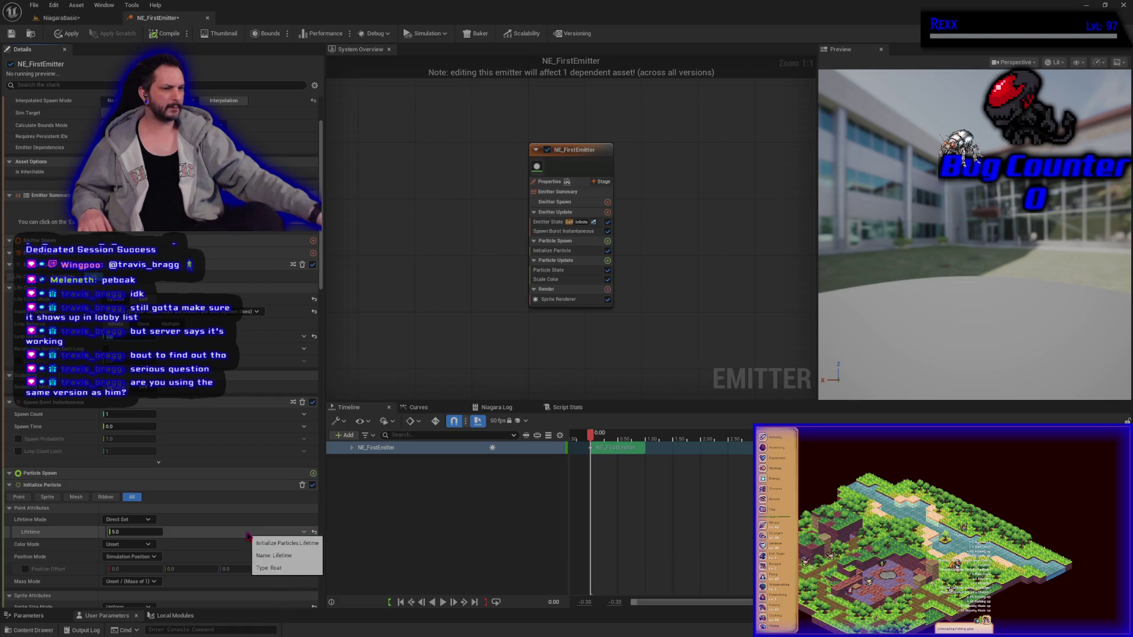
Step: Set the Initialize Particle Lifetime to 1.0 and preview the emitter
{"action": "type", "text": "1"}
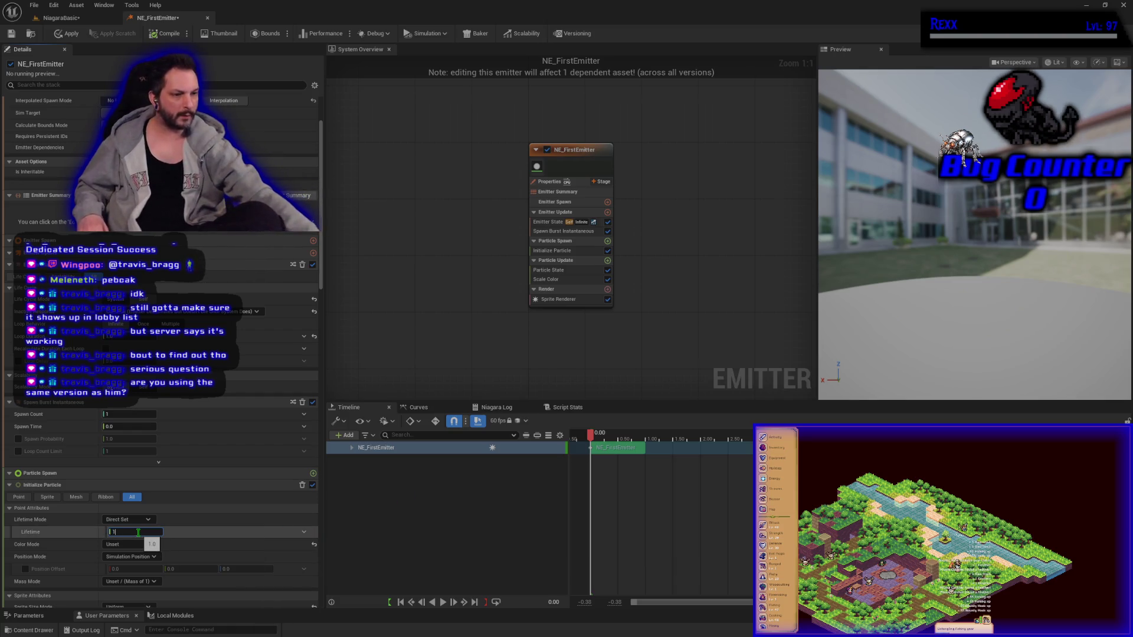
{"action": "key", "text": "Return"}
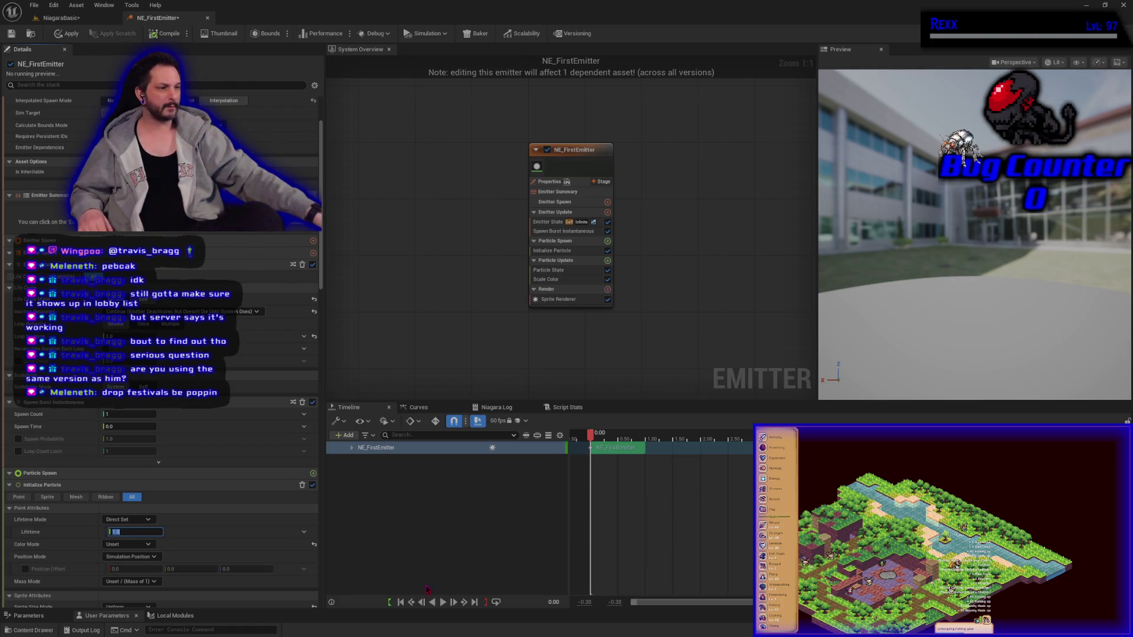
{"action": "left_click", "coordinate": [444, 603]}
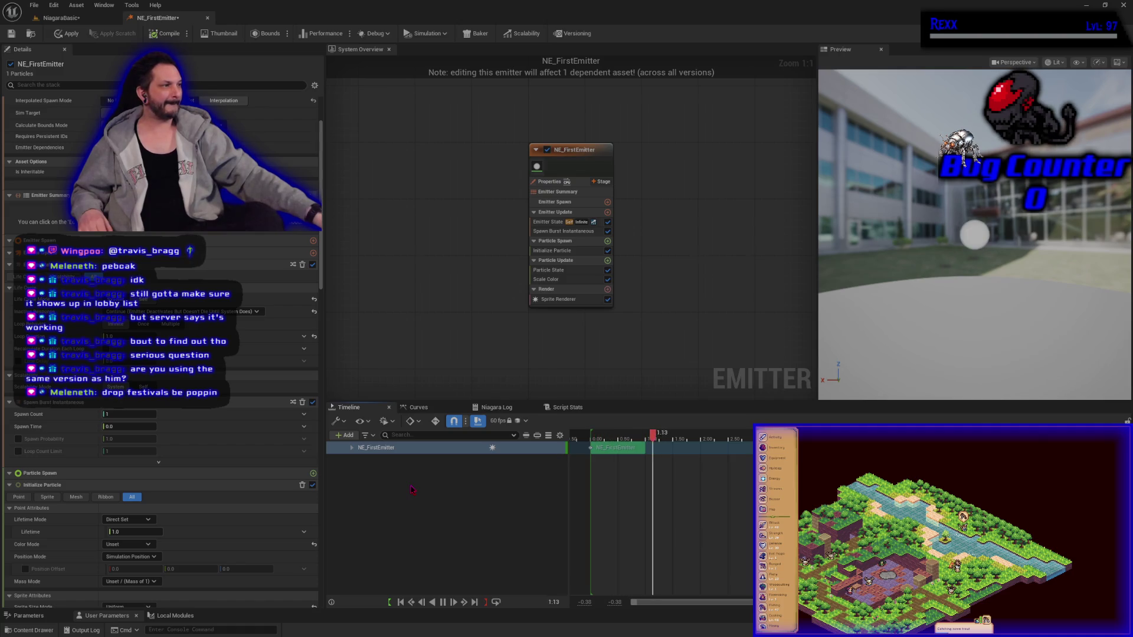
Step: Apply and save the emitter changes, then return to the NiagaraBasic level
{"action": "left_click", "coordinate": [69, 34]}
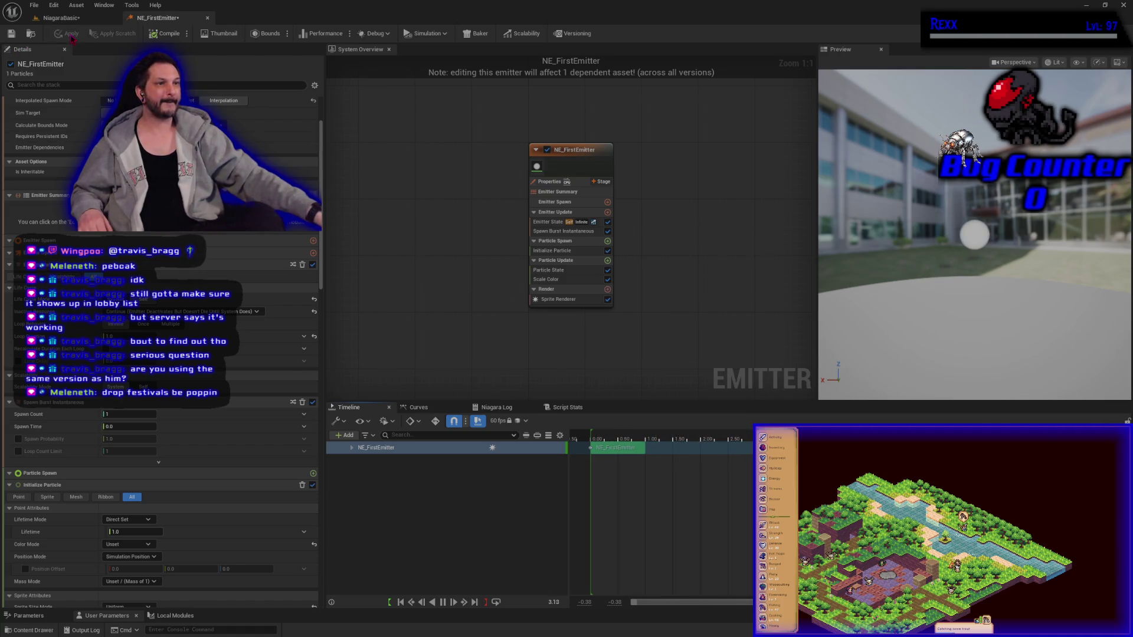
{"action": "left_click", "coordinate": [11, 33]}
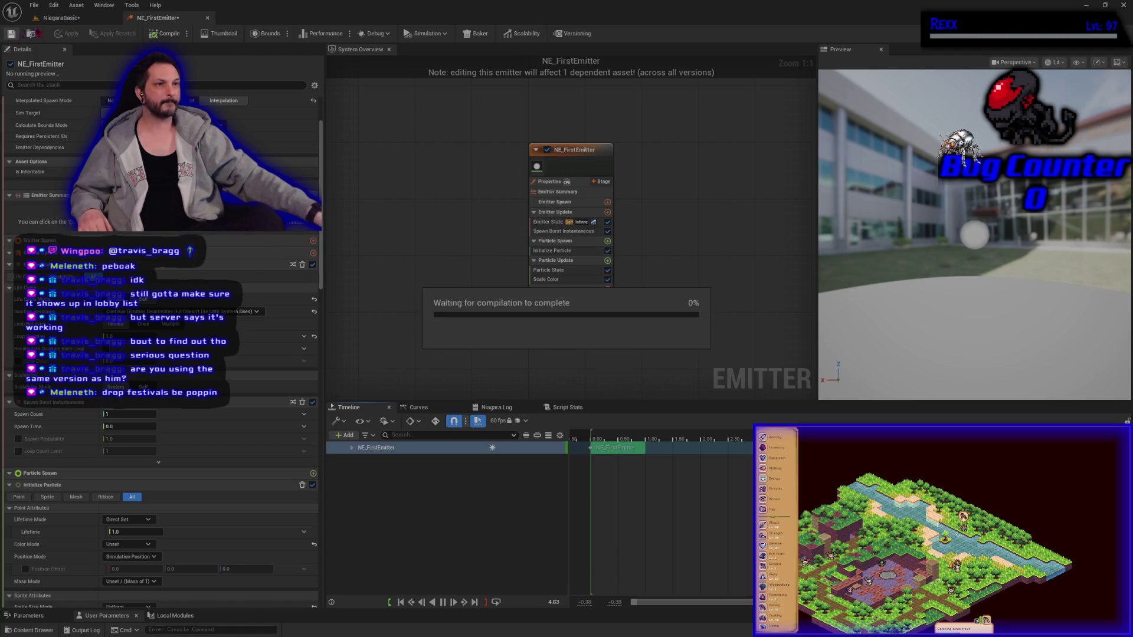
{"action": "left_click", "coordinate": [62, 18]}
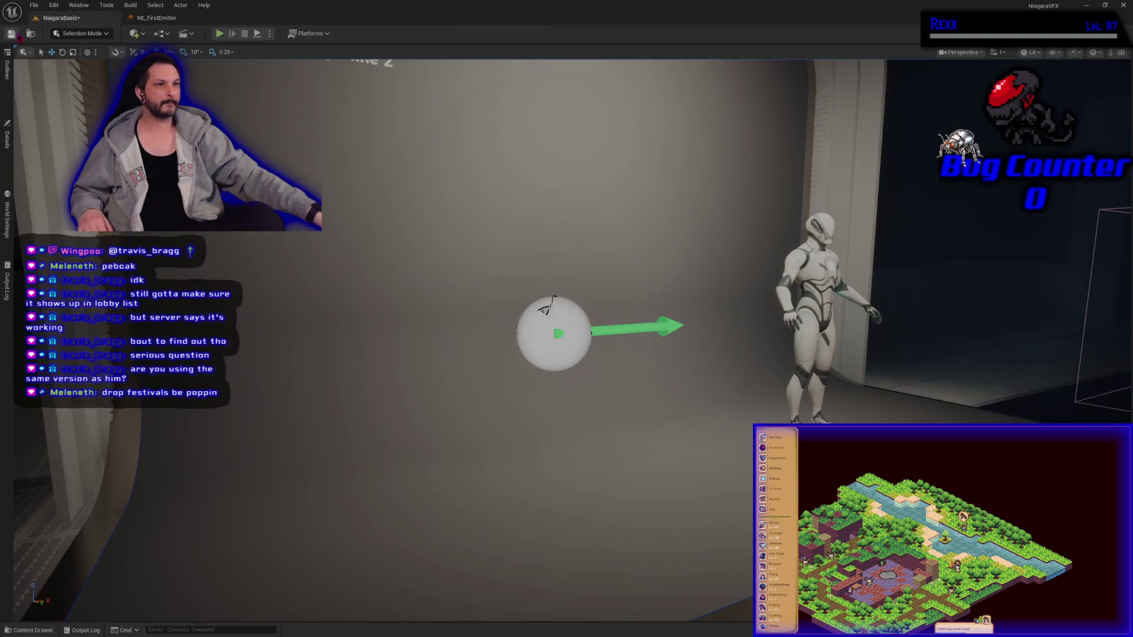
Step: Start Play-In-Editor on the NiagaraBasic level to test the emitter
{"action": "left_click", "coordinate": [219, 34]}
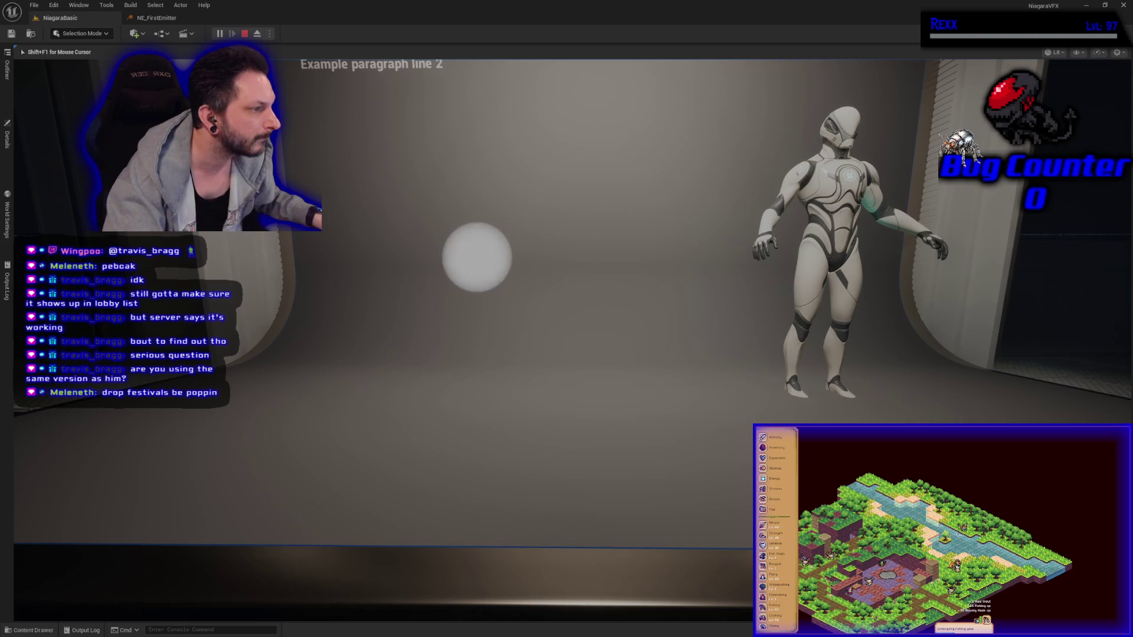
Step: Stop the Play-In-Editor session with Esc
{"action": "key", "text": "Escape"}
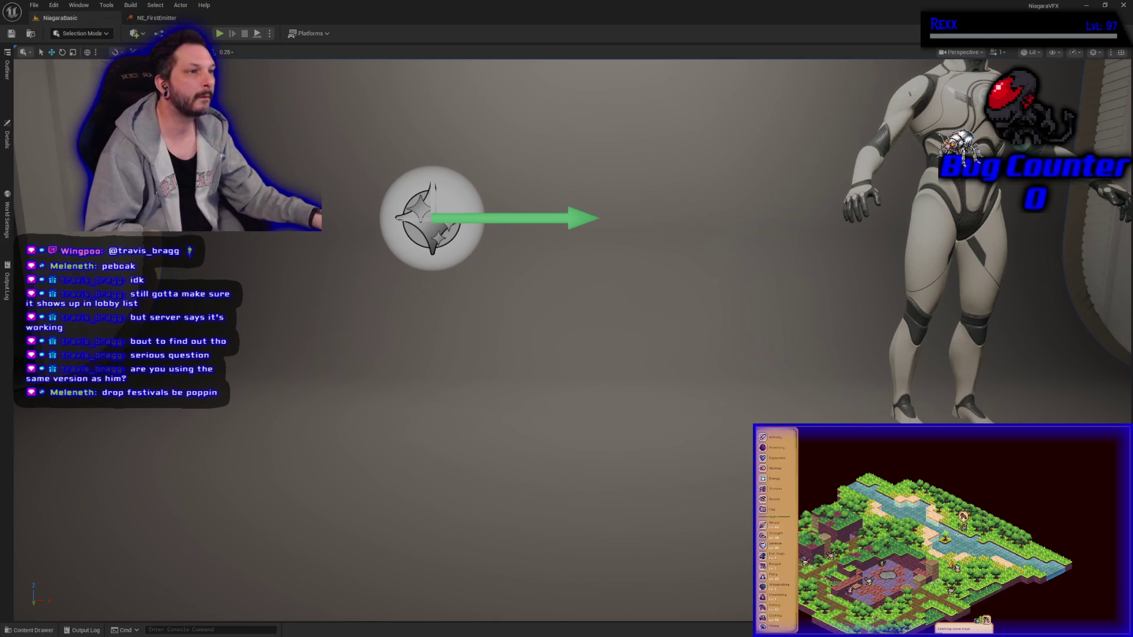
Step: Replay the level a few times, eject with F8, and select the curved stage floor
{"action": "left_click", "coordinate": [219, 34]}
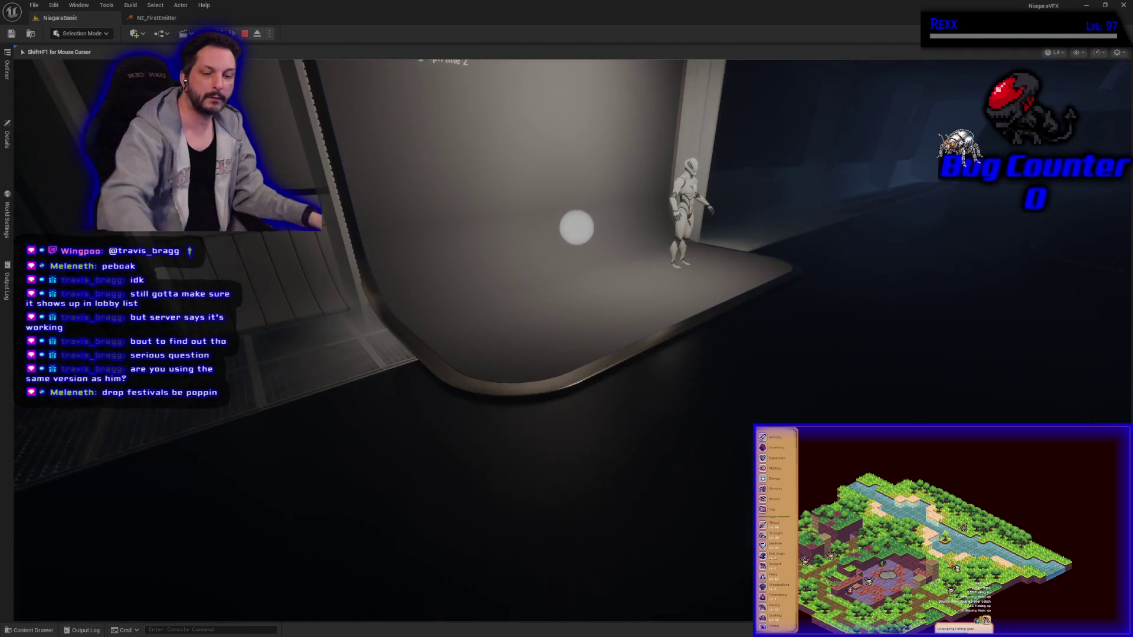
{"action": "key", "text": "Escape"}
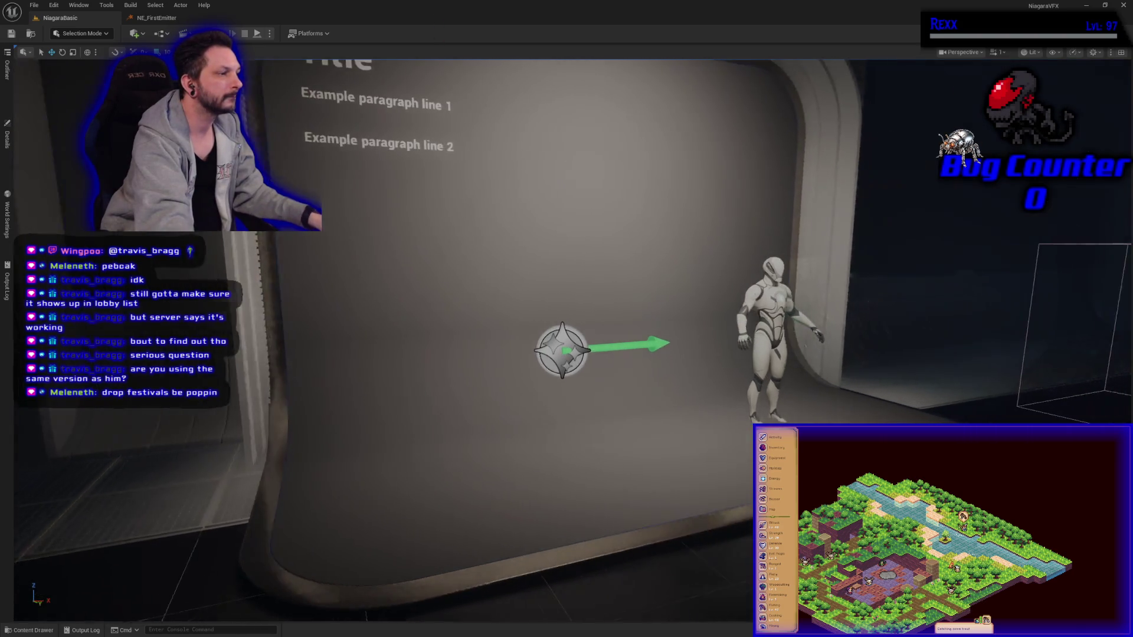
{"action": "key", "text": "alt+p"}
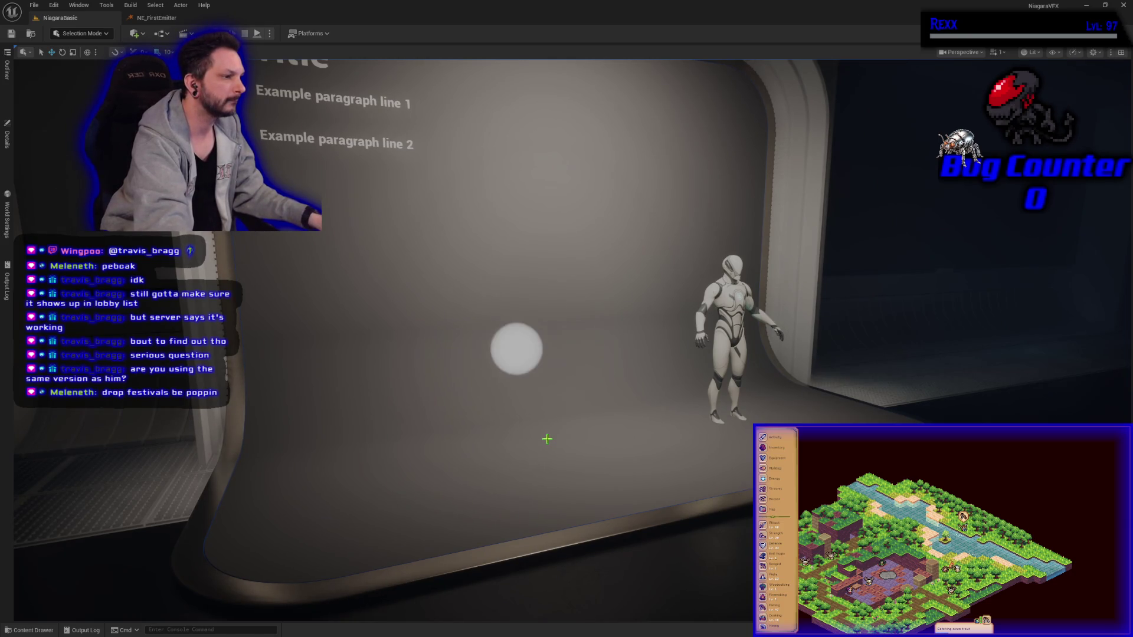
{"action": "key", "text": "Escape"}
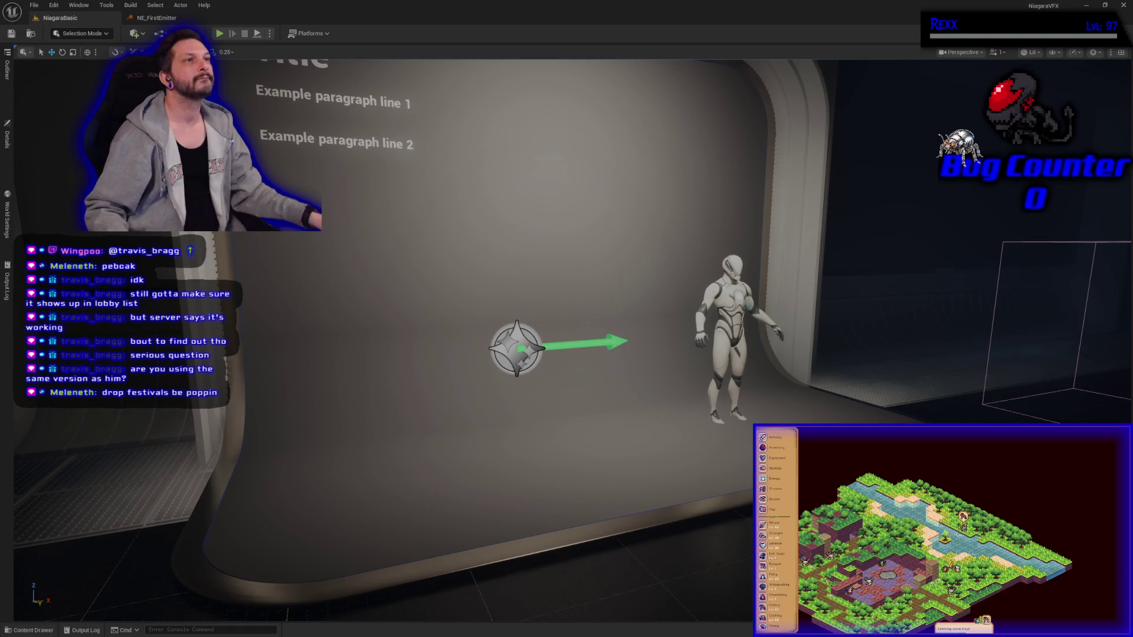
{"action": "key", "text": "alt+p"}
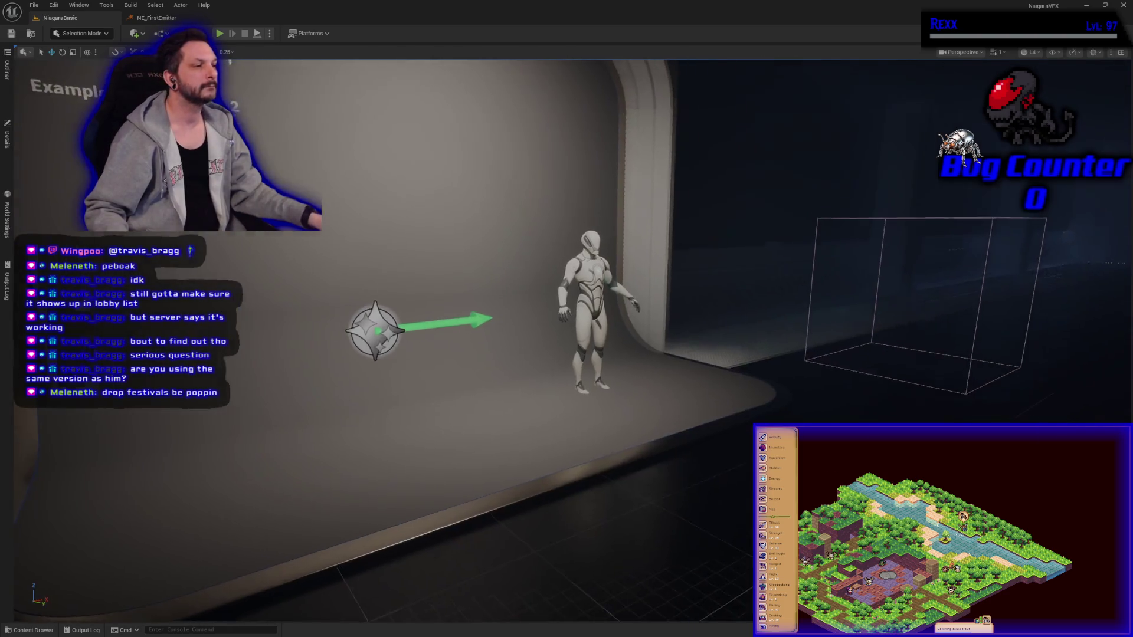
{"action": "key", "text": "F8"}
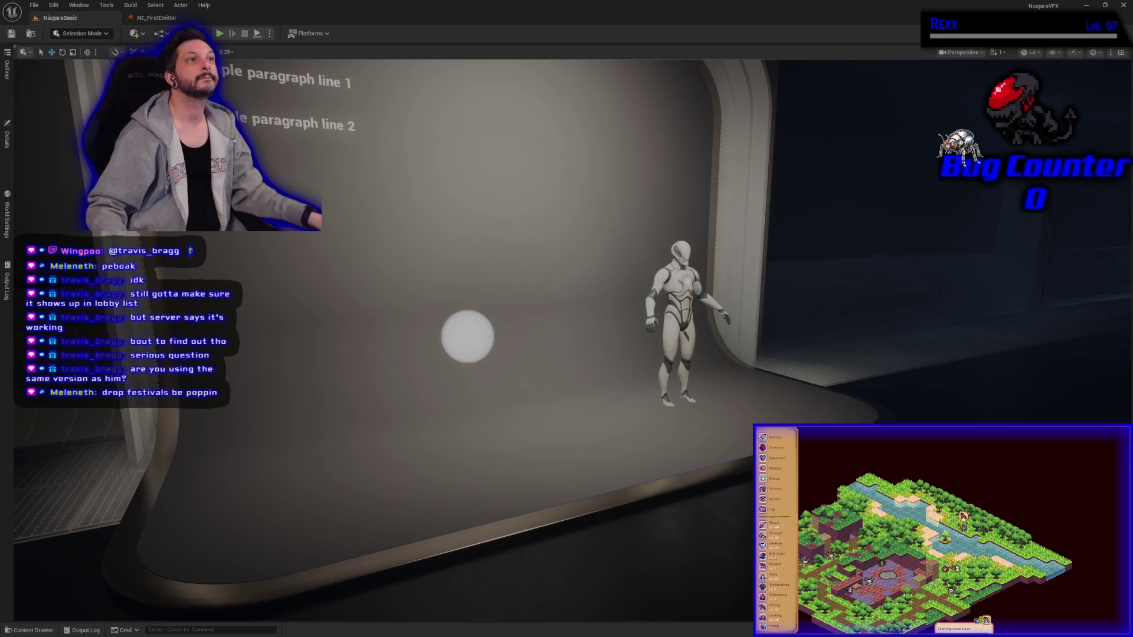
{"action": "left_click", "coordinate": [498, 413]}
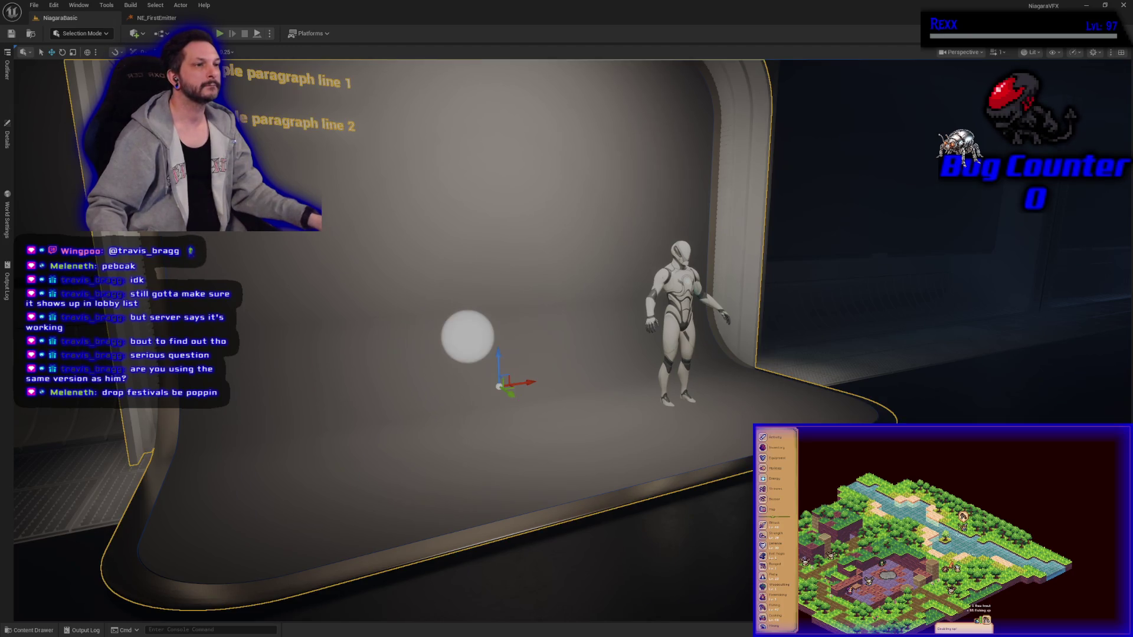
Step: Replace the display's description with one line: 'Only Niagara System can be placed in the'
{"action": "left_click", "coordinate": [8, 141]}
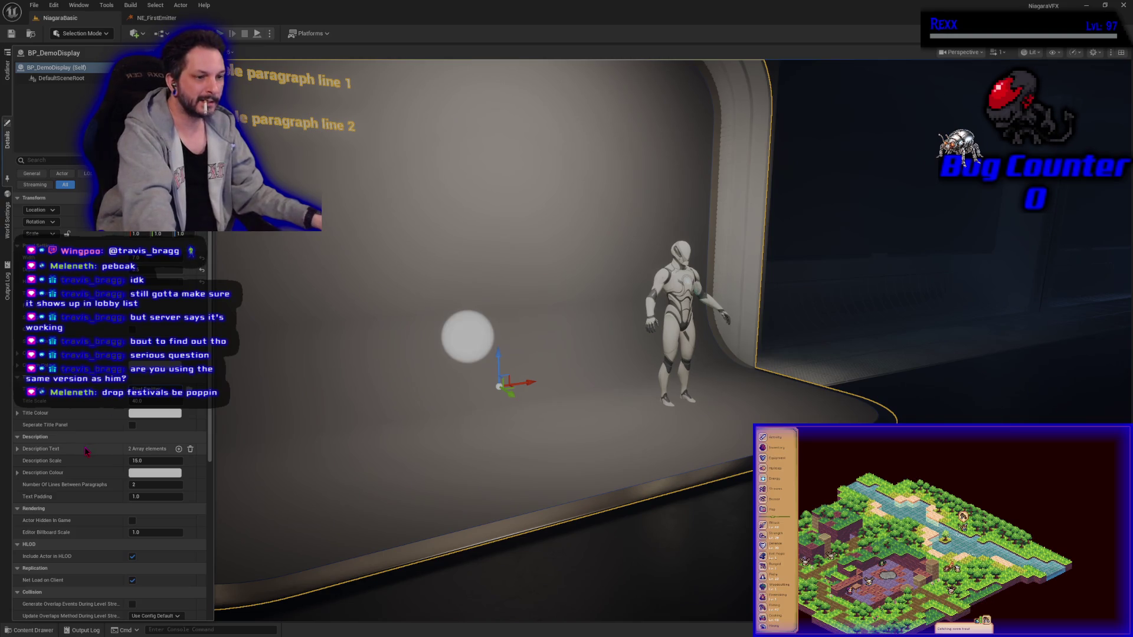
{"action": "left_click", "coordinate": [18, 450]}
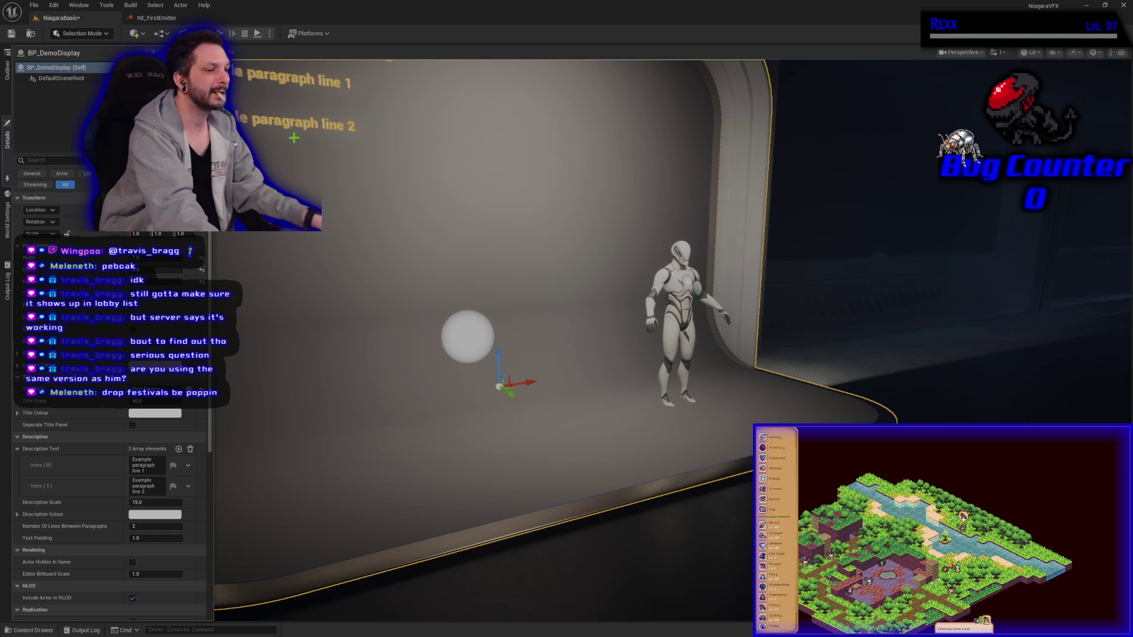
{"action": "left_click", "coordinate": [190, 449]}
{"action": "left_click", "coordinate": [179, 449]}
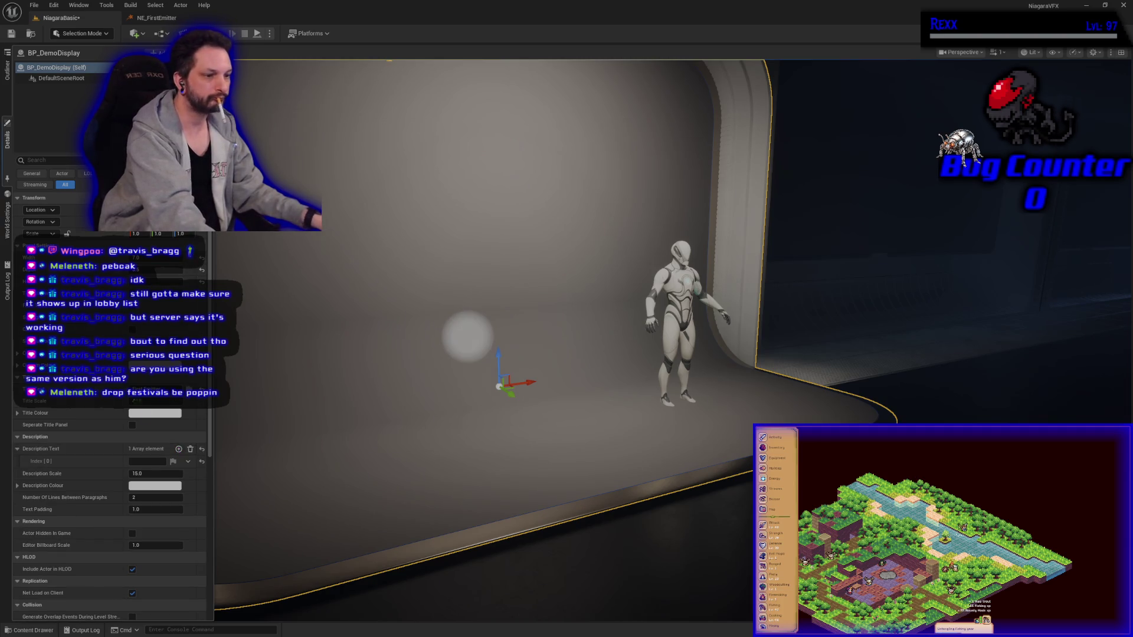
{"action": "left_click", "coordinate": [143, 462]}
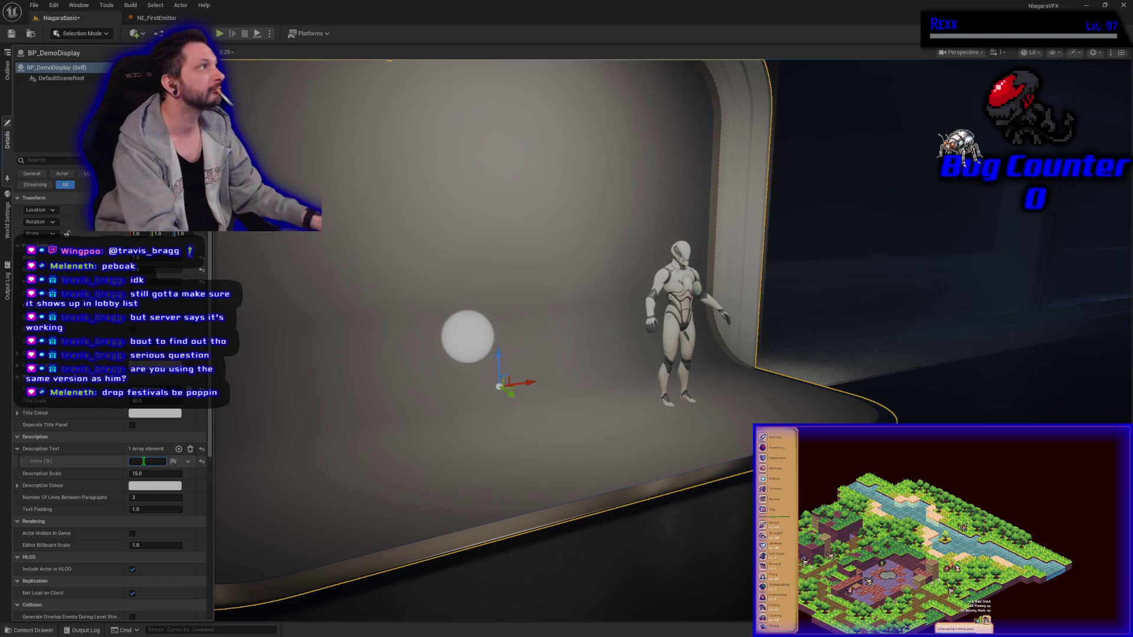
{"action": "type", "text": "Only Niagara System "}
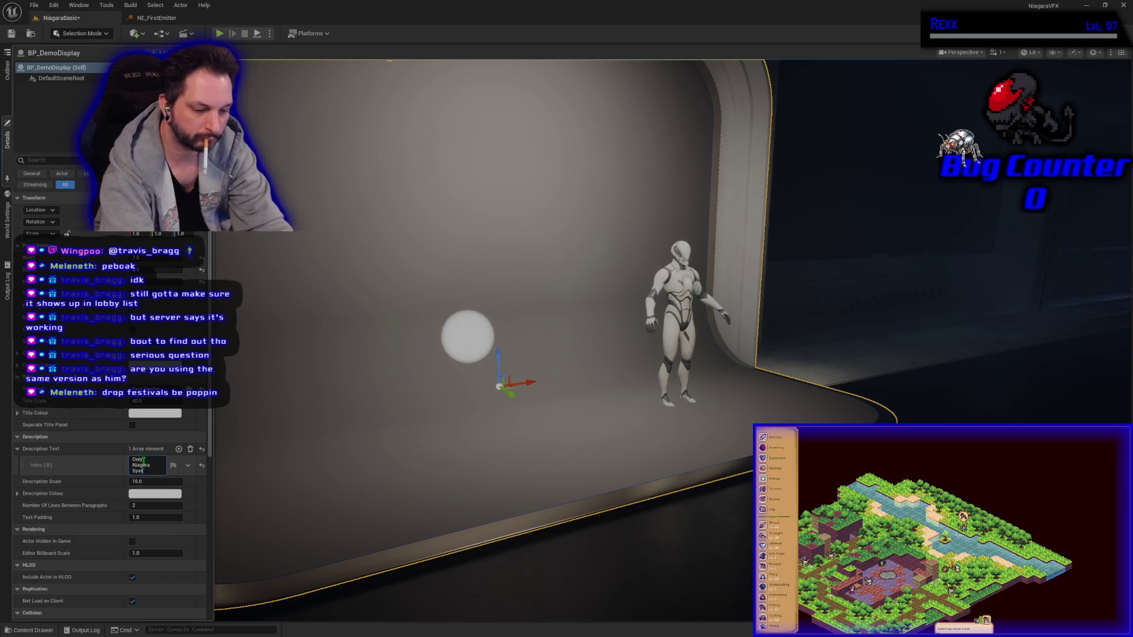
{"action": "type", "text": "can be p"}
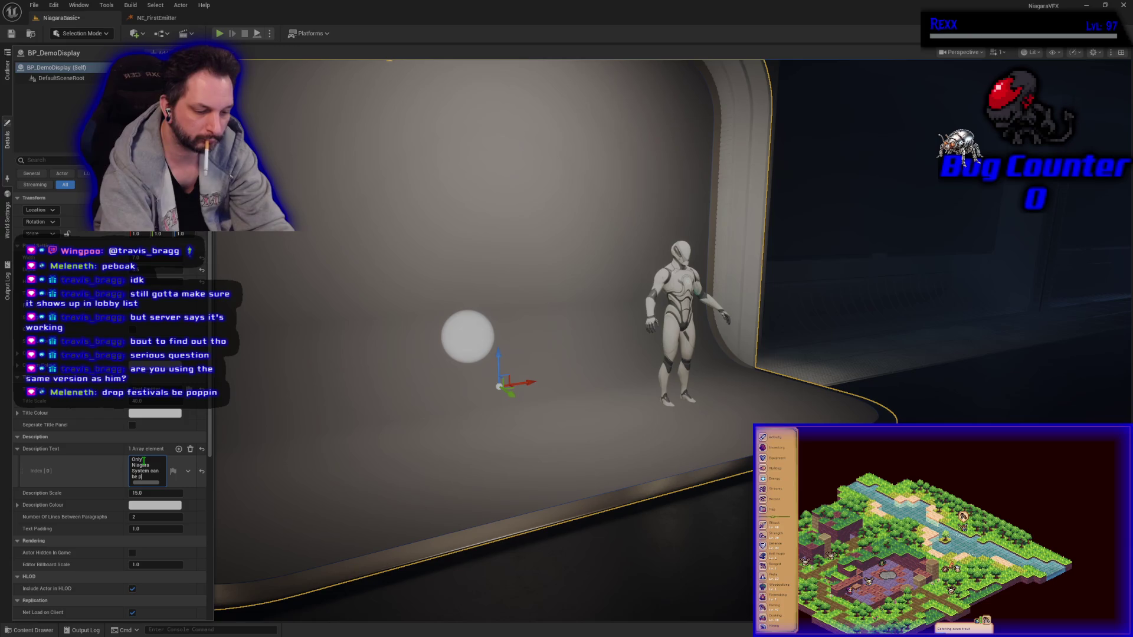
{"action": "type", "text": "laced in the level"}
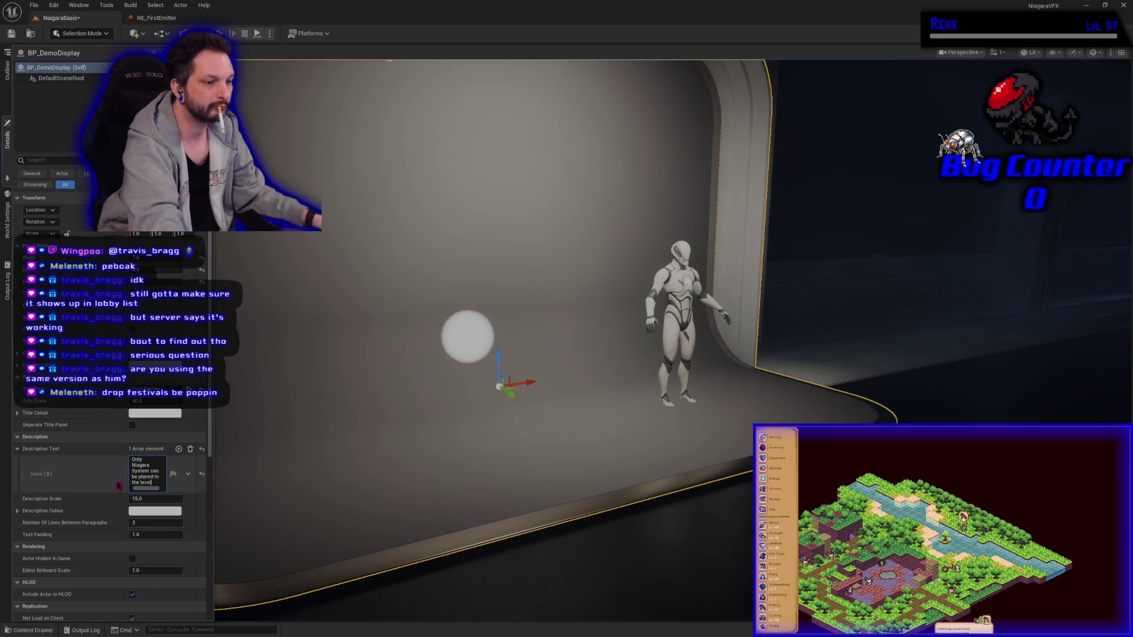
{"action": "left_click", "coordinate": [151, 499]}
Step: Edit the Description Scale value and pan the view to frame the whole board
{"action": "left_click", "coordinate": [142, 499]}
{"action": "key", "text": "Return"}
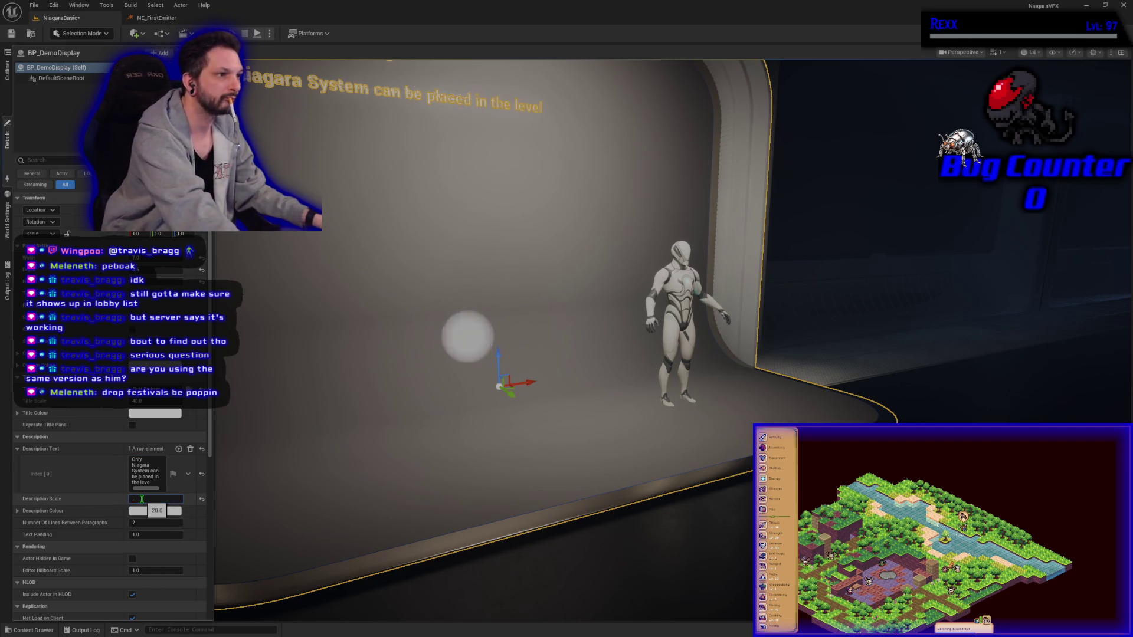
{"action": "type", "text": "23.0"}
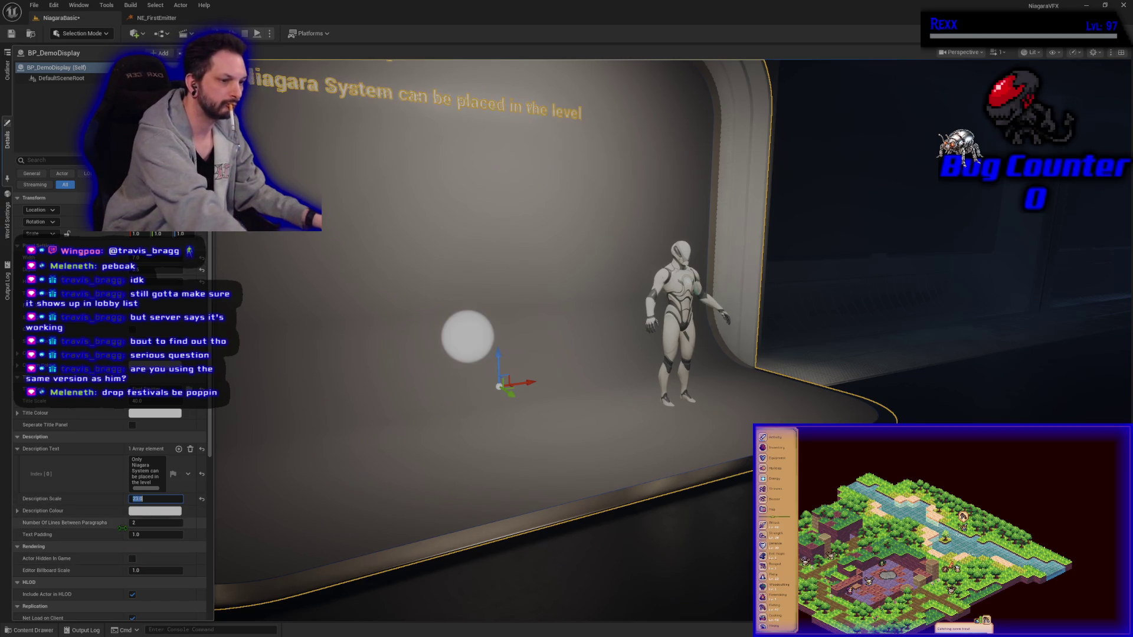
{"action": "left_click_drag", "start_coordinate": [417, 306], "coordinate": [448, 306]}
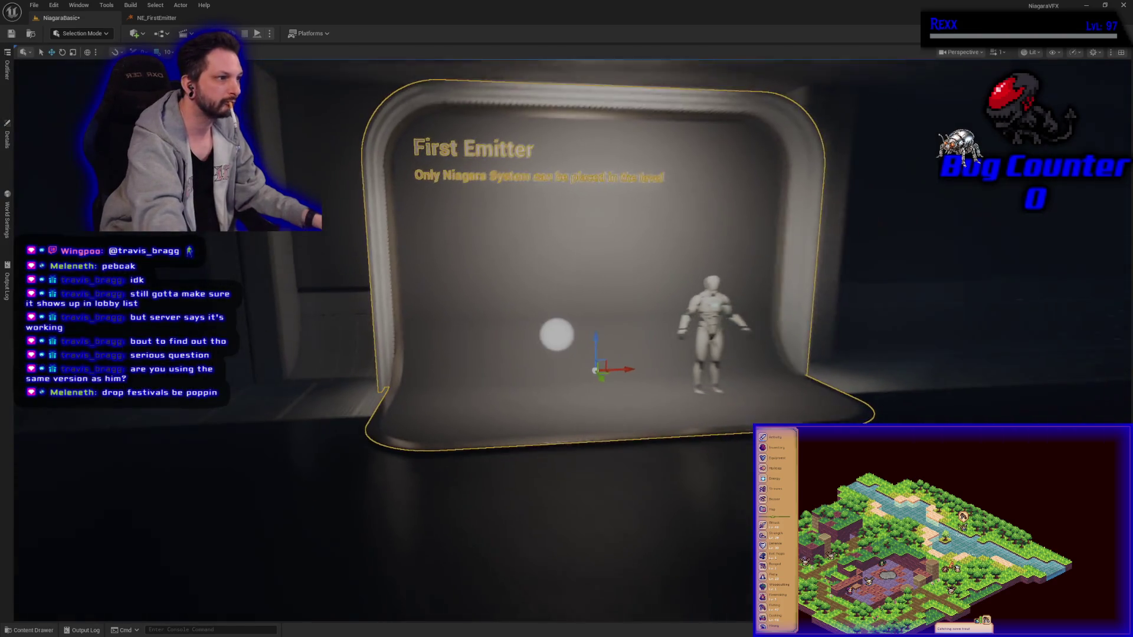
Step: Select the display board, set its Description Scale to 20, and close the Details panel
{"action": "left_click", "coordinate": [27, 171]}
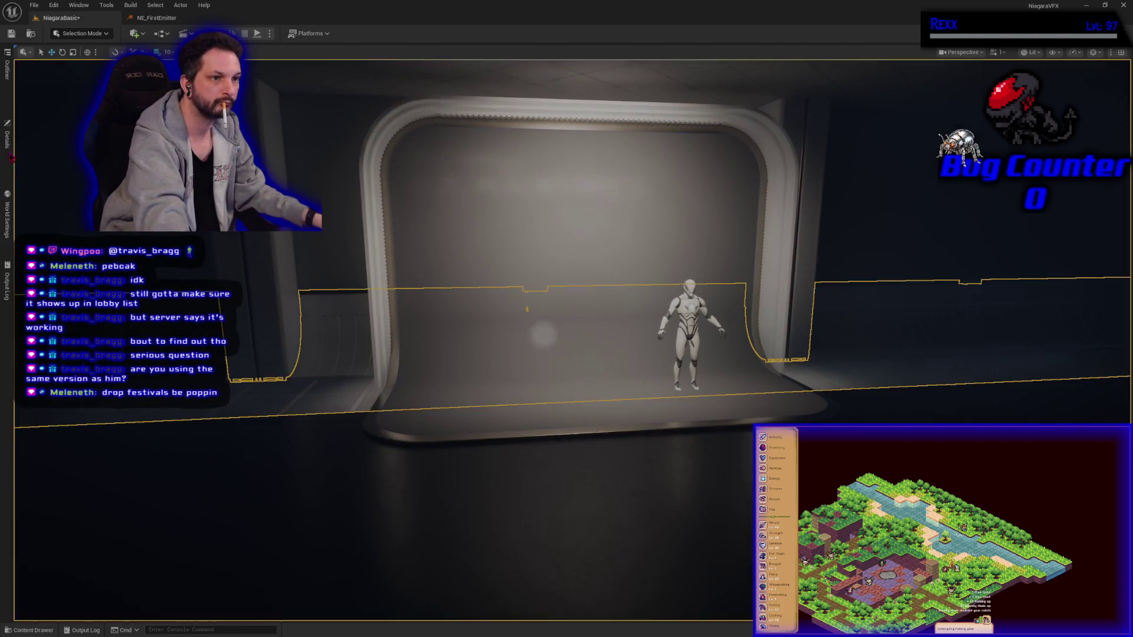
{"action": "left_click", "coordinate": [7, 137]}
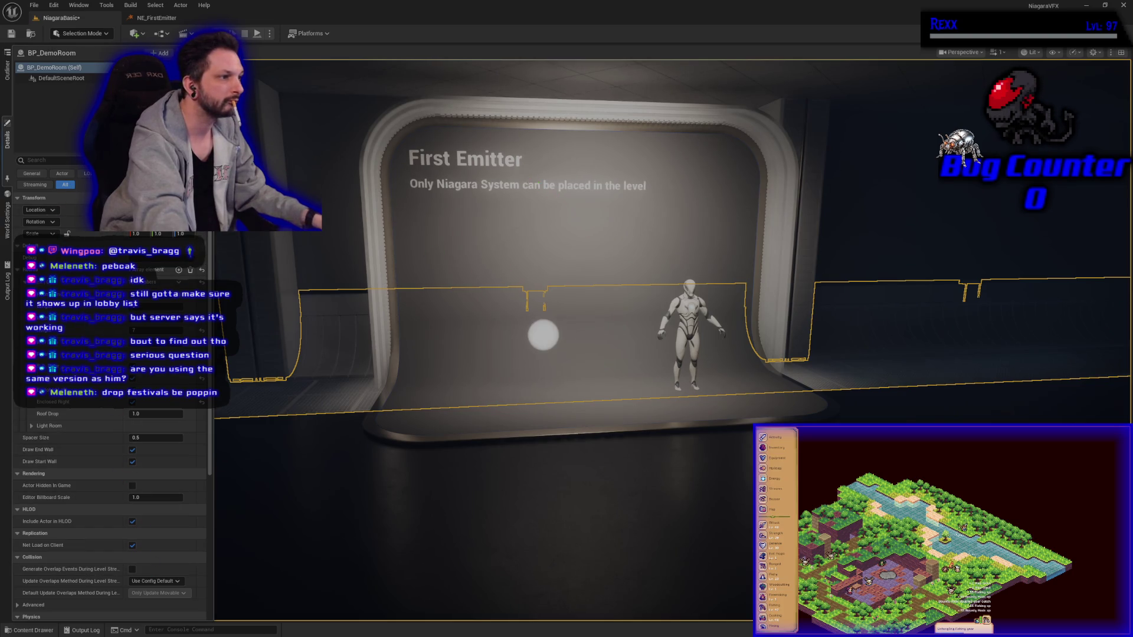
{"action": "left_click", "coordinate": [515, 195]}
{"action": "left_click", "coordinate": [8, 139]}
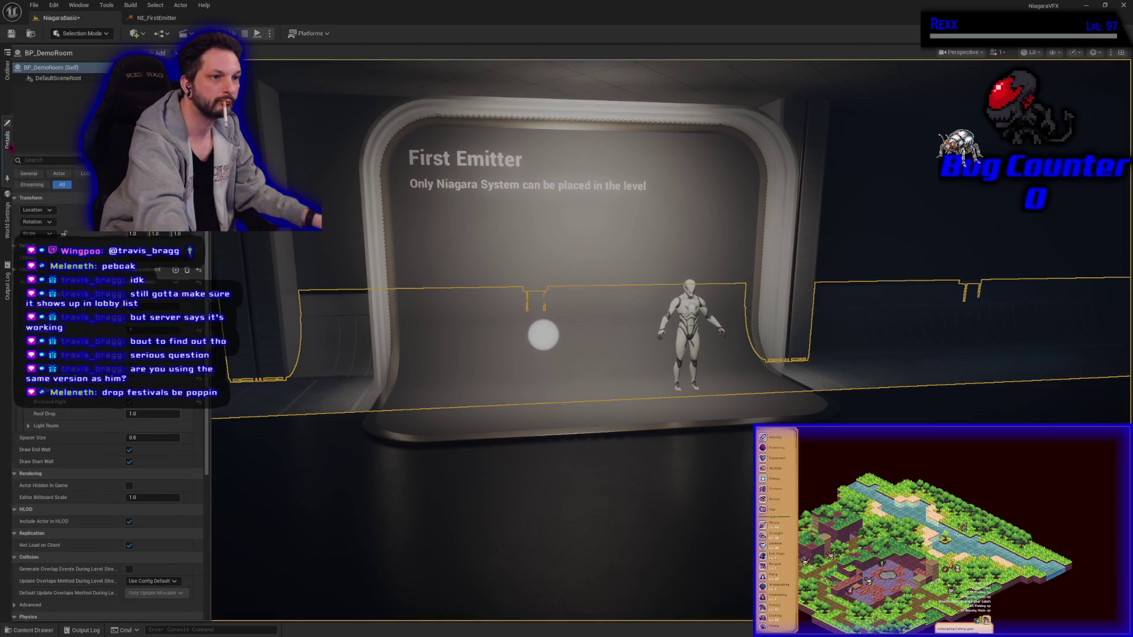
{"action": "left_click", "coordinate": [466, 203]}
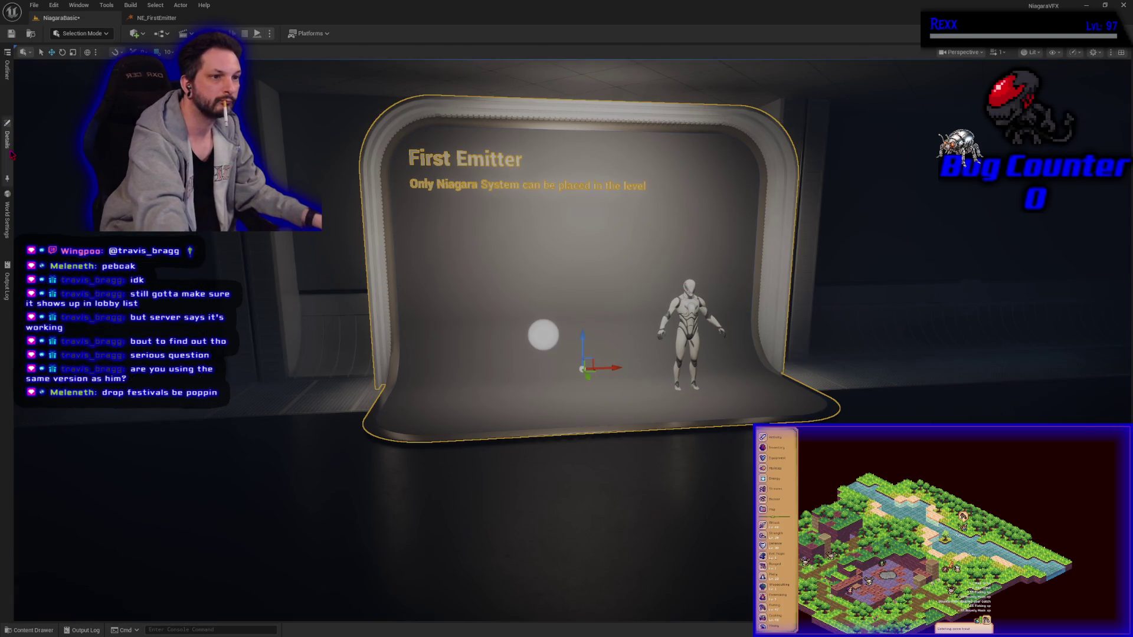
{"action": "left_click", "coordinate": [7, 139]}
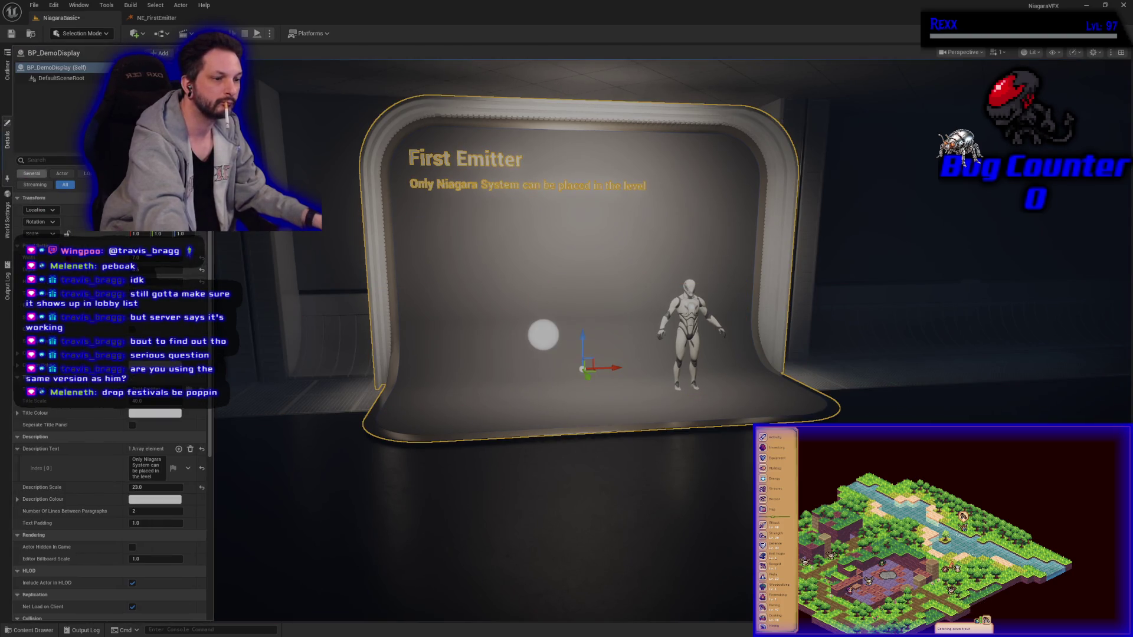
{"action": "left_click", "coordinate": [157, 488]}
{"action": "type", "text": "20"}
{"action": "key", "text": "Return"}
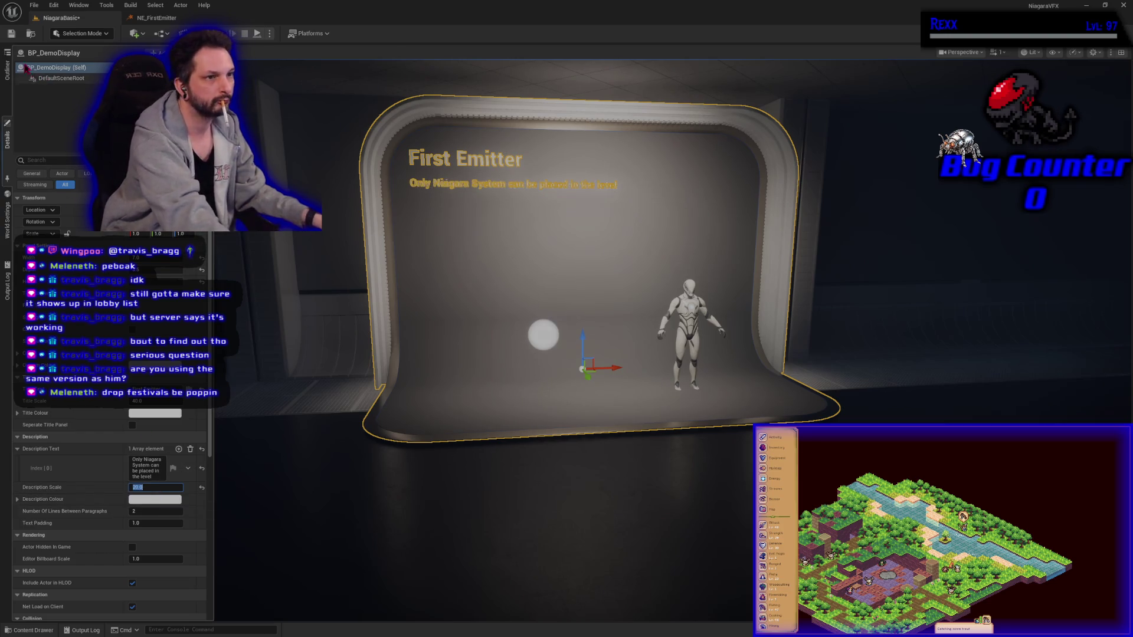
{"action": "left_click", "coordinate": [18, 40]}
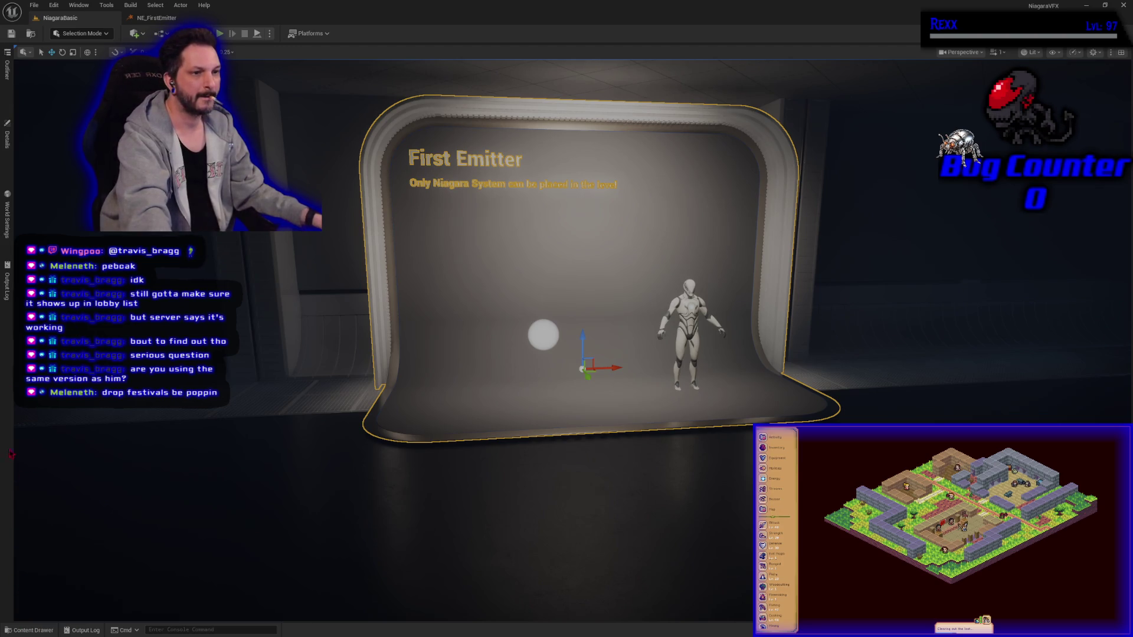
Step: Add three description lines and enter 'Emitter Update:' as the second line
{"action": "left_click", "coordinate": [7, 136]}
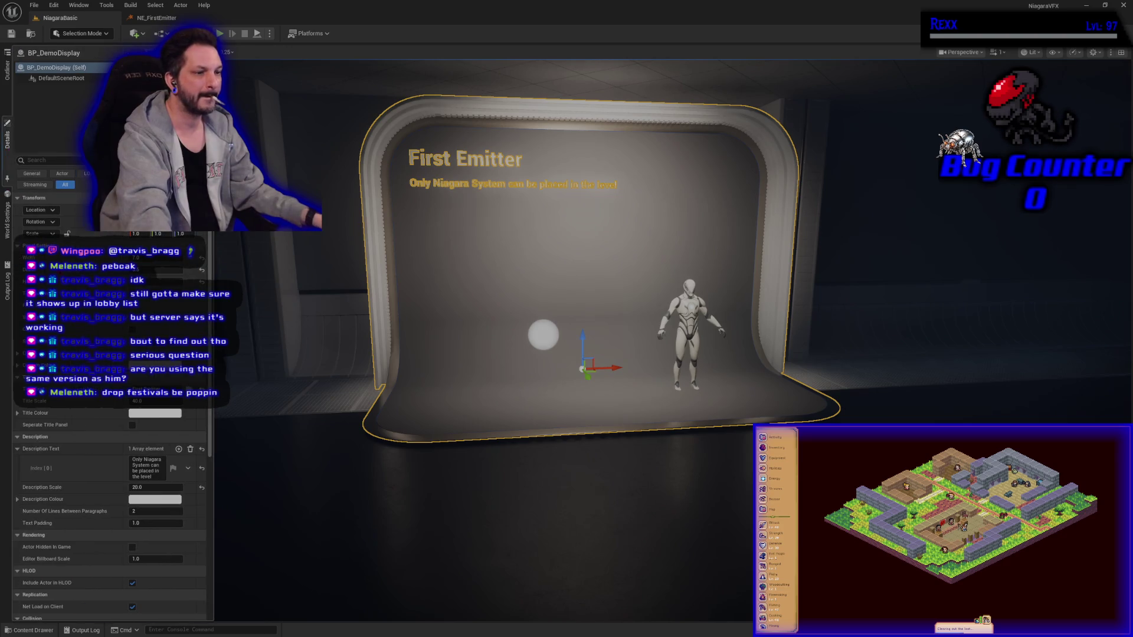
{"action": "left_click", "coordinate": [178, 449]}
{"action": "left_click", "coordinate": [179, 449]}
{"action": "left_click", "coordinate": [178, 449]}
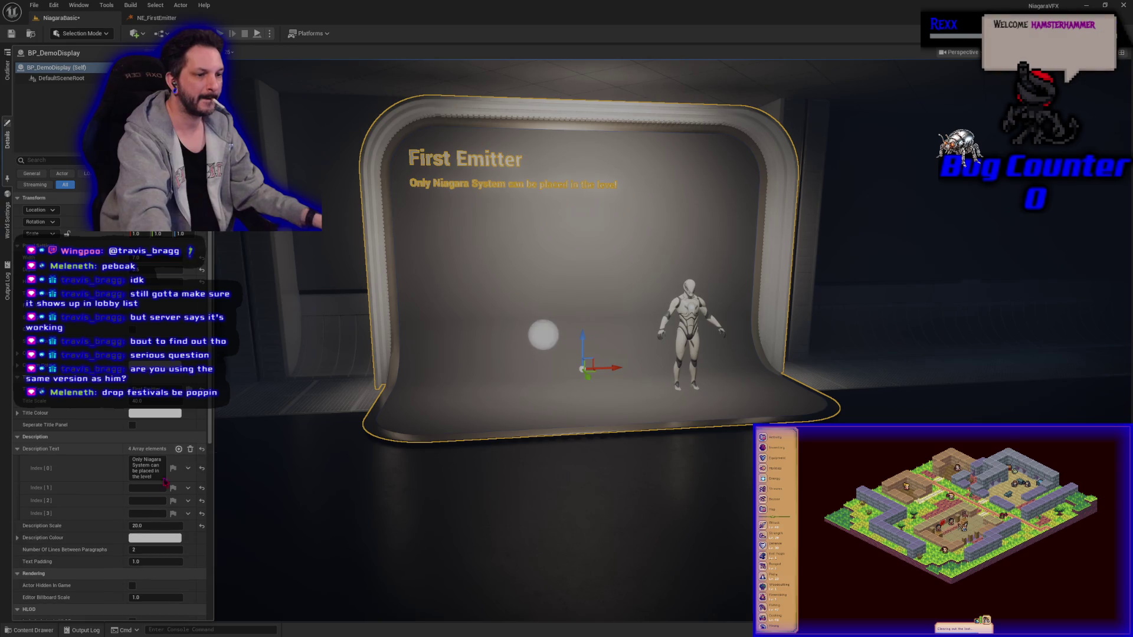
{"action": "left_click", "coordinate": [154, 488]}
{"action": "type", "text": "Emitter Update"}
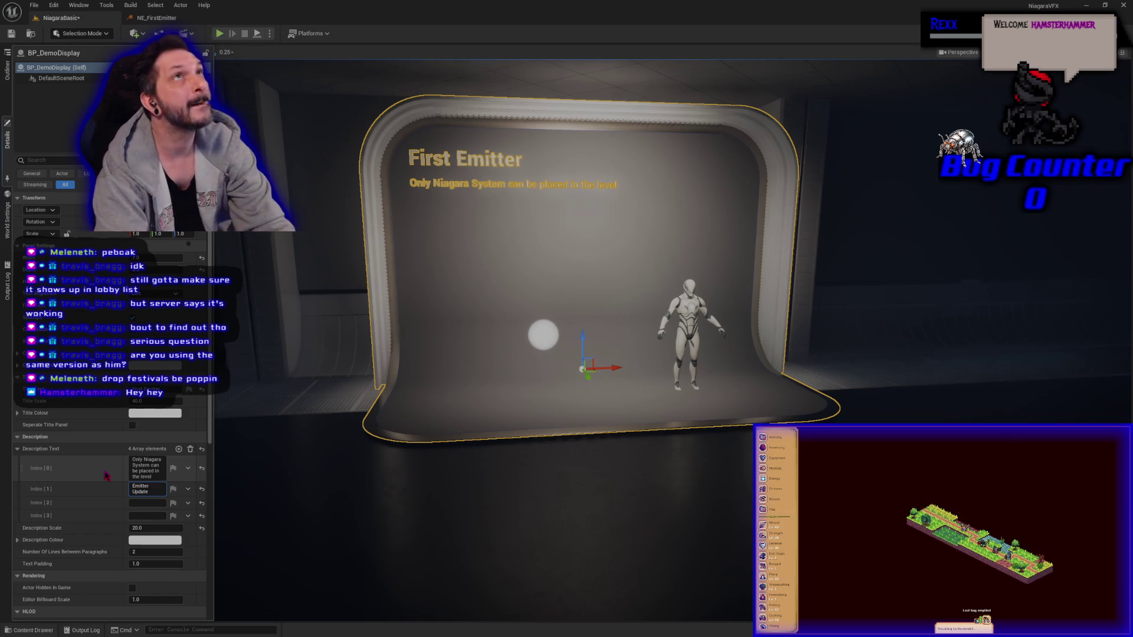
{"action": "type", "text": ":"}
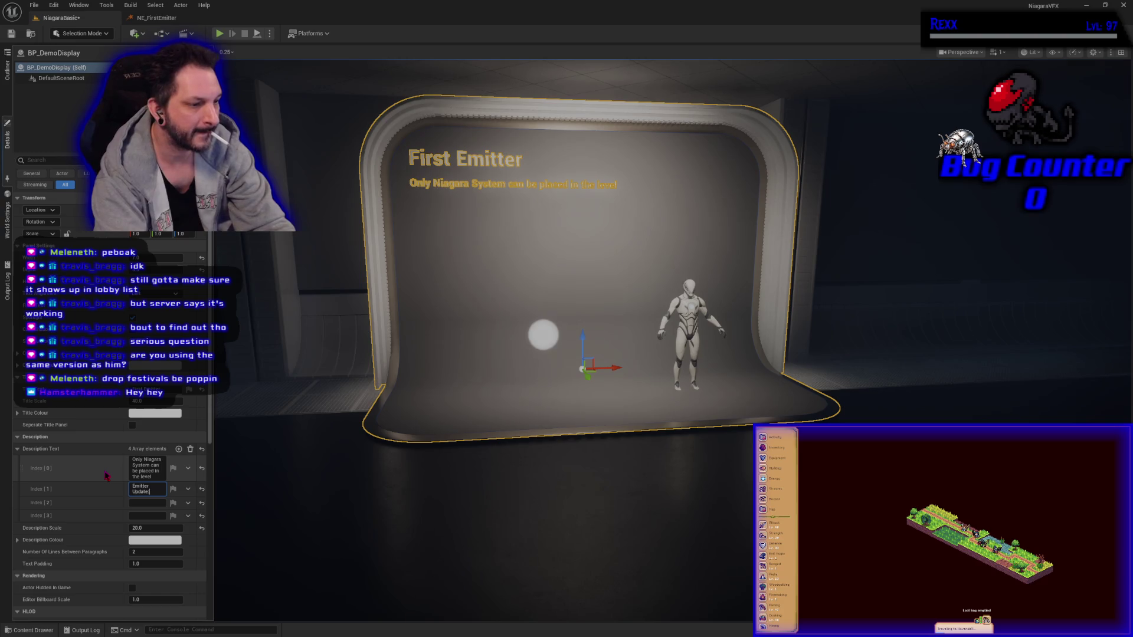
{"action": "key", "text": "Tab"}
{"action": "key", "text": "Tab"}
{"action": "key", "text": "Tab"}
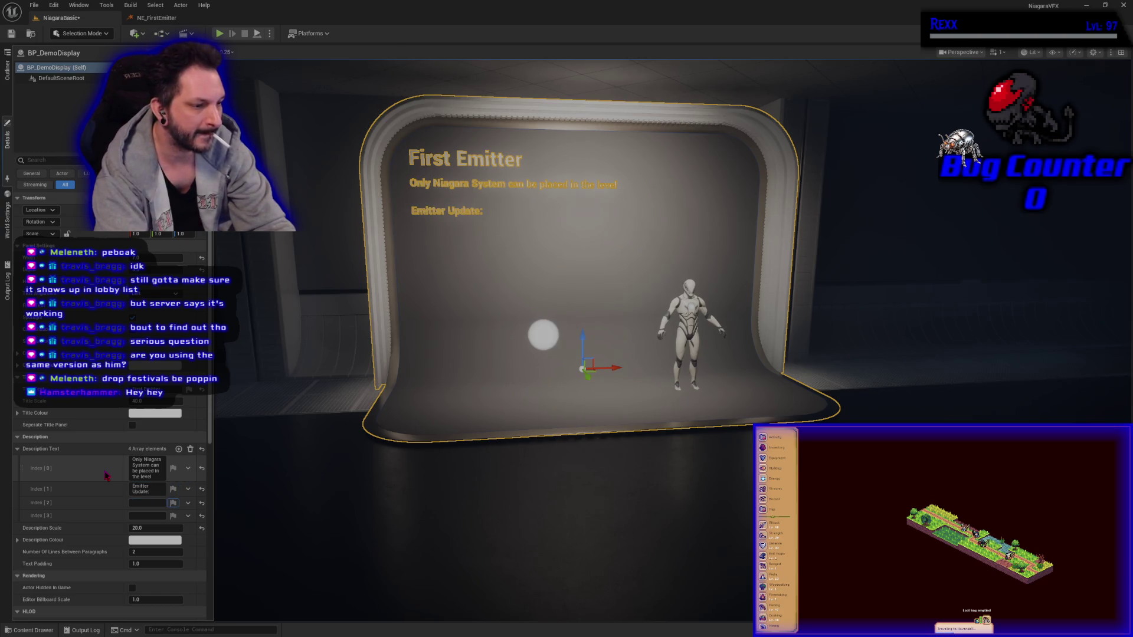
Step: Enter the 'Particle Spawn:' and 'Particle Update:' lines, fixing the 'Particel' typo
{"action": "key", "text": "shift+Tab"}
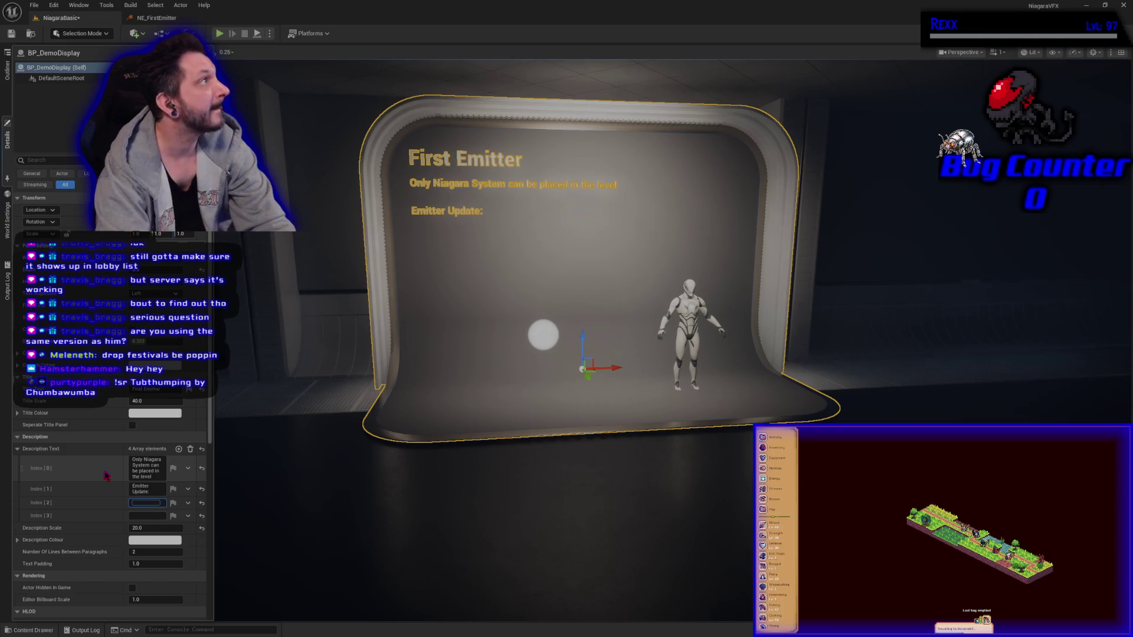
{"action": "type", "text": "Particel Sp"}
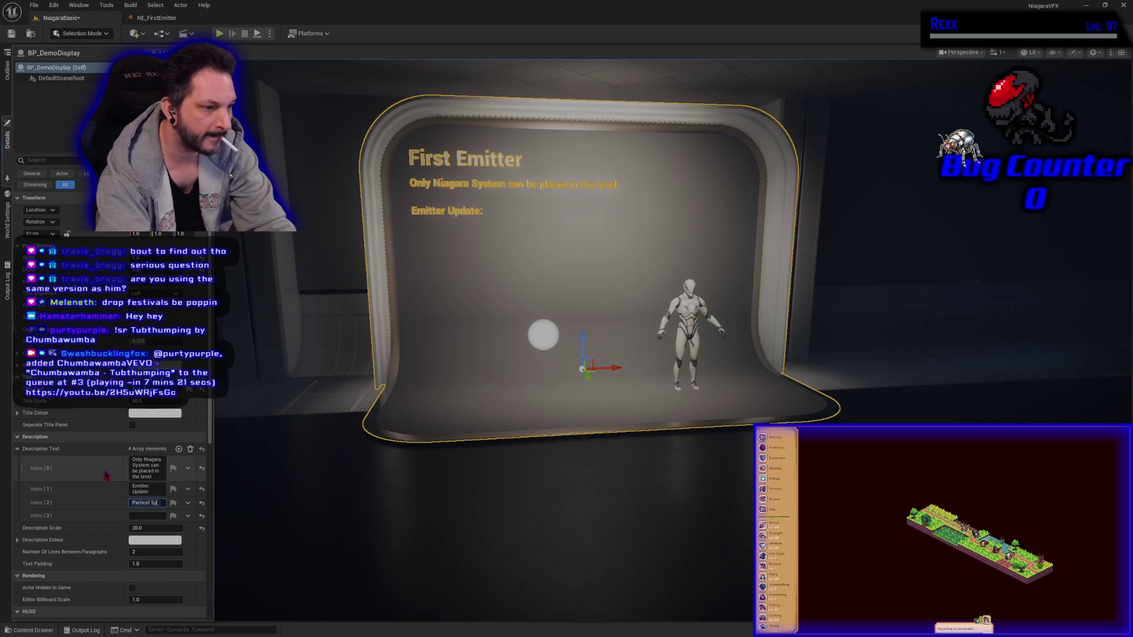
{"action": "type", "text": "awn"}
{"action": "key", "text": "Tab"}
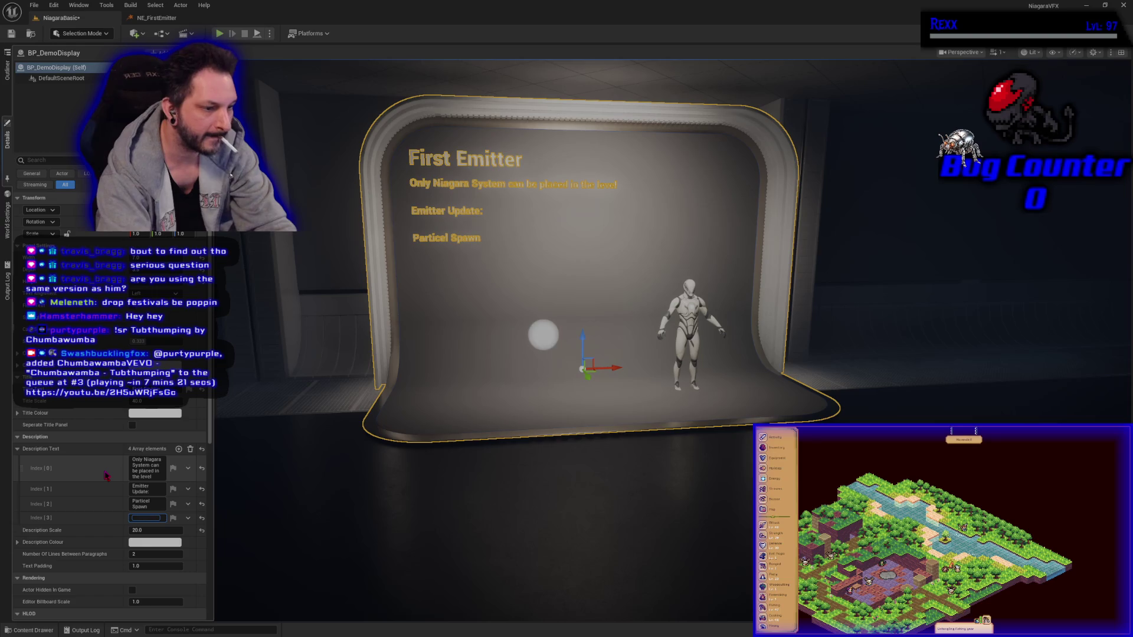
{"action": "type", "text": "Particle Upd"}
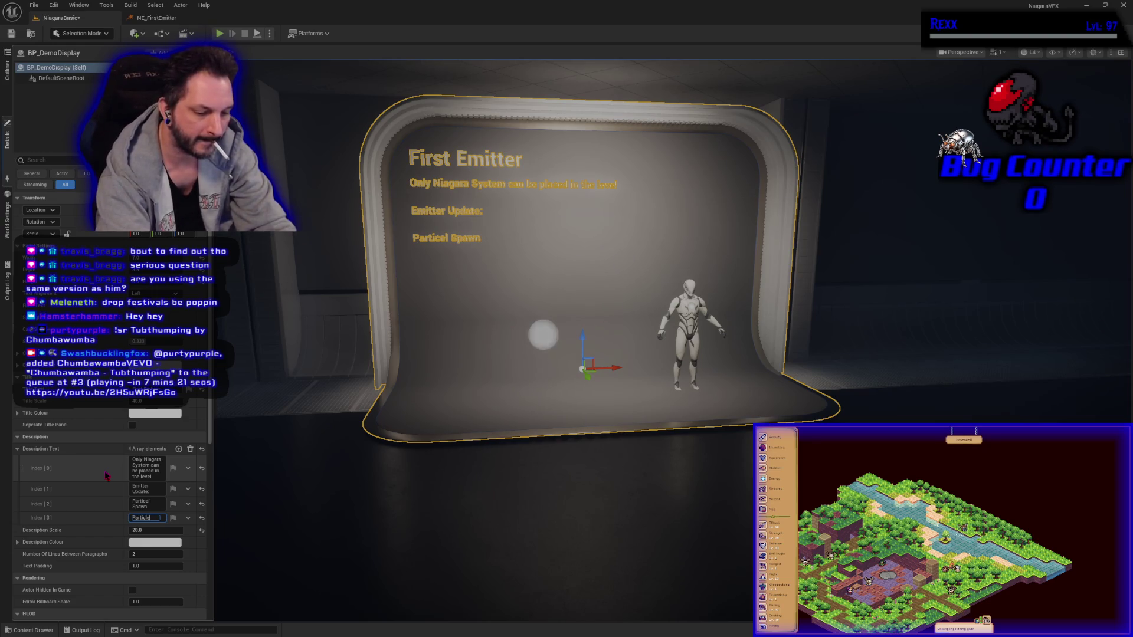
{"action": "type", "text": "ate"}
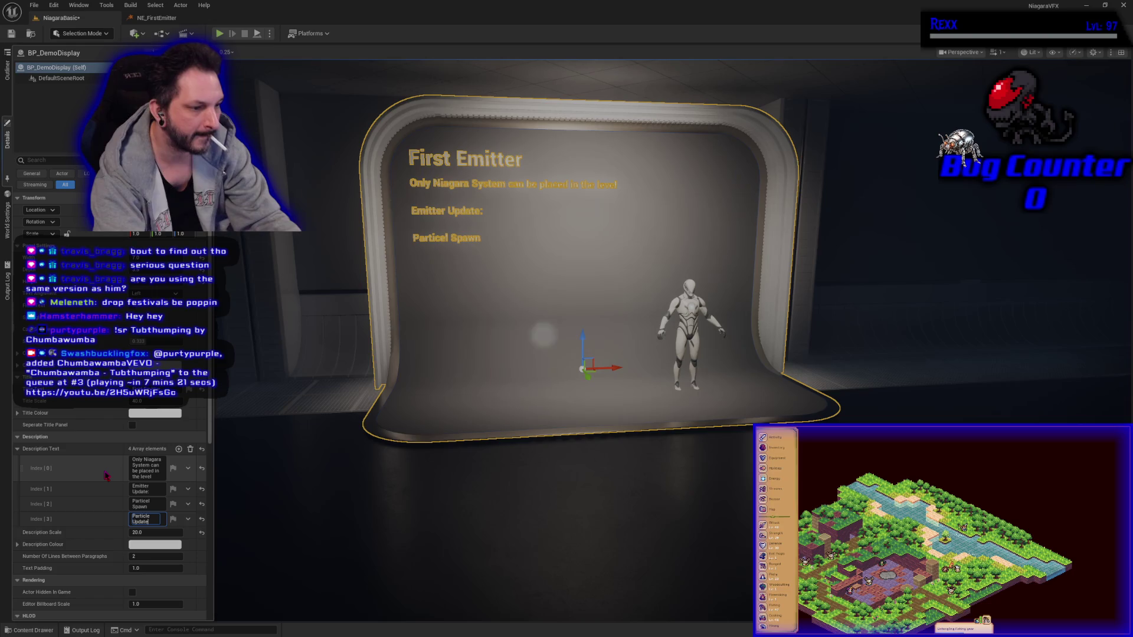
{"action": "type", "text": ":"}
{"action": "key", "text": "Return"}
{"action": "key", "text": "shift+Tab"}
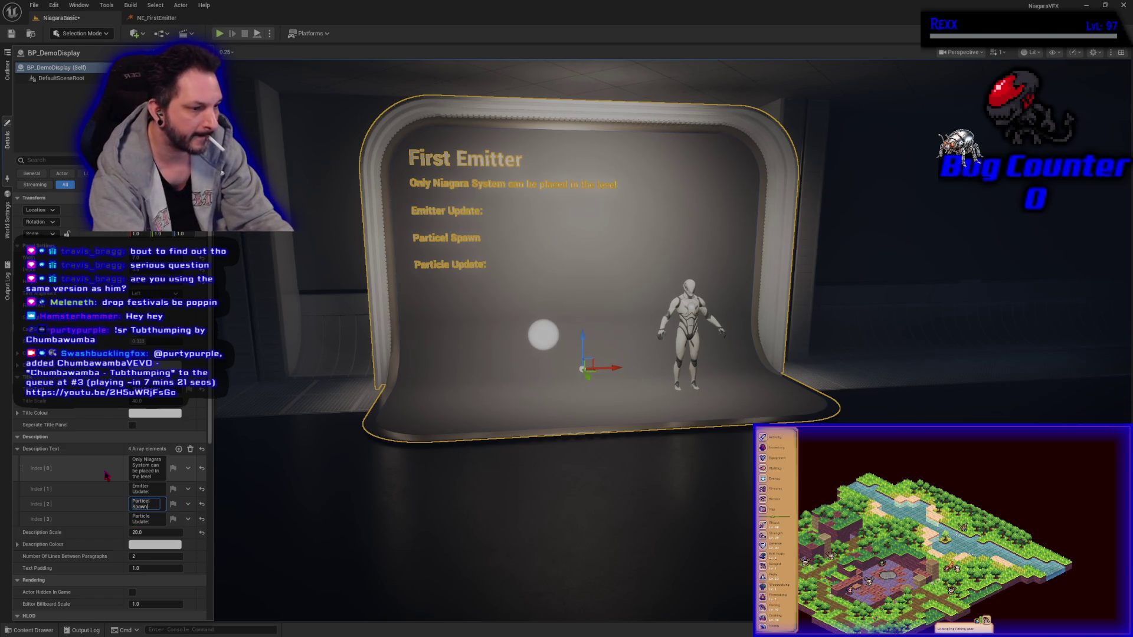
{"action": "type", "text": ":"}
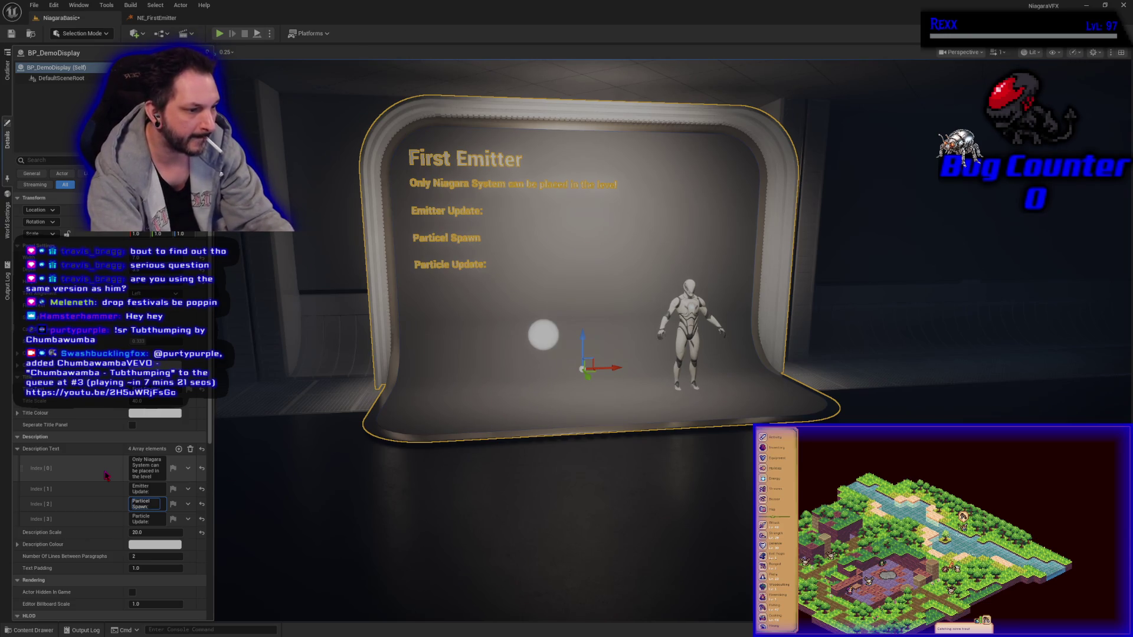
{"action": "key", "text": "BackSpace"}
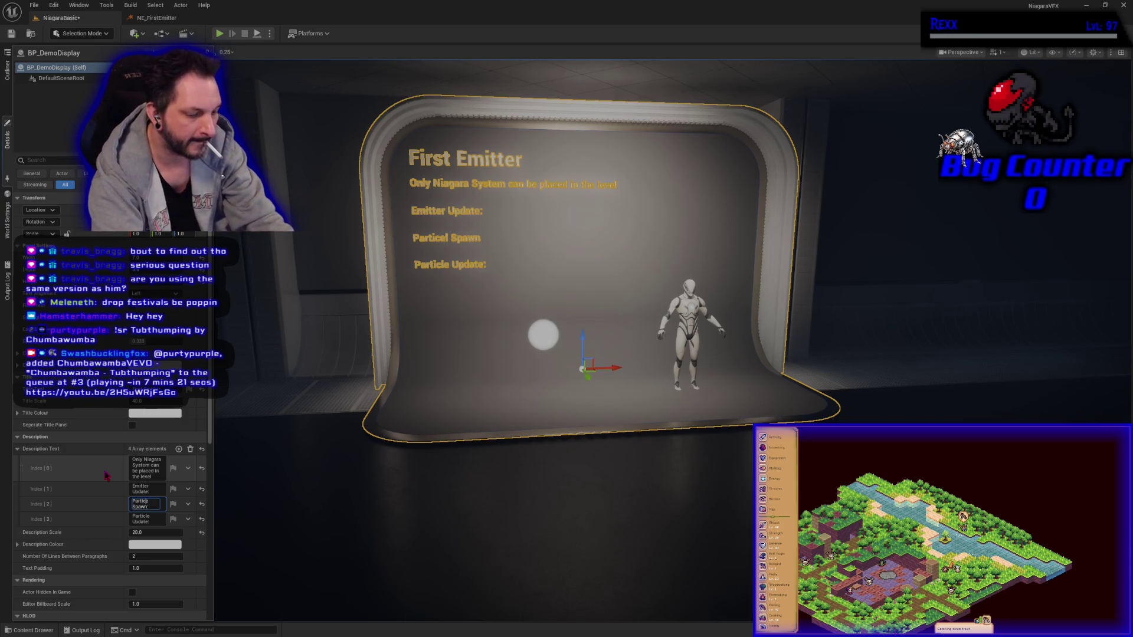
{"action": "type", "text": "l"}
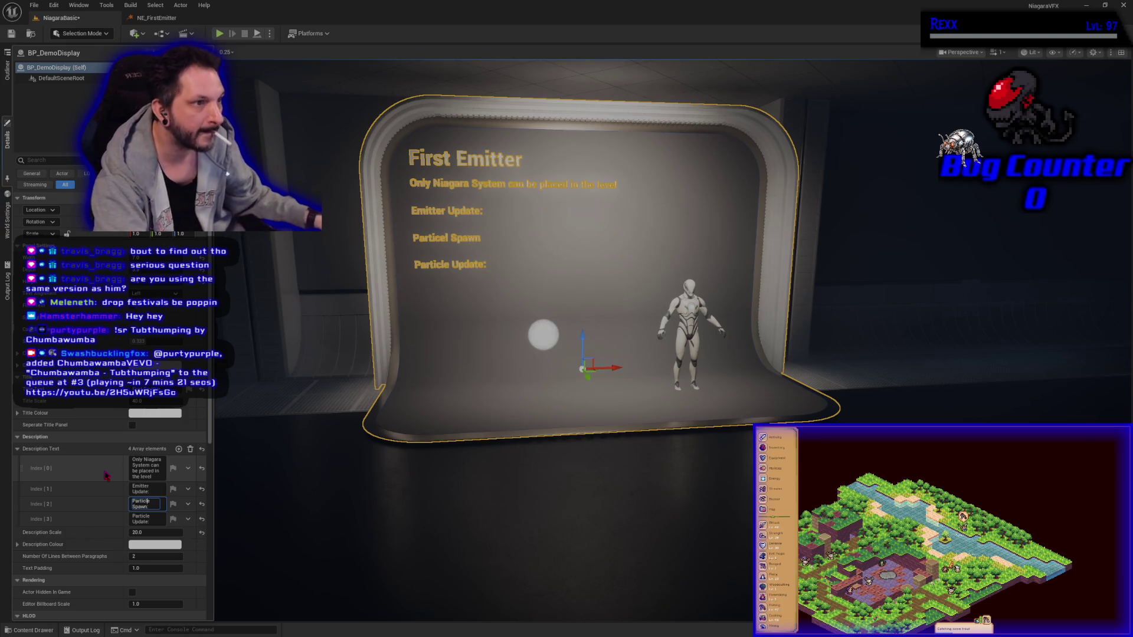
Step: Save the level and set Number Of Lines Between Paragraphs to 3
{"action": "left_click", "coordinate": [12, 34]}
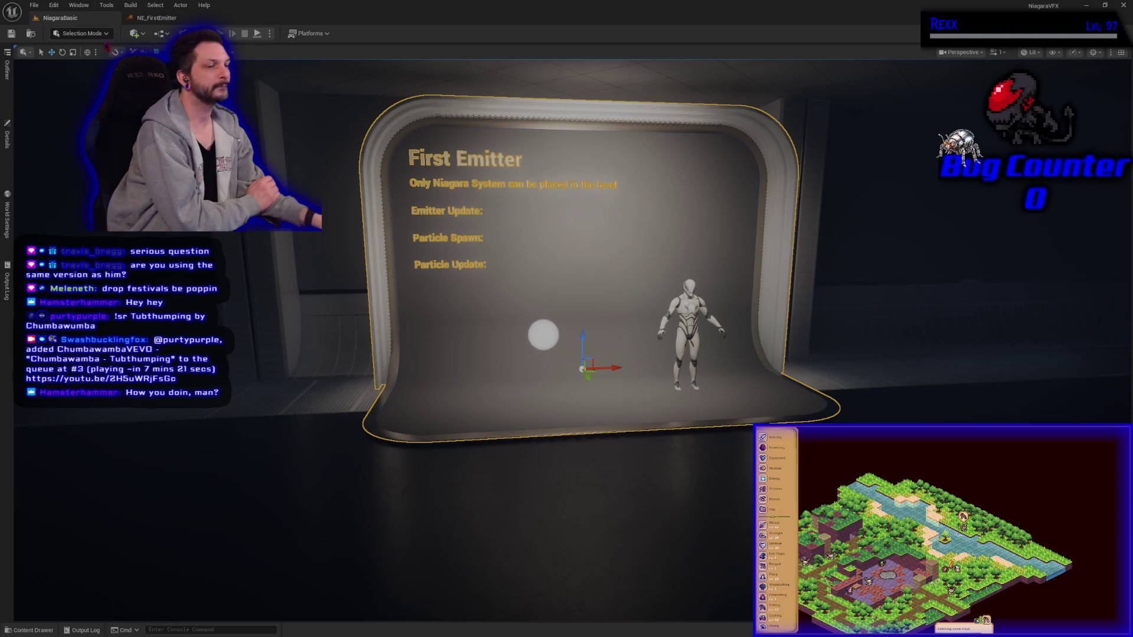
{"action": "left_click", "coordinate": [7, 142]}
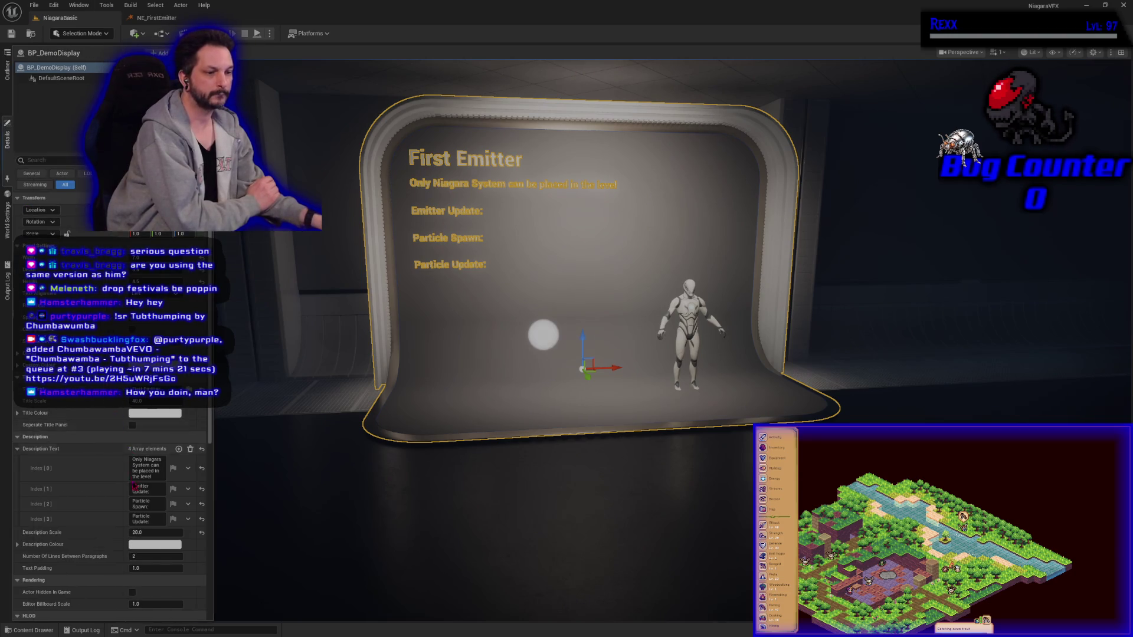
{"action": "left_click", "coordinate": [143, 557]}
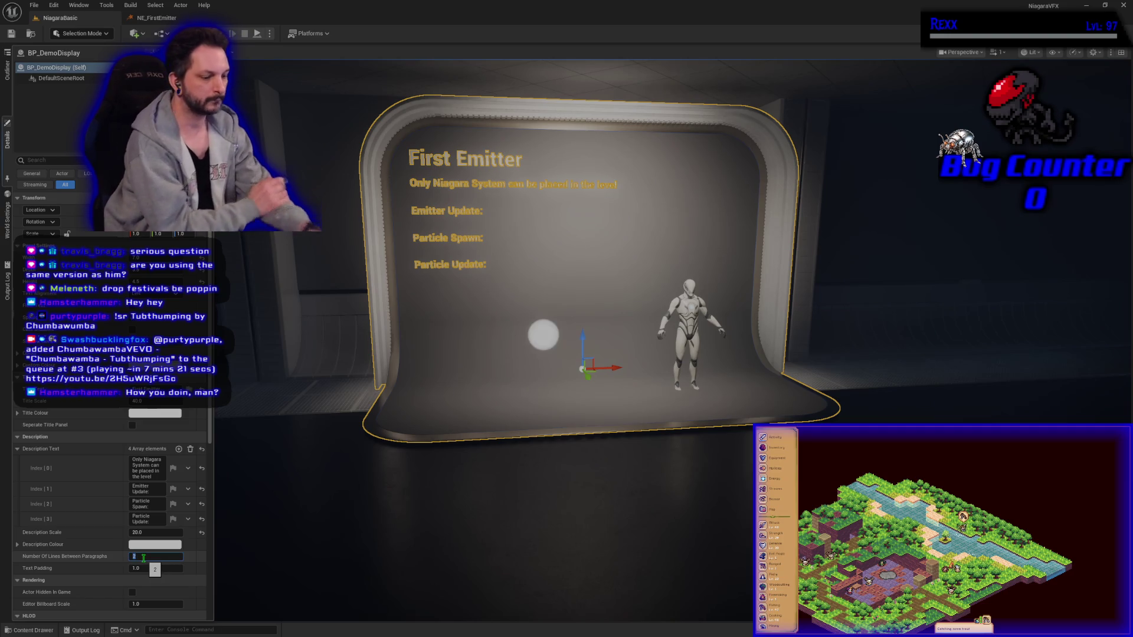
{"action": "type", "text": "3"}
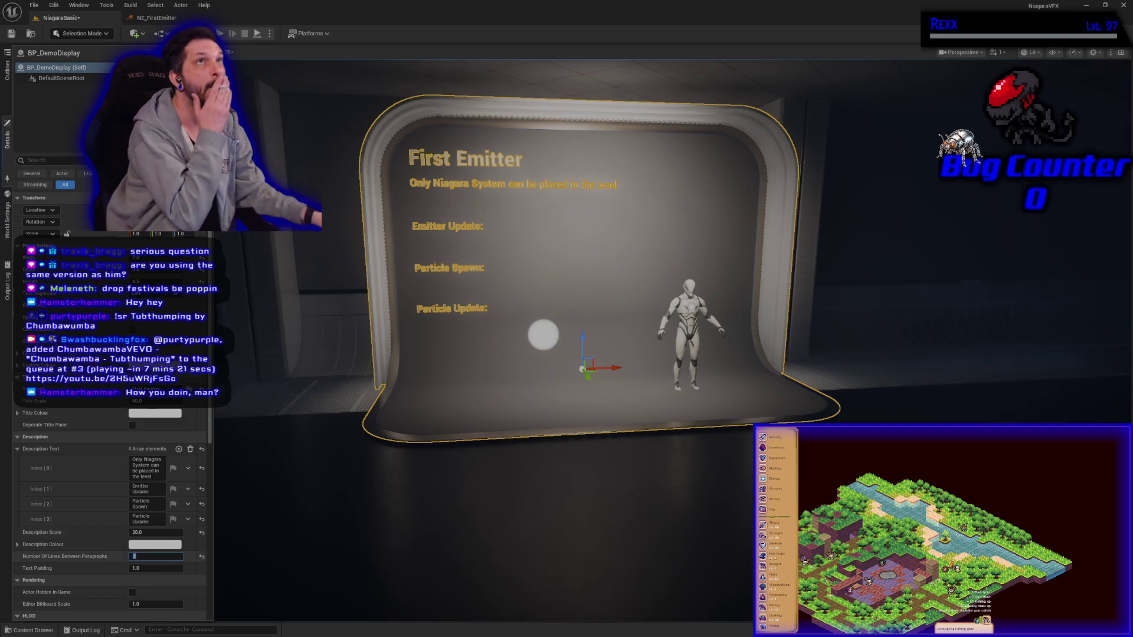
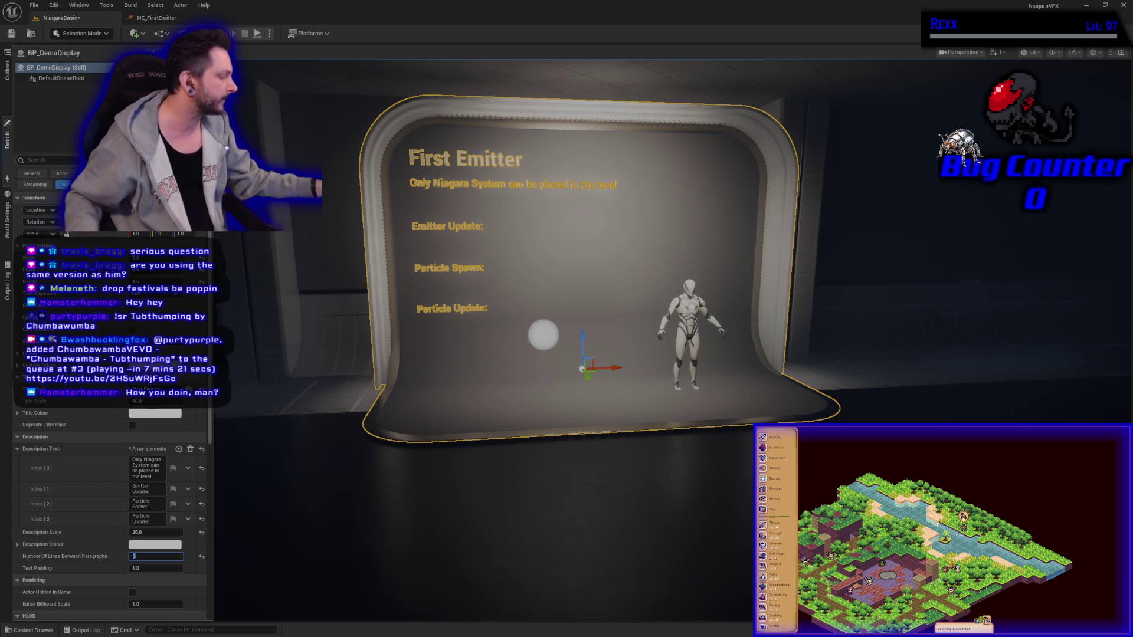
Step: Switch to GitHub Desktop, dismiss the repository list, and start a new repository with Ctrl+N
{"action": "key", "text": "alt+Tab"}
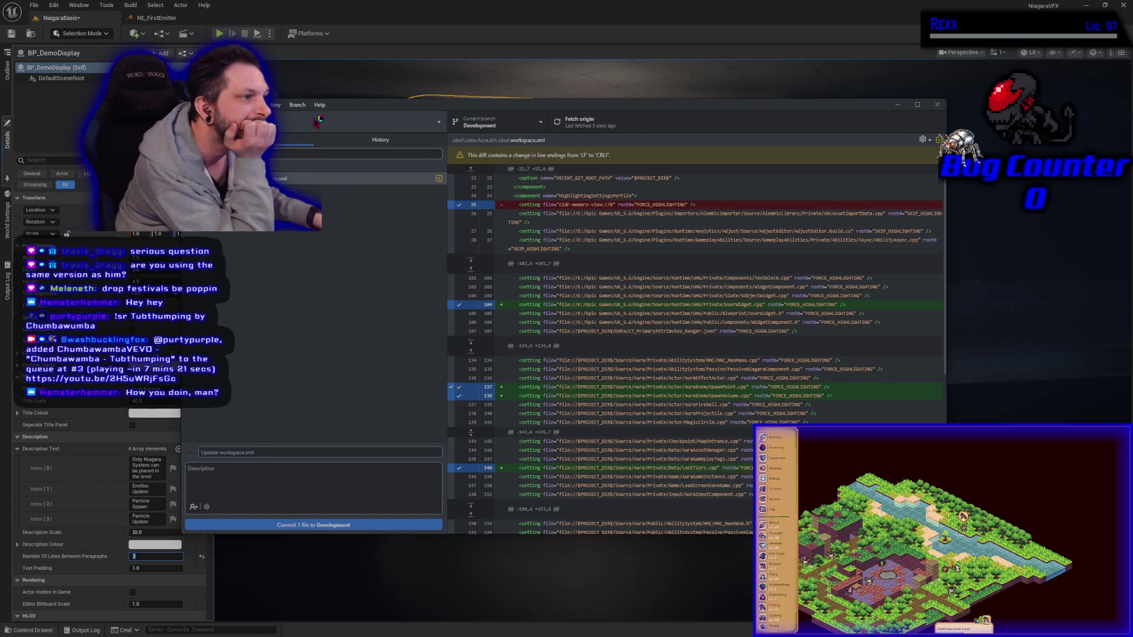
{"action": "left_click", "coordinate": [317, 121]}
{"action": "right_click", "coordinate": [319, 121]}
{"action": "key", "text": "Escape"}
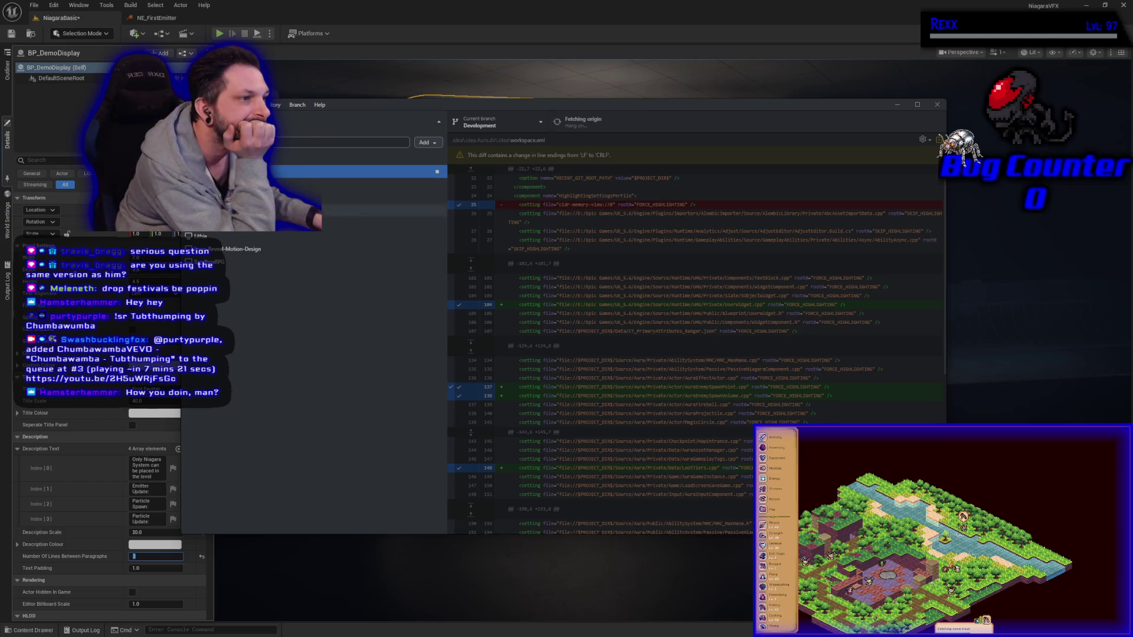
{"action": "left_click", "coordinate": [315, 121]}
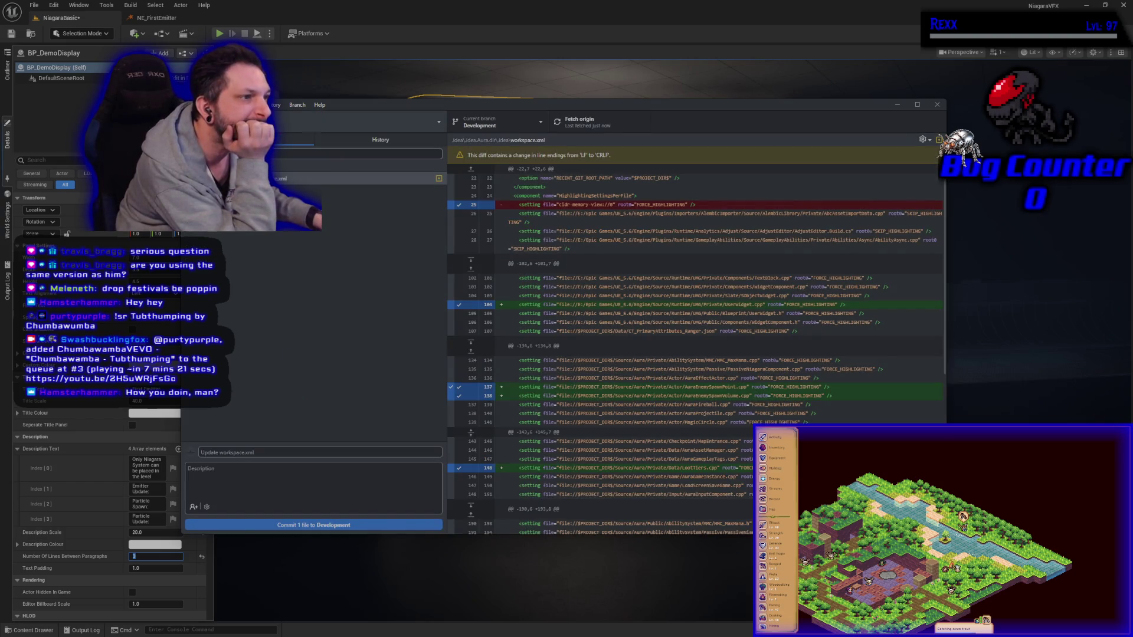
{"action": "key", "text": "alt+f"}
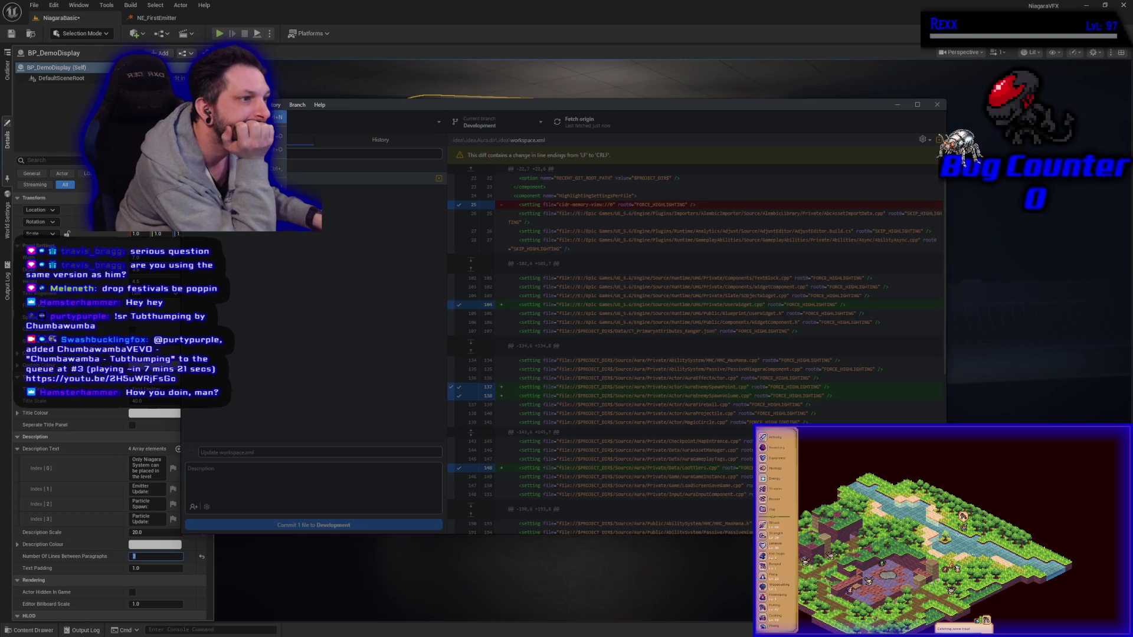
{"action": "key", "text": "ctrl+n"}
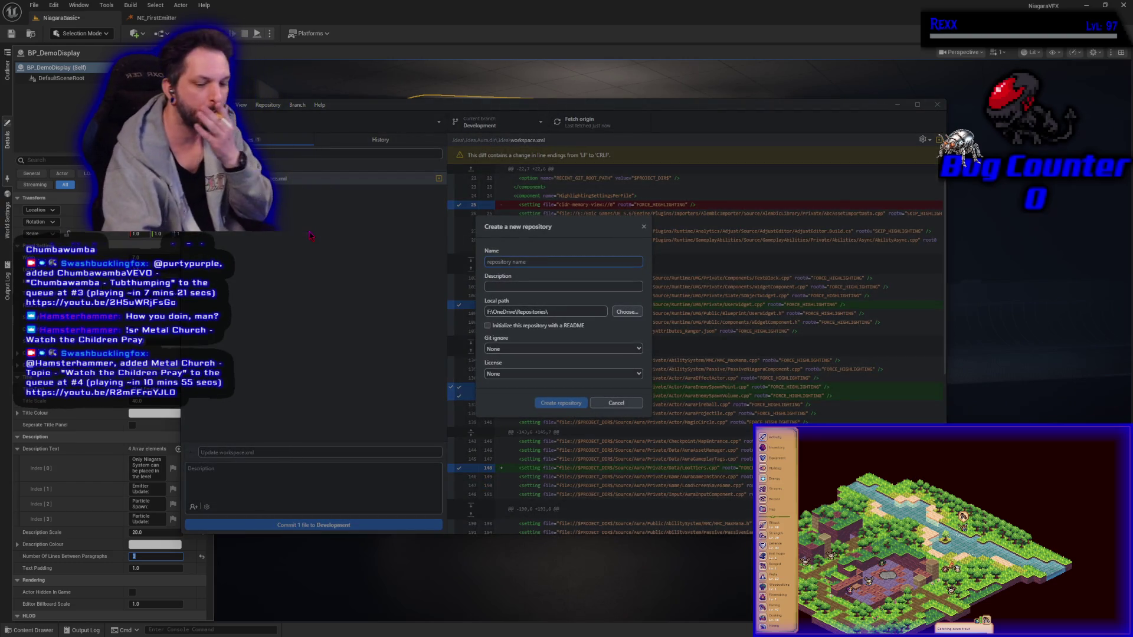
Step: Name the new repository NiagaraCourse and pick the UnrealEngine Git ignore template
{"action": "type", "text": "Niagara"}
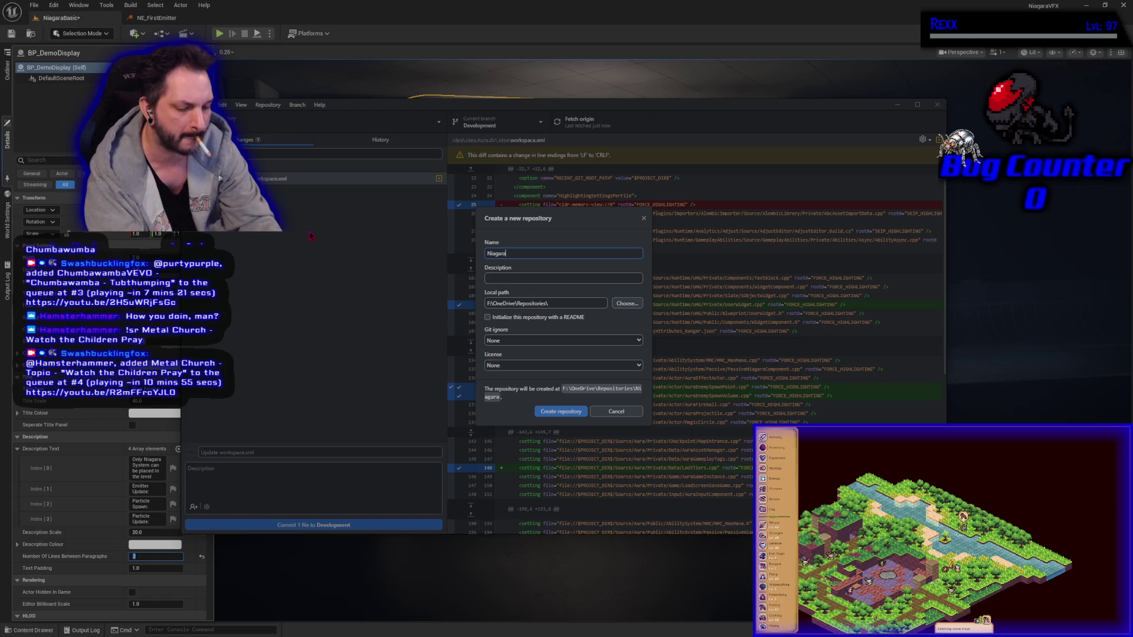
{"action": "type", "text": "Course"}
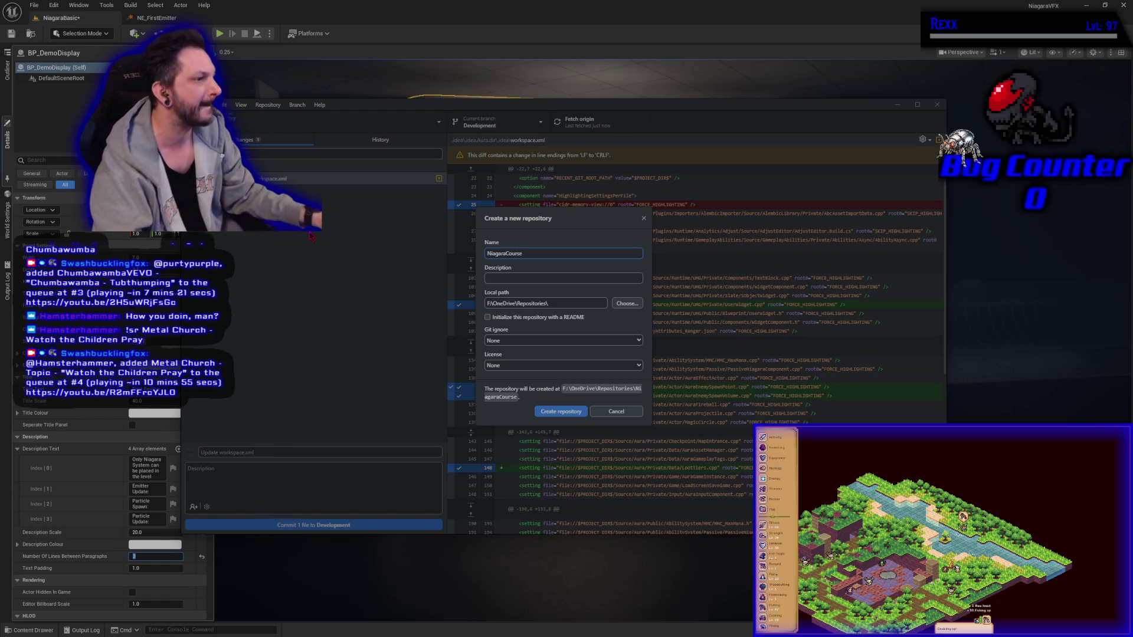
{"action": "left_click", "coordinate": [557, 337]}
{"action": "scroll", "coordinate": [548, 472], "scroll_direction": "down", "scroll_amount": 15}
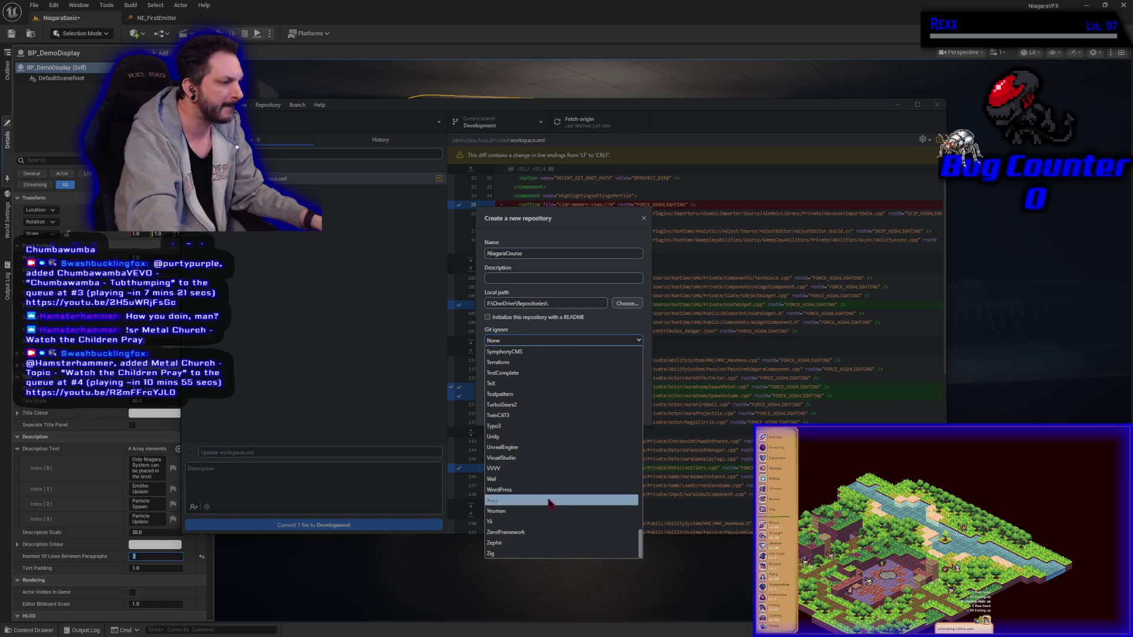
{"action": "left_click", "coordinate": [521, 448]}
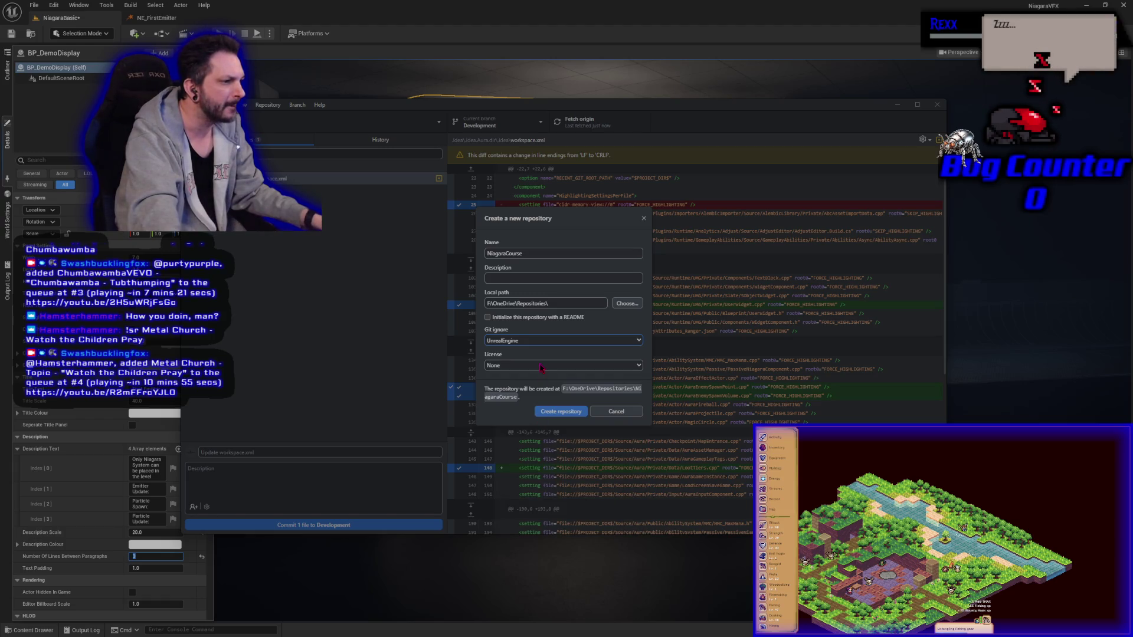
{"action": "left_click", "coordinate": [627, 305]}
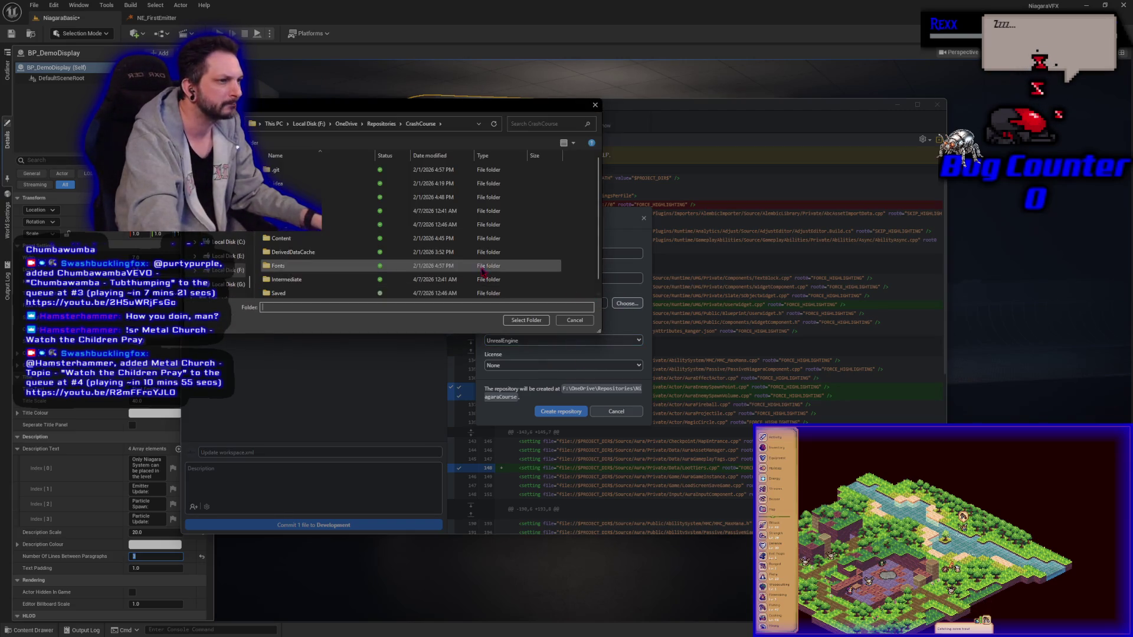
Step: Set the local path to F:\OneDrive\Repositories\NiagaraVFX and create the NiagaraCourse repository
{"action": "left_click", "coordinate": [382, 124]}
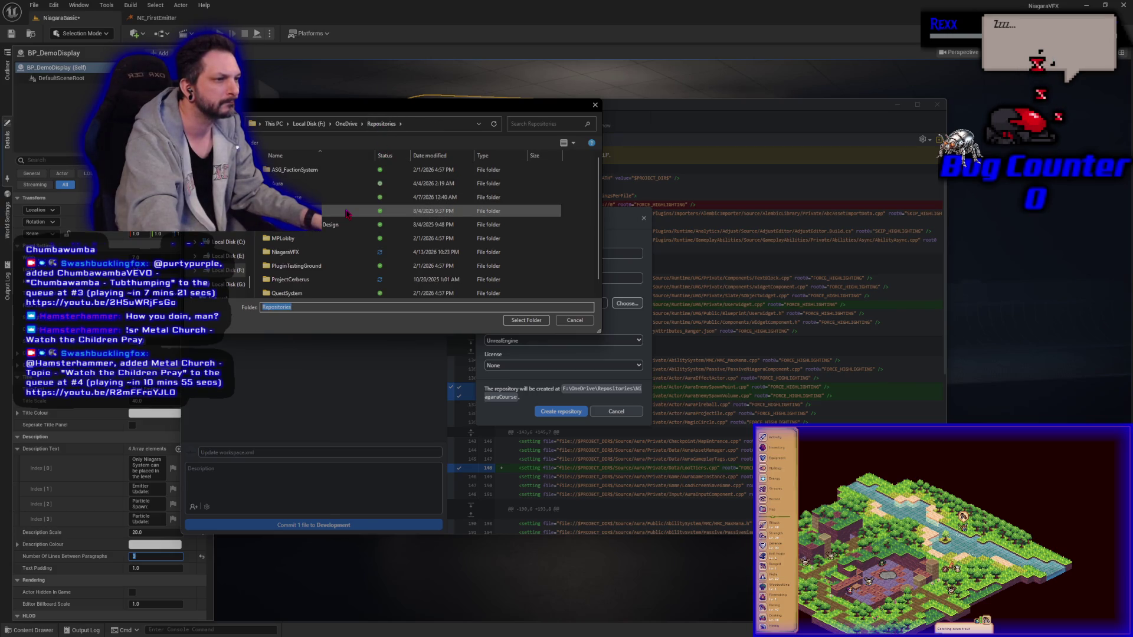
{"action": "left_click", "coordinate": [370, 252]}
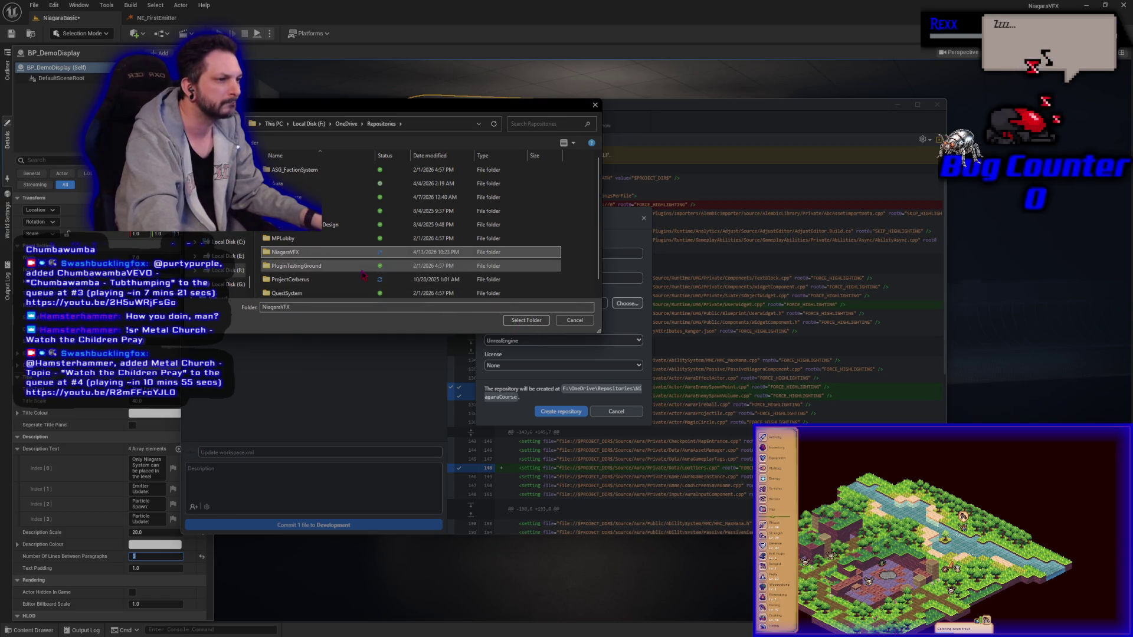
{"action": "left_click", "coordinate": [348, 197]}
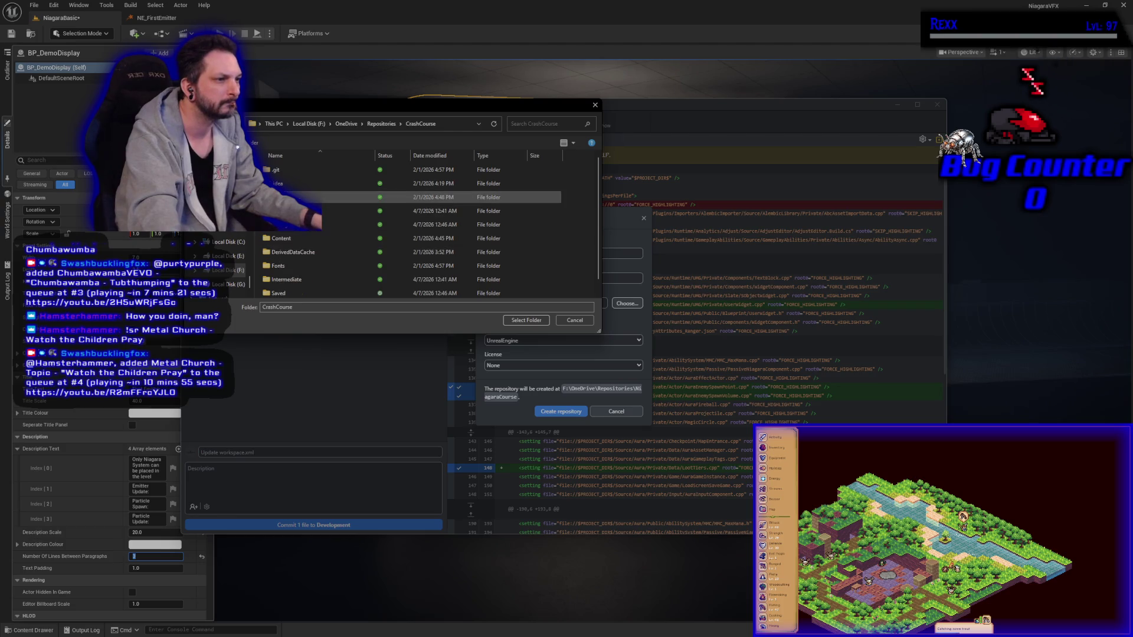
{"action": "double_click", "coordinate": [310, 183]}
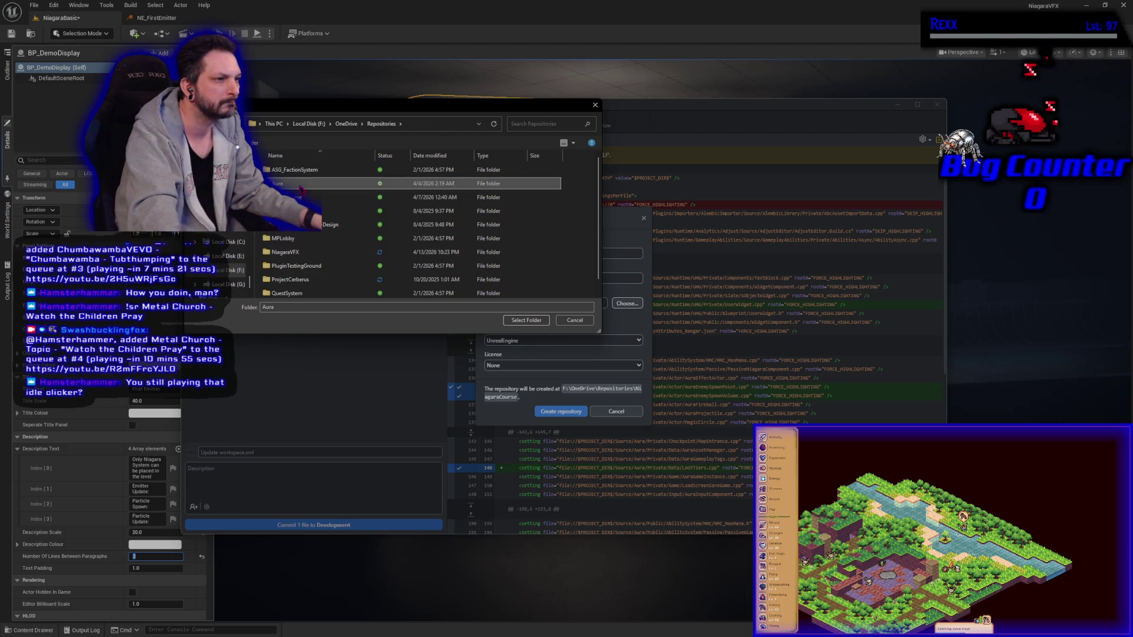
{"action": "key", "text": "alt+Up"}
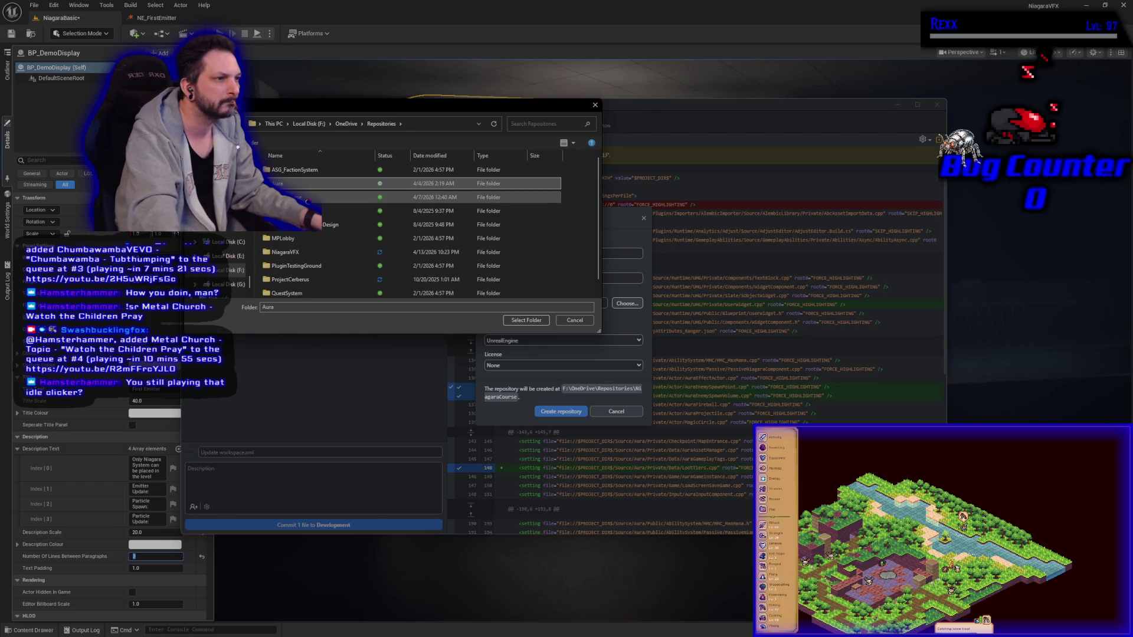
{"action": "left_click", "coordinate": [312, 252]}
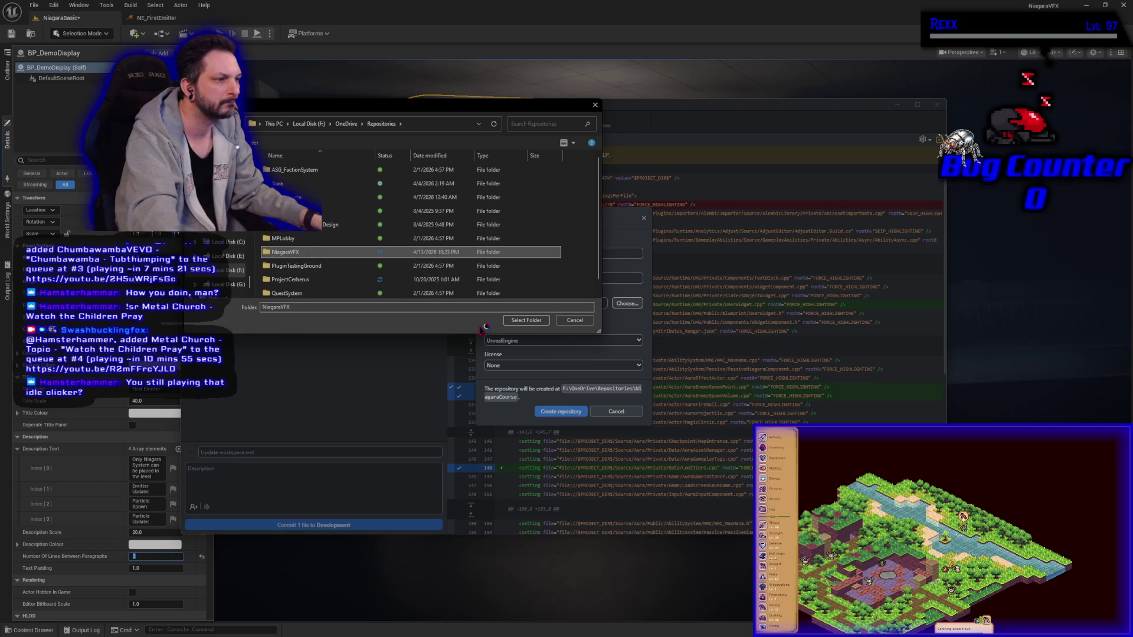
{"action": "left_click", "coordinate": [526, 320]}
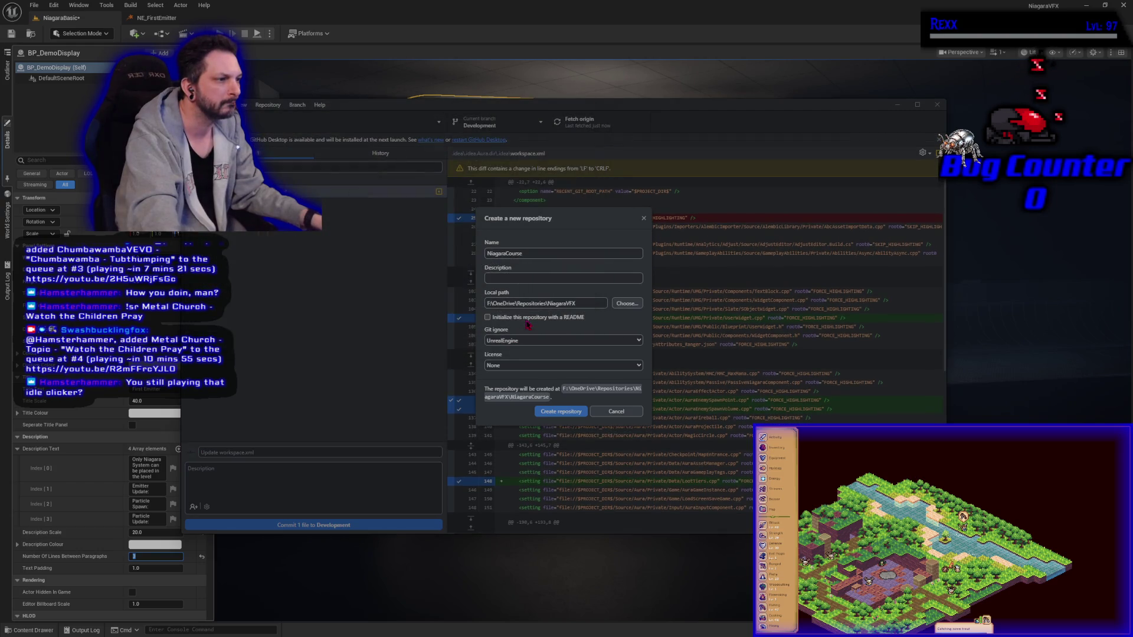
{"action": "left_click", "coordinate": [570, 414]}
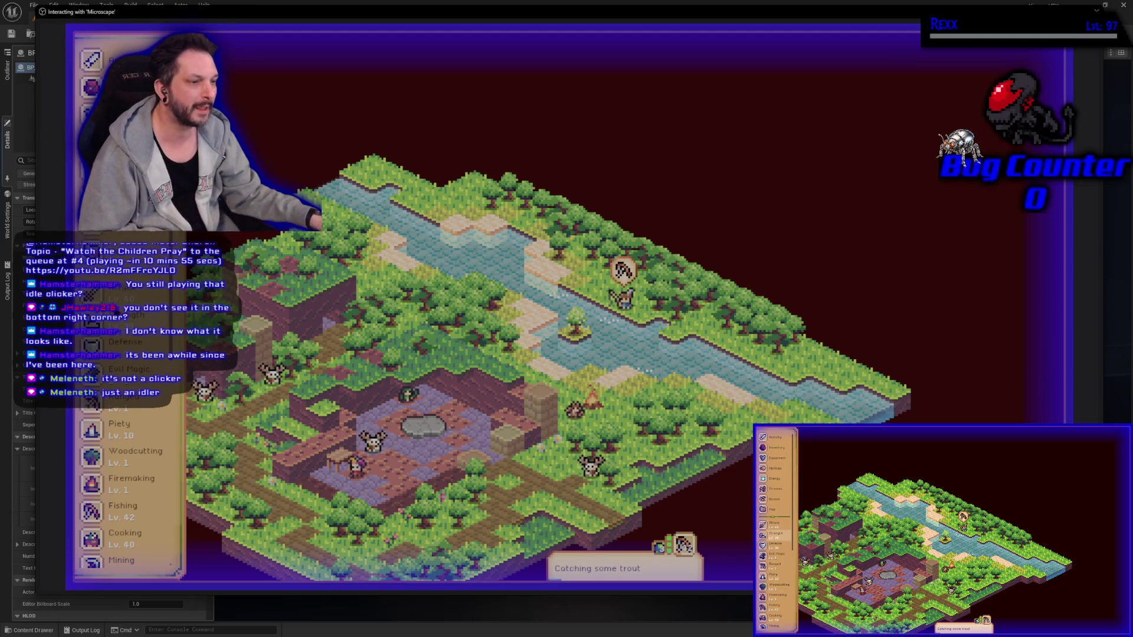
Step: Scroll the Microscape skills sidebar and open the Energy panel
{"action": "scroll", "coordinate": [154, 431], "scroll_direction": "down", "scroll_amount": 5}
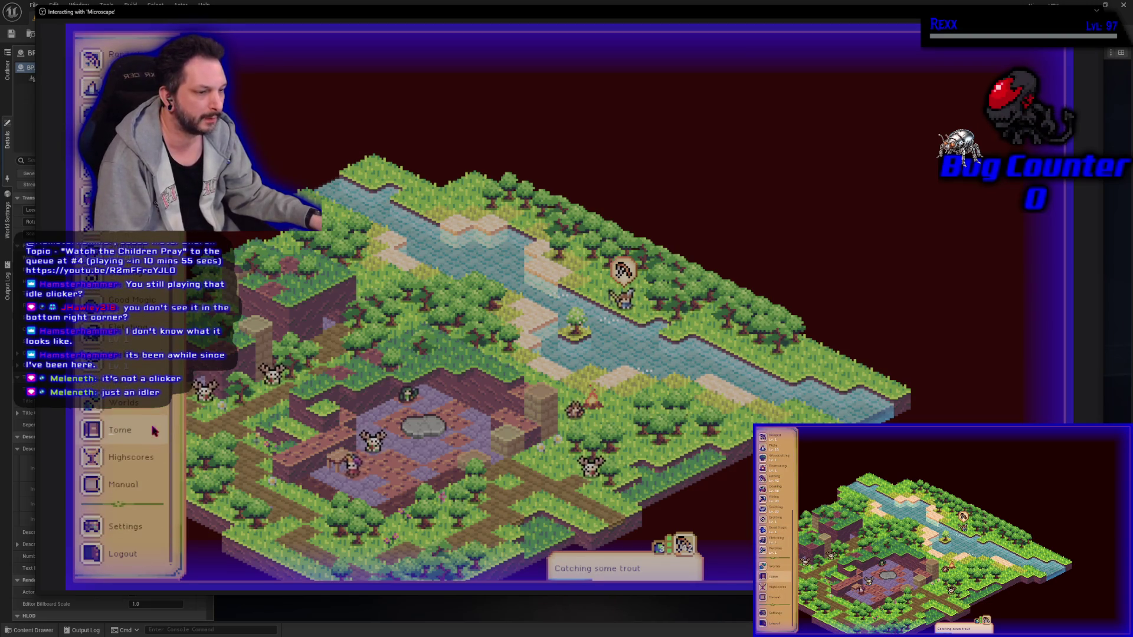
{"action": "scroll", "coordinate": [155, 431], "scroll_direction": "up", "scroll_amount": 5}
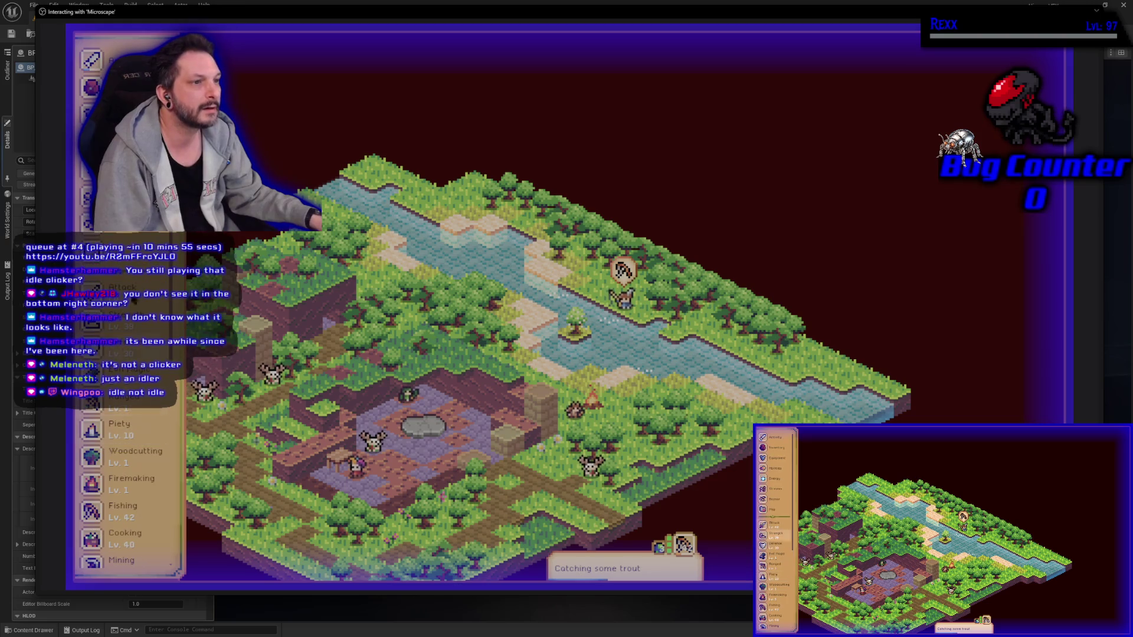
{"action": "left_click", "coordinate": [118, 167]}
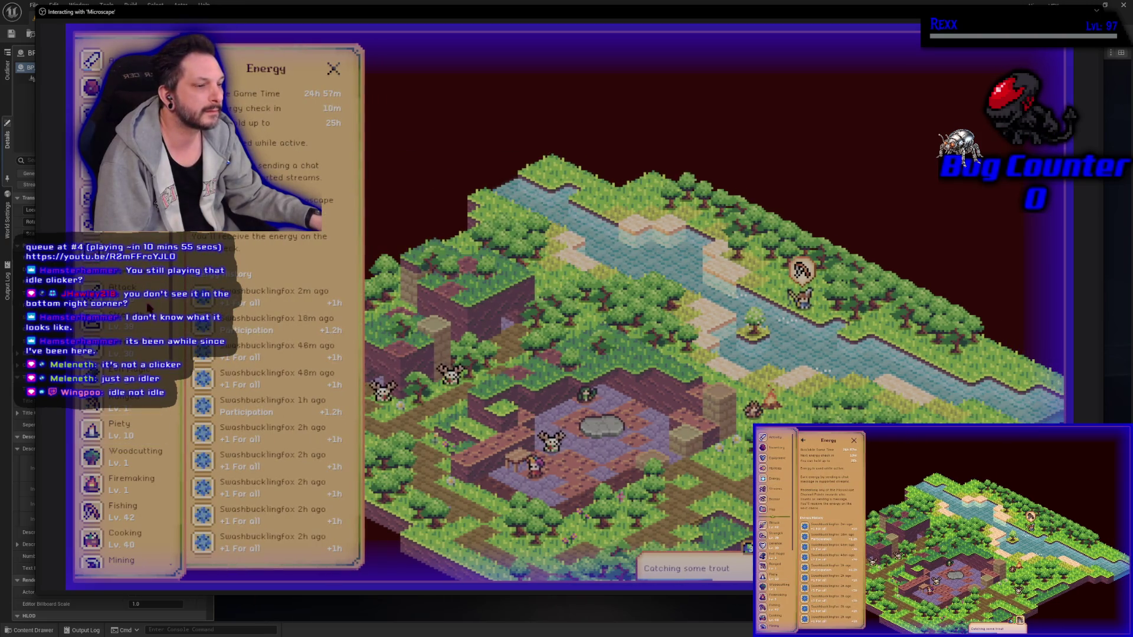
Step: Look through the settings and drop festival events, then view Fishing loot and The Bazaar
{"action": "scroll", "coordinate": [144, 472], "scroll_direction": "down", "scroll_amount": 5}
{"action": "left_click", "coordinate": [141, 528]}
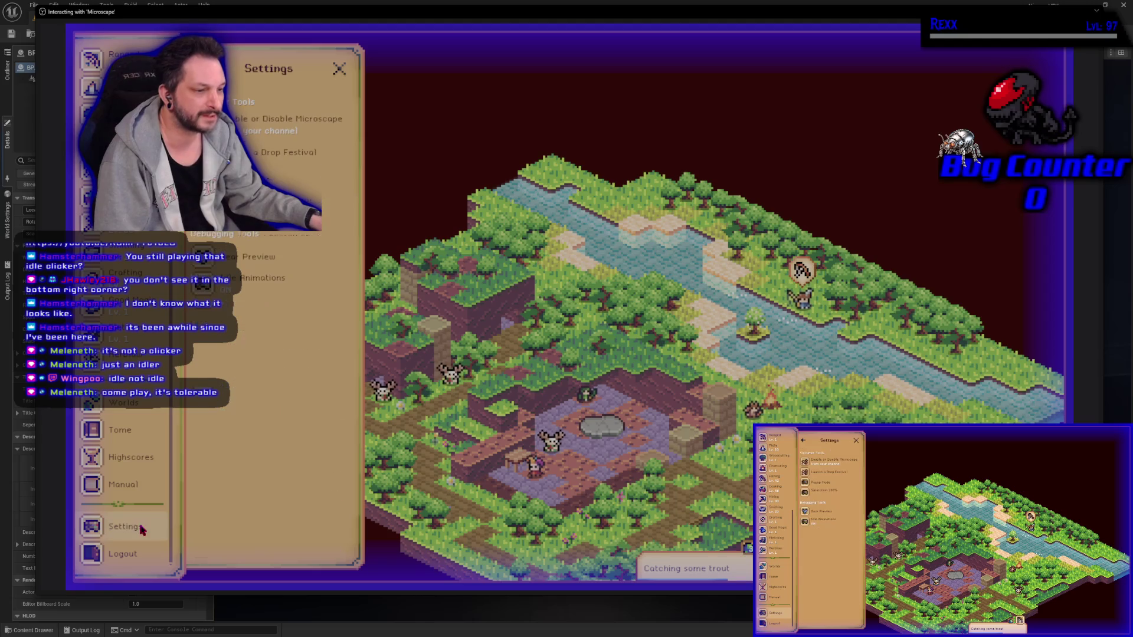
{"action": "left_click", "coordinate": [289, 155]}
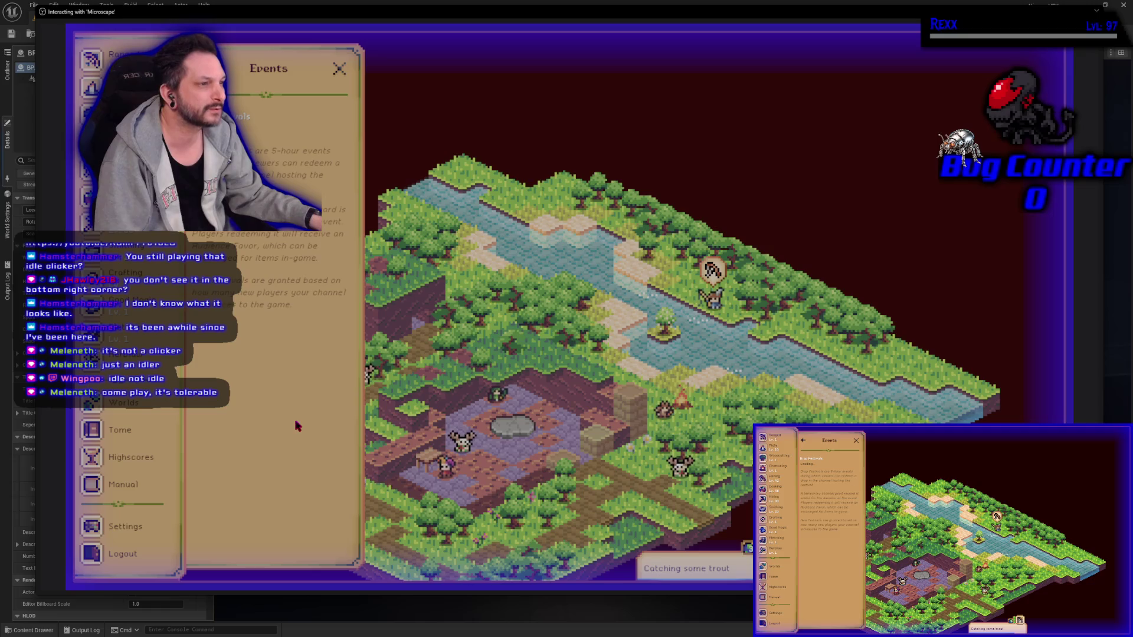
{"action": "left_click", "coordinate": [341, 69]}
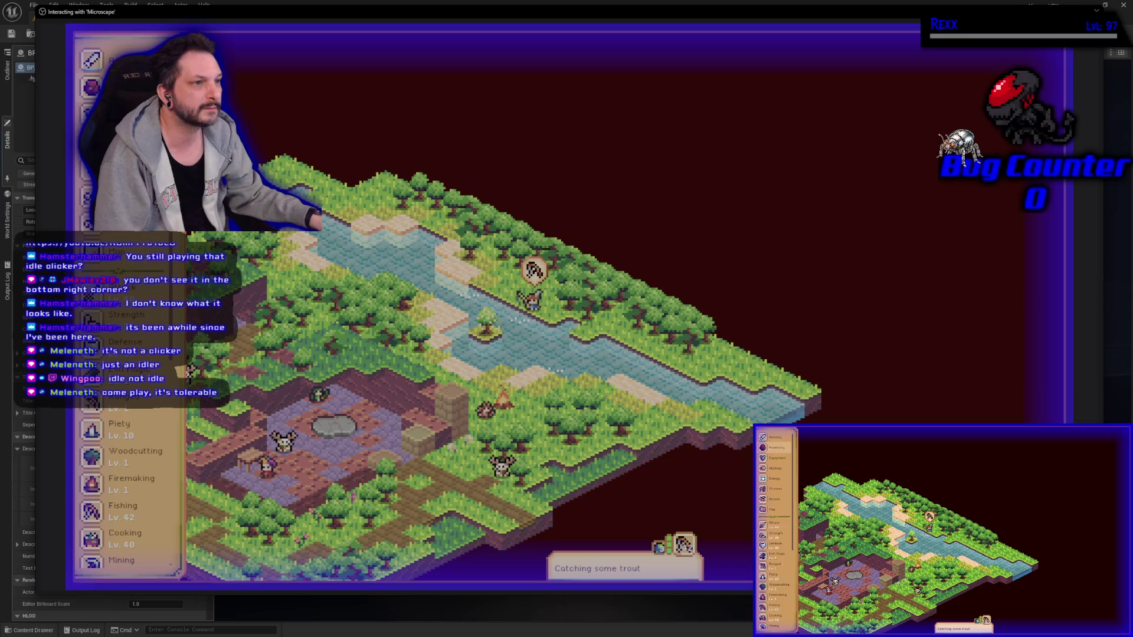
{"action": "left_click", "coordinate": [91, 59]}
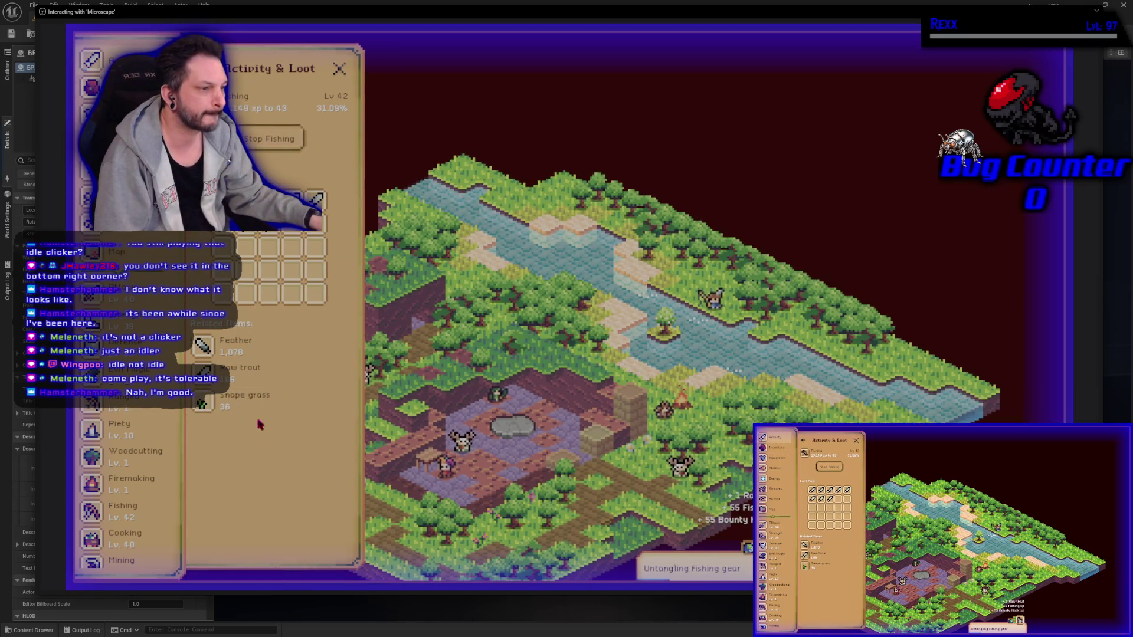
{"action": "left_click", "coordinate": [249, 379]}
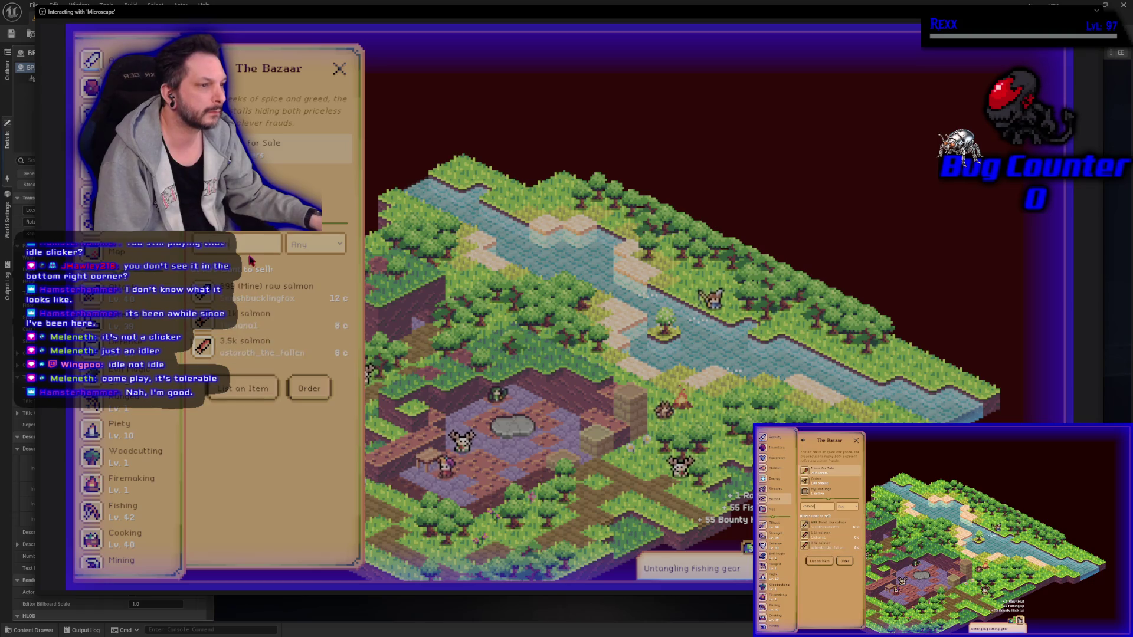
Step: List 166 Raw trout for sale on The Bazaar at 10 c per unit
{"action": "type", "text": "trout"}
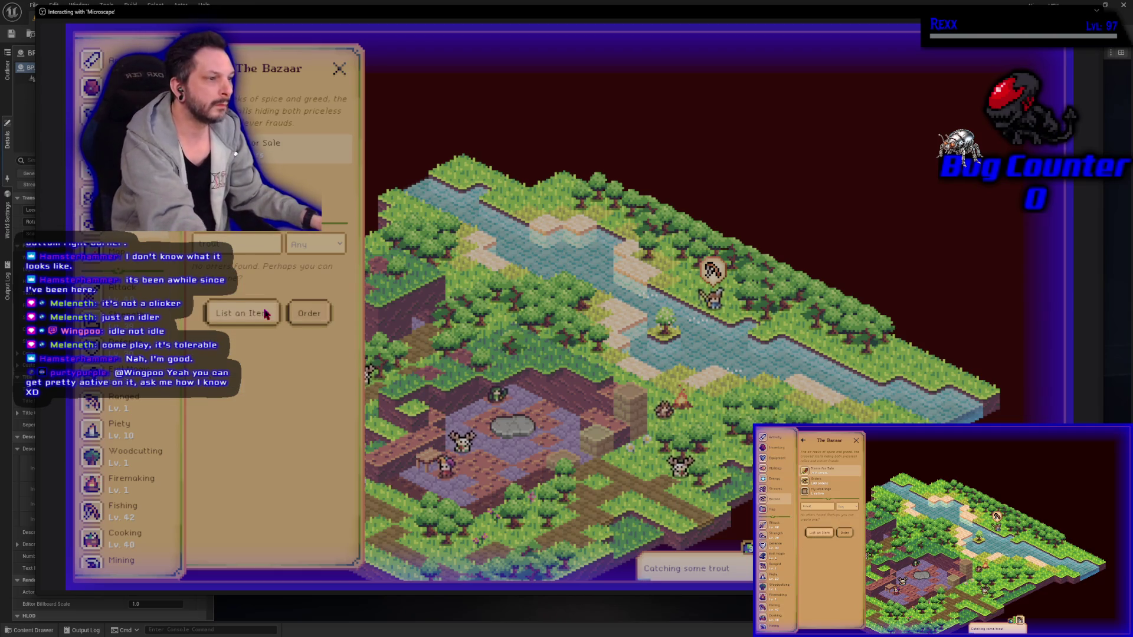
{"action": "left_click", "coordinate": [259, 313]}
{"action": "scroll", "coordinate": [269, 330], "scroll_direction": "down", "scroll_amount": 10}
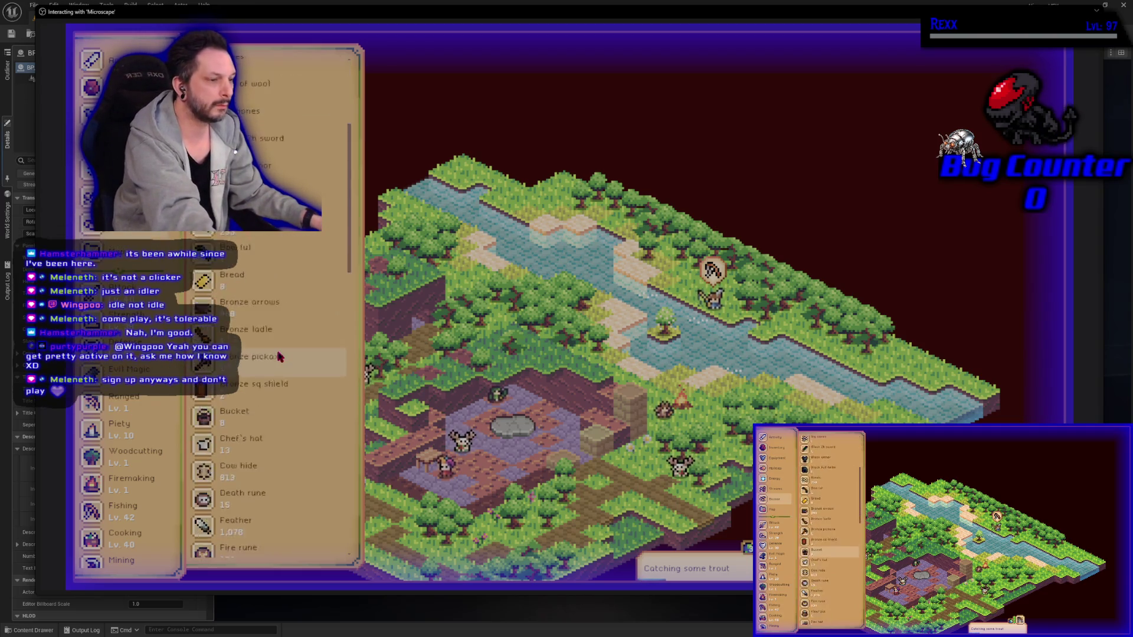
{"action": "scroll", "coordinate": [277, 354], "scroll_direction": "down", "scroll_amount": 10}
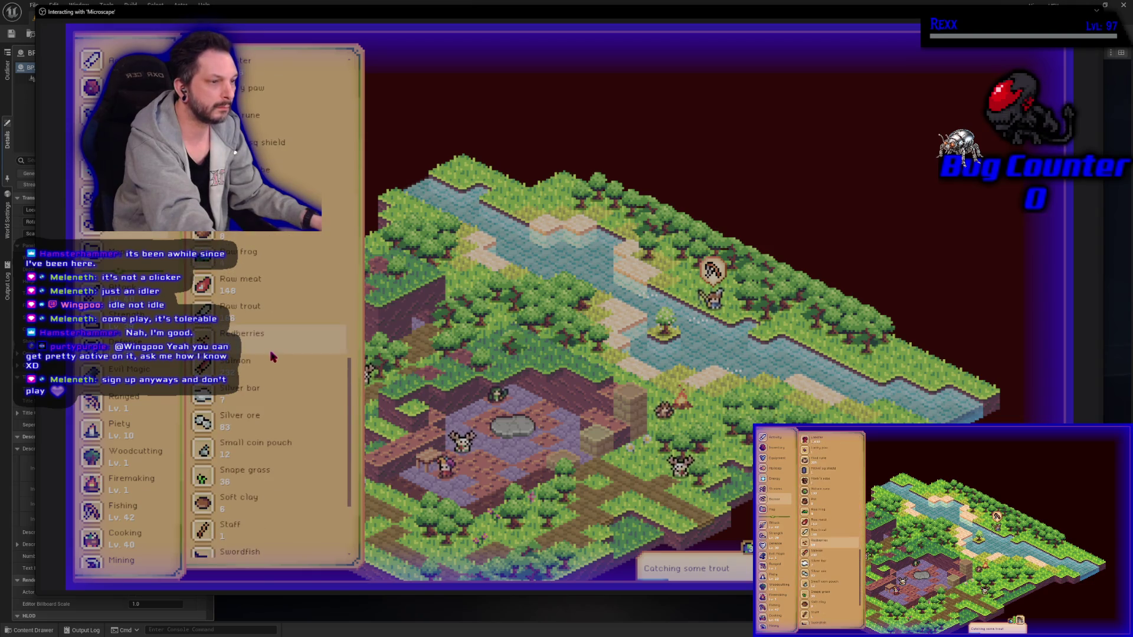
{"action": "left_click", "coordinate": [263, 307]}
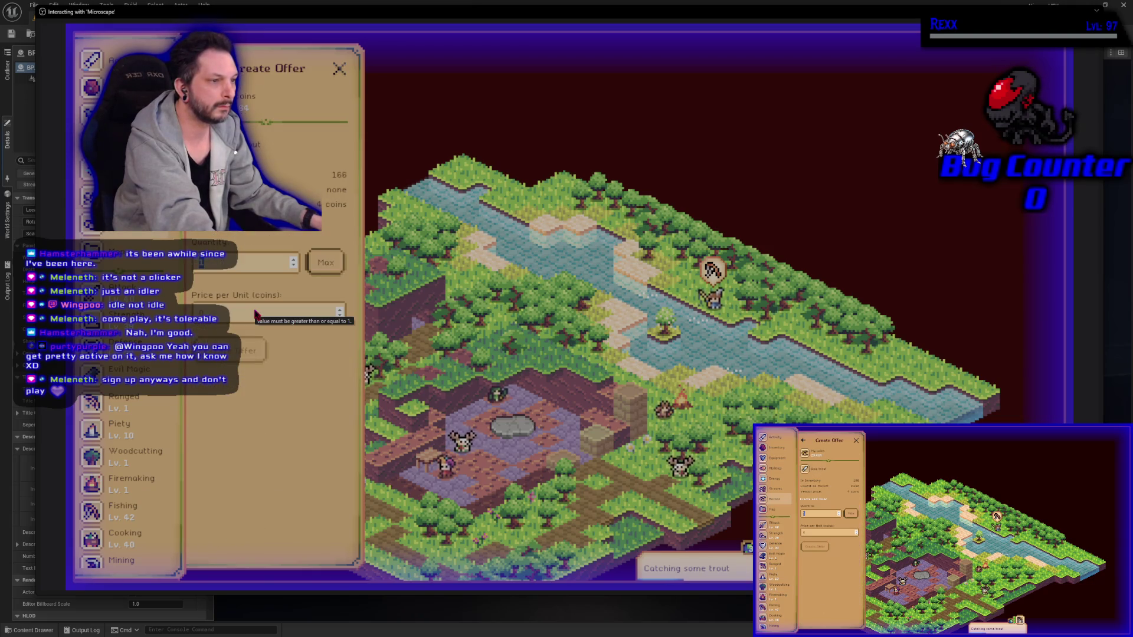
{"action": "left_click", "coordinate": [234, 313]}
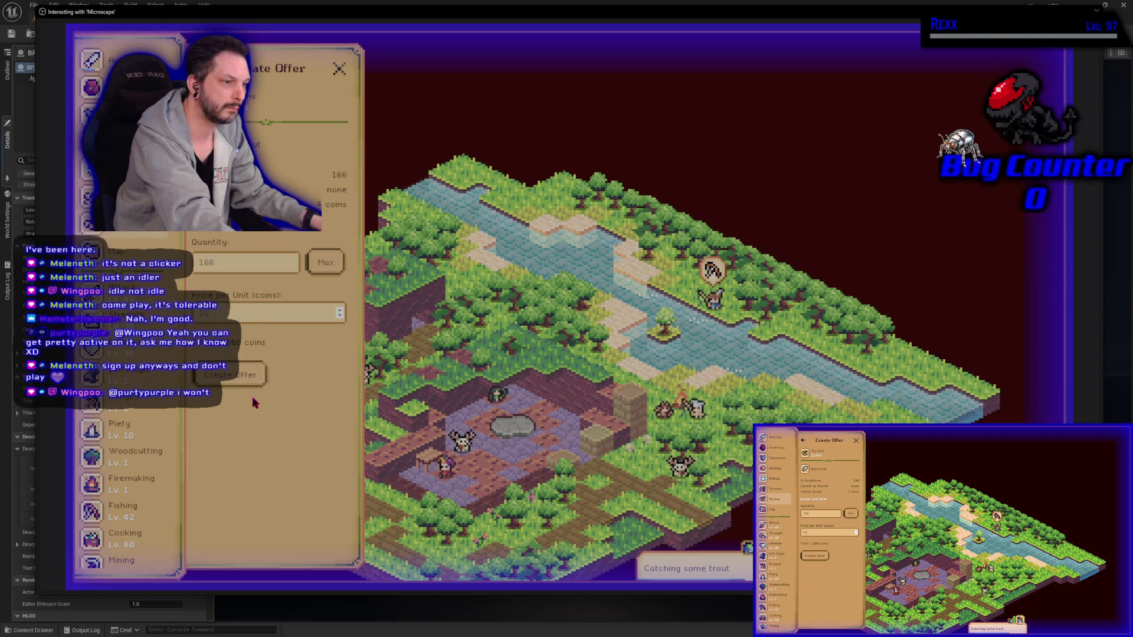
{"action": "left_click", "coordinate": [232, 380]}
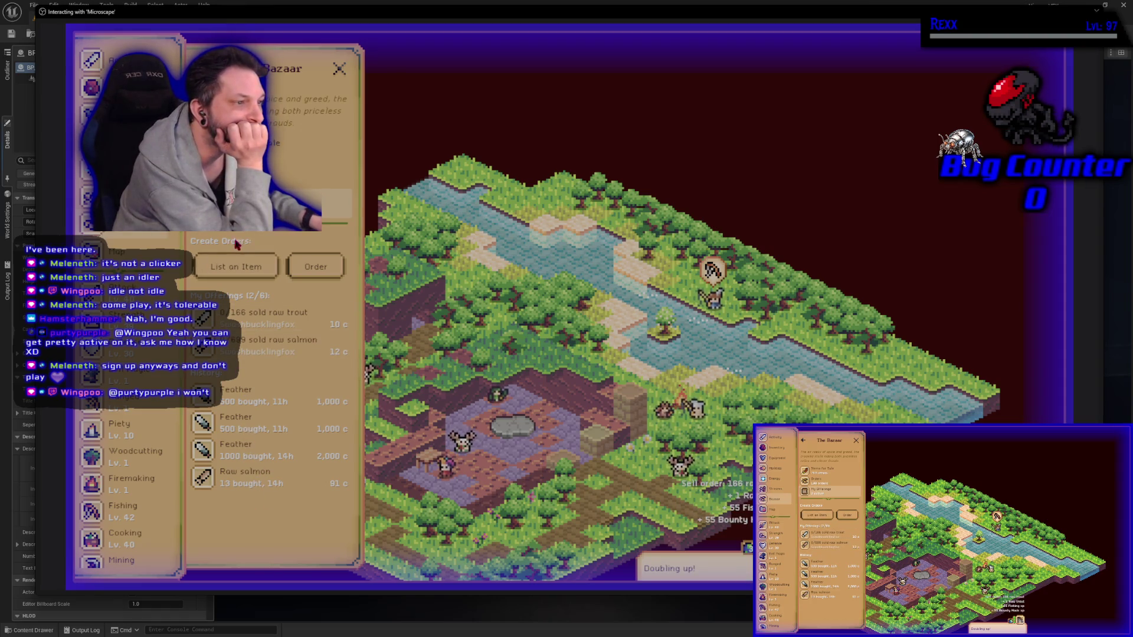
Step: Search The Bazaar for trout offers and compare them with the orders and listings view
{"action": "left_click", "coordinate": [248, 149]}
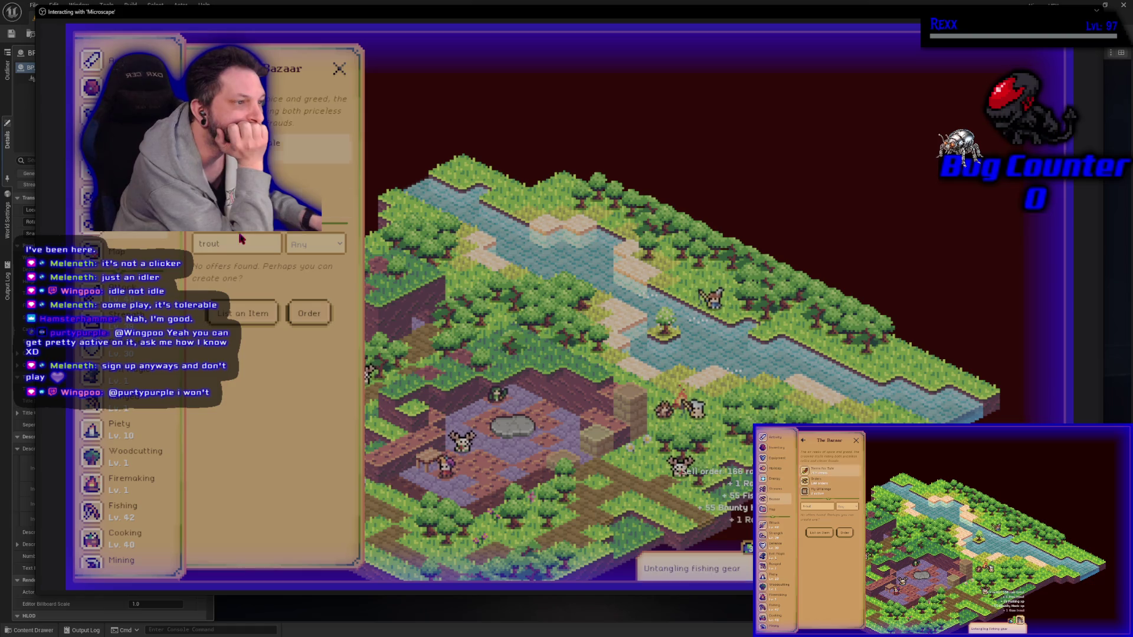
{"action": "key", "text": "Return"}
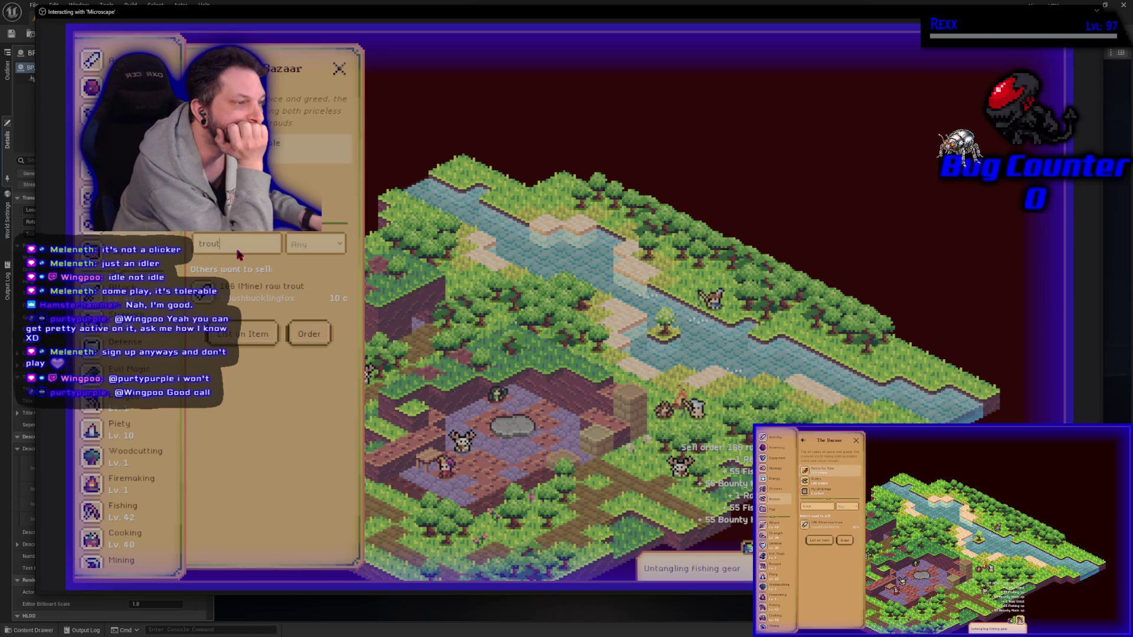
{"action": "left_click", "coordinate": [283, 204]}
{"action": "left_click", "coordinate": [295, 147]}
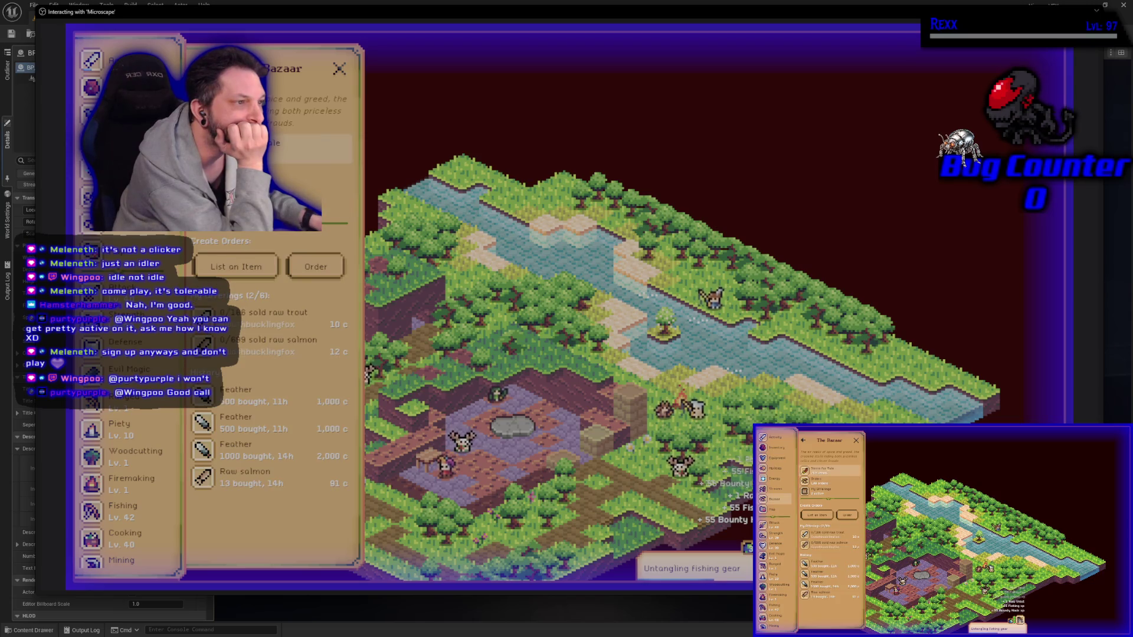
{"action": "left_click_drag", "start_coordinate": [254, 243], "coordinate": [181, 235]}
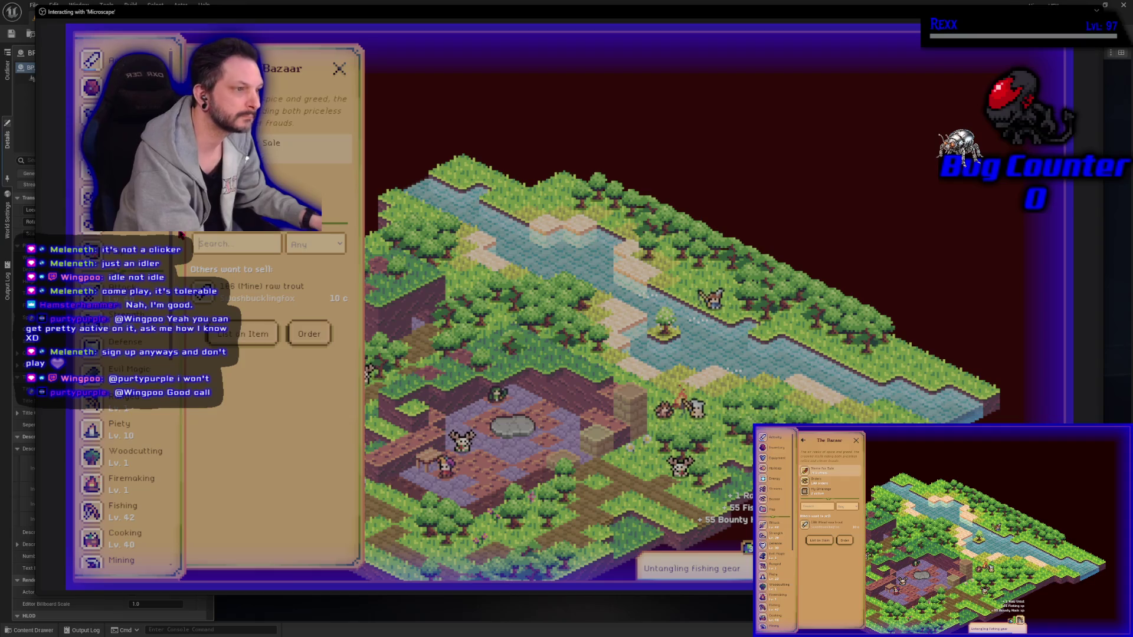
{"action": "left_click", "coordinate": [283, 203]}
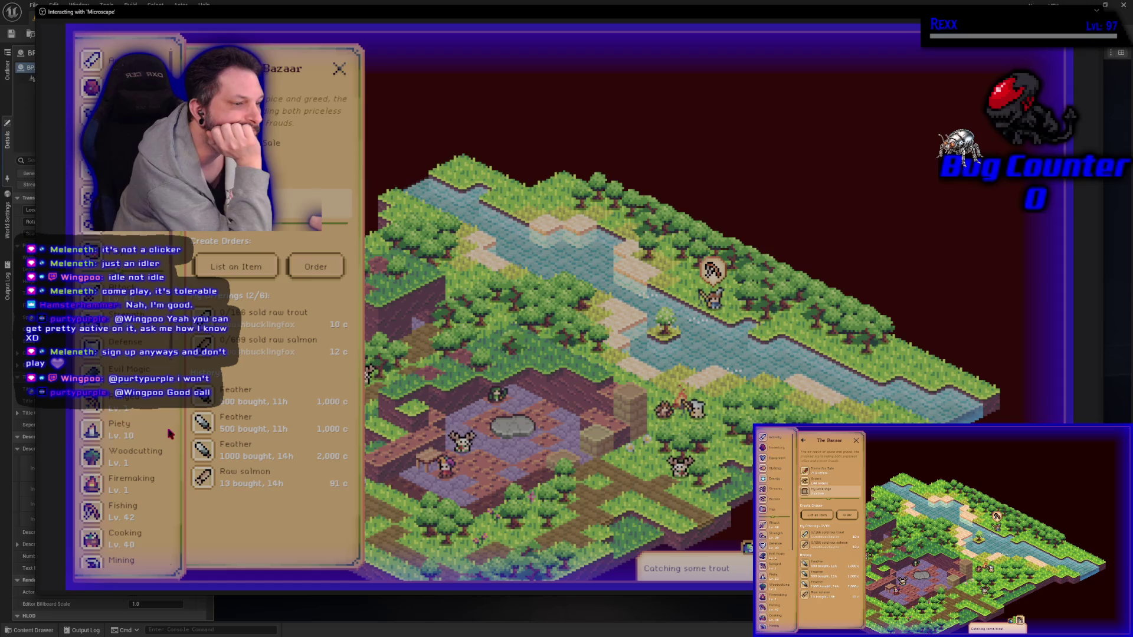
Step: Read the Fishing and Cooking guidebooks, then bring up the Inventory
{"action": "scroll", "coordinate": [148, 424], "scroll_direction": "down", "scroll_amount": 5}
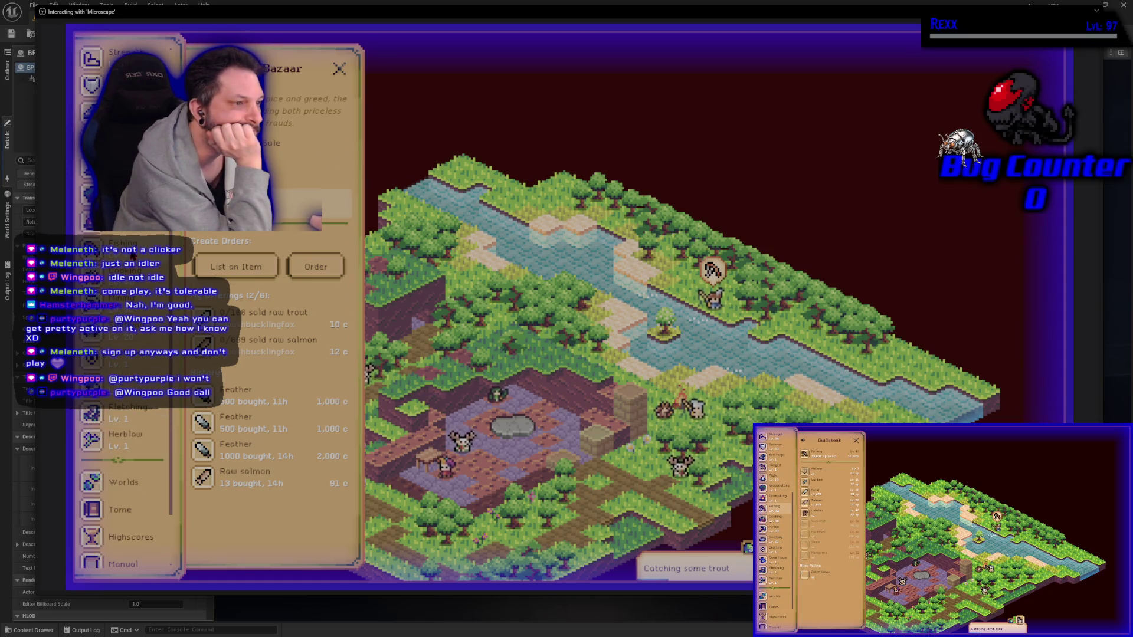
{"action": "left_click", "coordinate": [131, 251]}
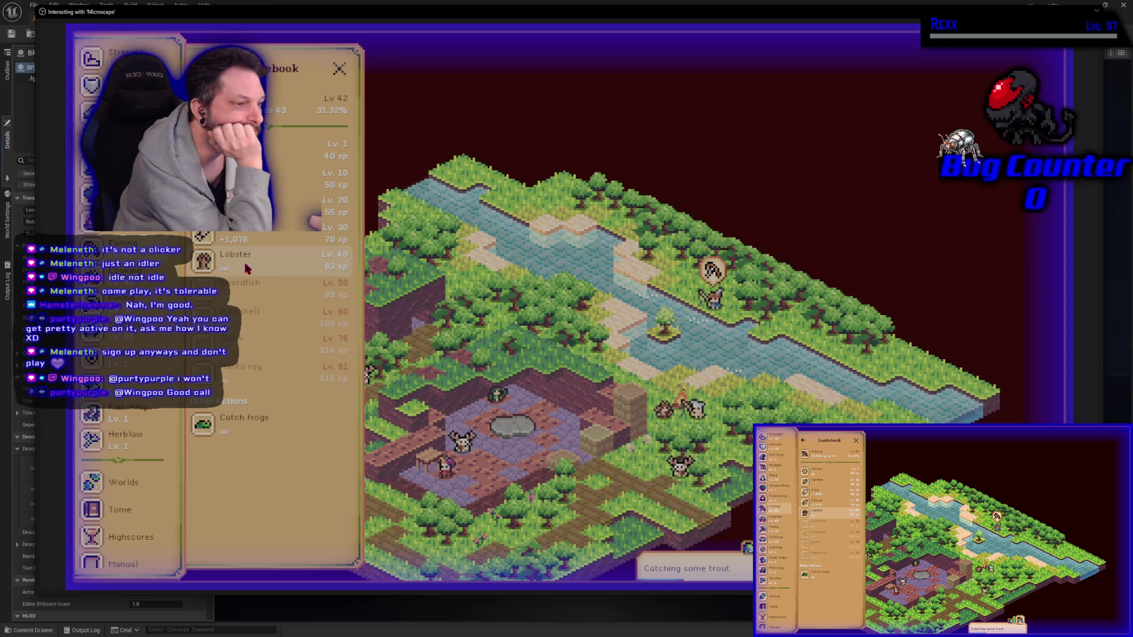
{"action": "left_click", "coordinate": [121, 271]}
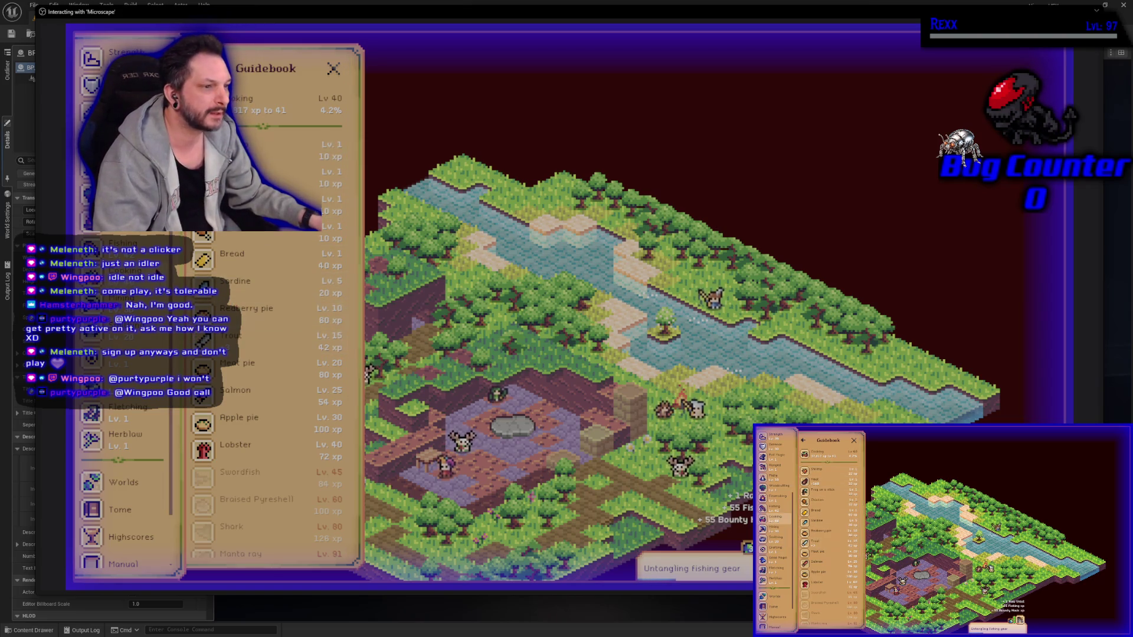
{"action": "scroll", "coordinate": [127, 425], "scroll_direction": "up", "scroll_amount": 10}
{"action": "left_click", "coordinate": [130, 86]}
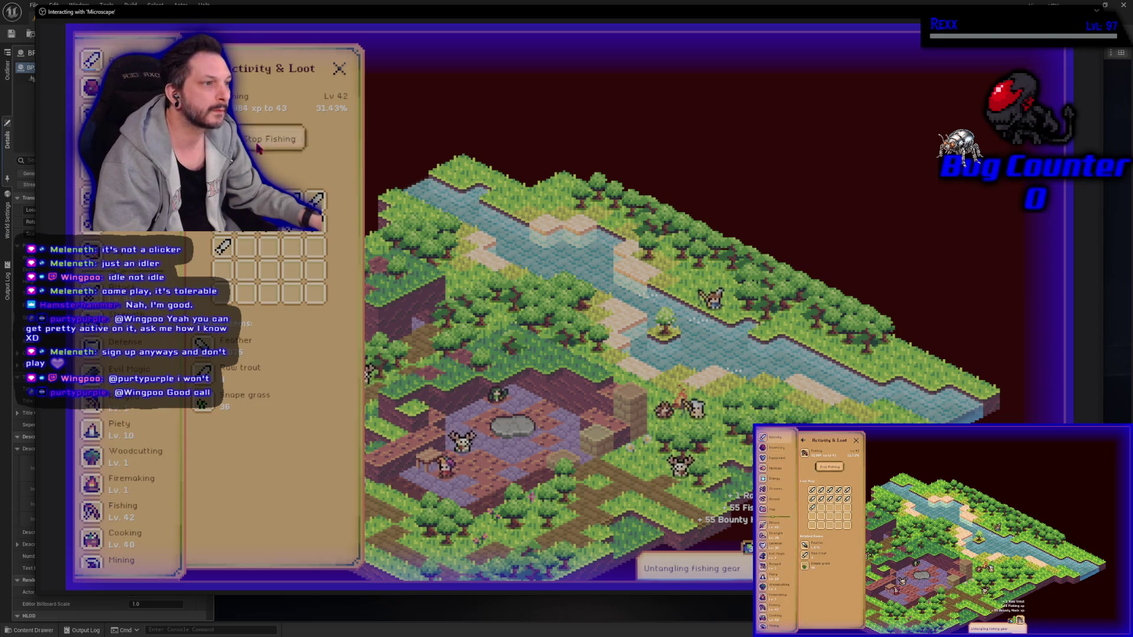
{"action": "scroll", "coordinate": [130, 87], "scroll_direction": "down", "scroll_amount": 1}
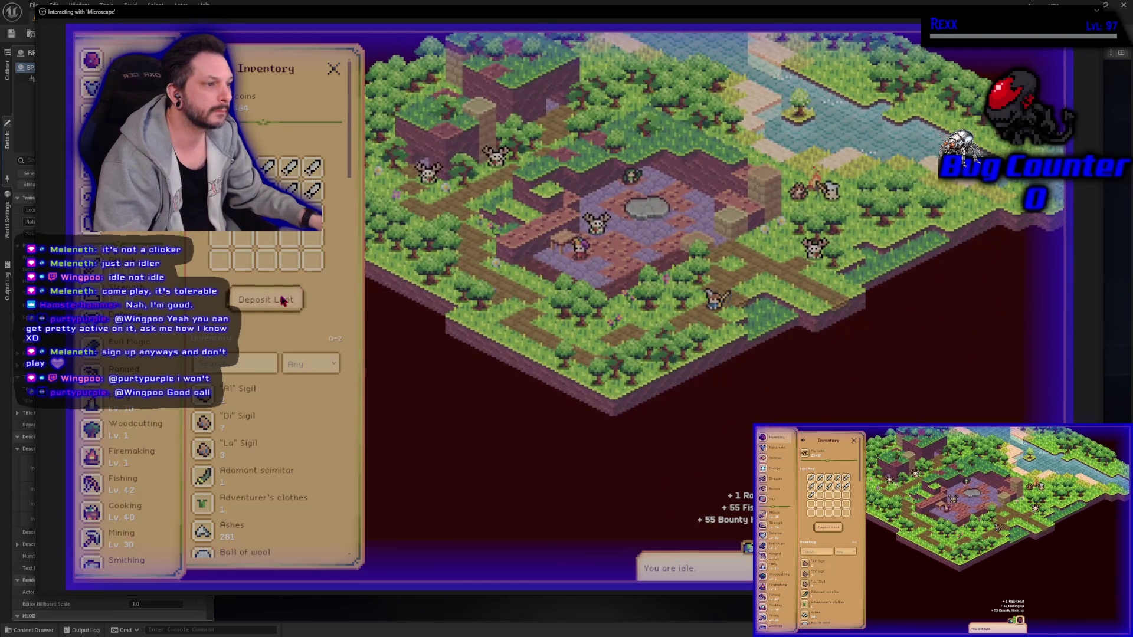
Step: Deposit the carried loot
{"action": "left_click", "coordinate": [282, 300]}
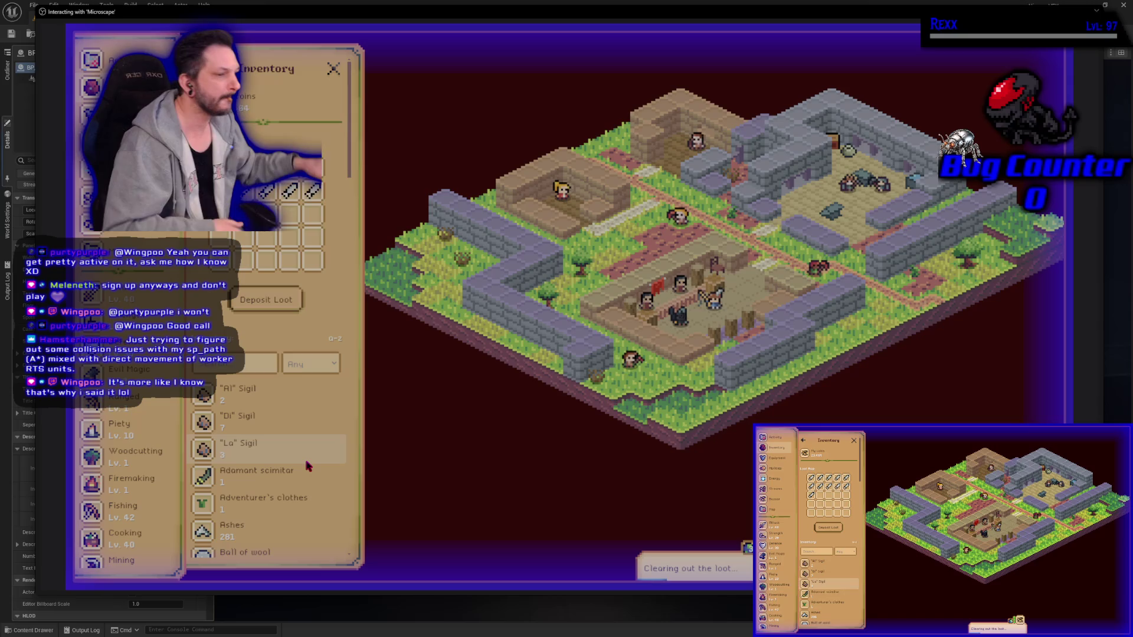
{"action": "scroll", "coordinate": [307, 466], "scroll_direction": "down", "scroll_amount": 5}
{"action": "scroll", "coordinate": [314, 462], "scroll_direction": "up", "scroll_amount": 2}
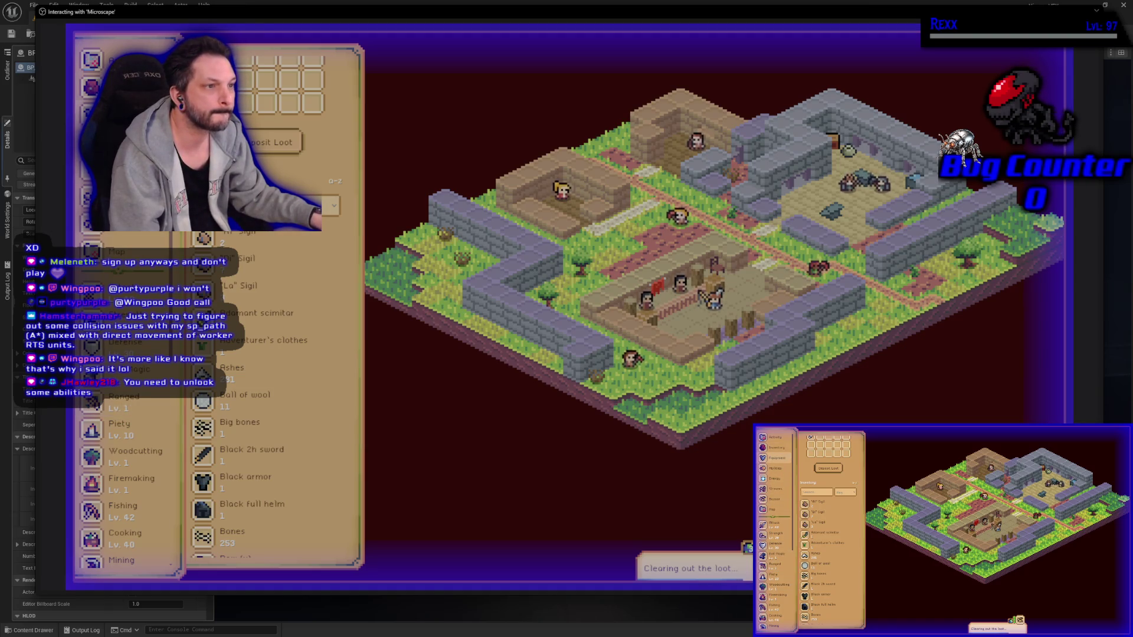
Step: Replace the equipped Feathered Cap with the full helm
{"action": "left_click", "coordinate": [92, 115]}
{"action": "left_click", "coordinate": [268, 258]}
{"action": "left_click", "coordinate": [268, 450]}
{"action": "left_click", "coordinate": [263, 276]}
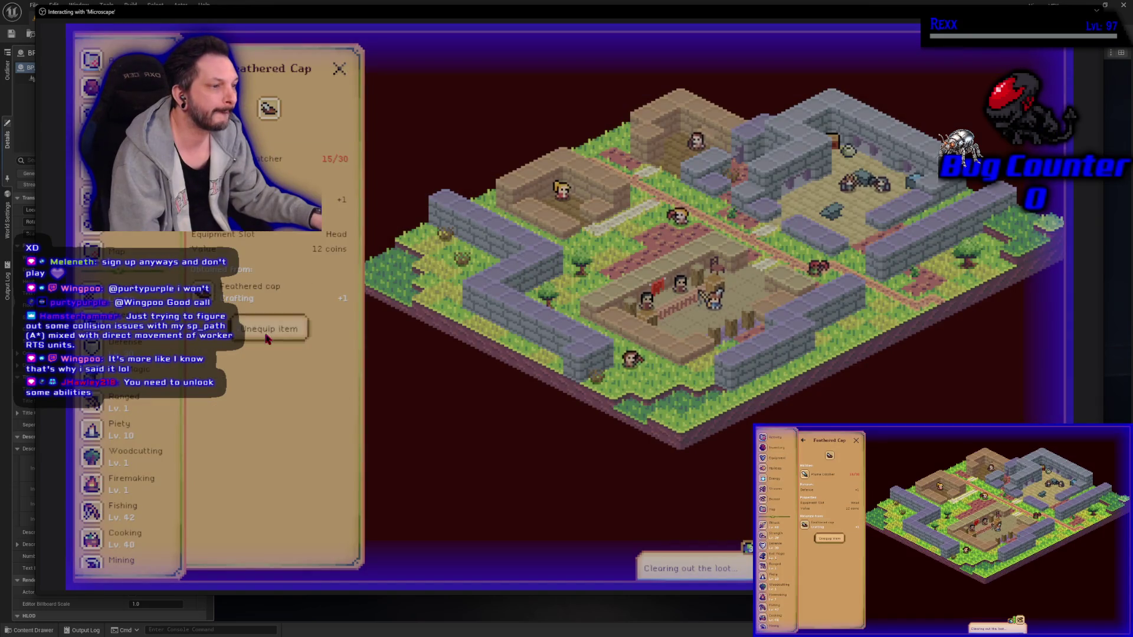
{"action": "left_click", "coordinate": [266, 331]}
{"action": "left_click", "coordinate": [272, 141]}
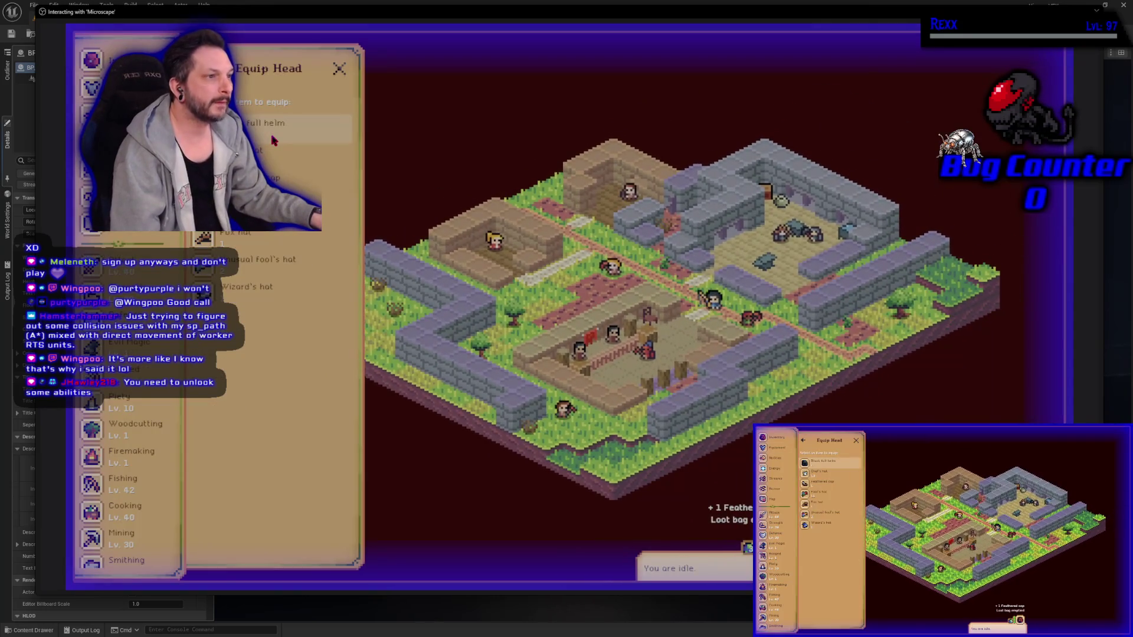
{"action": "left_click", "coordinate": [272, 140]}
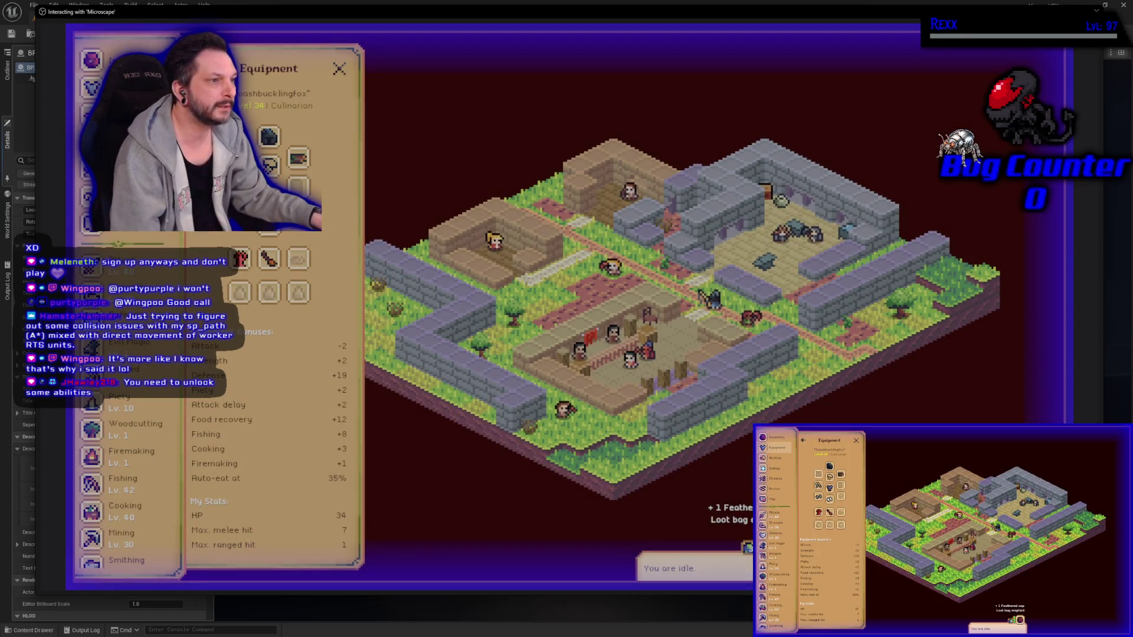
Step: Unequip the Golden Rod
{"action": "left_click", "coordinate": [269, 258]}
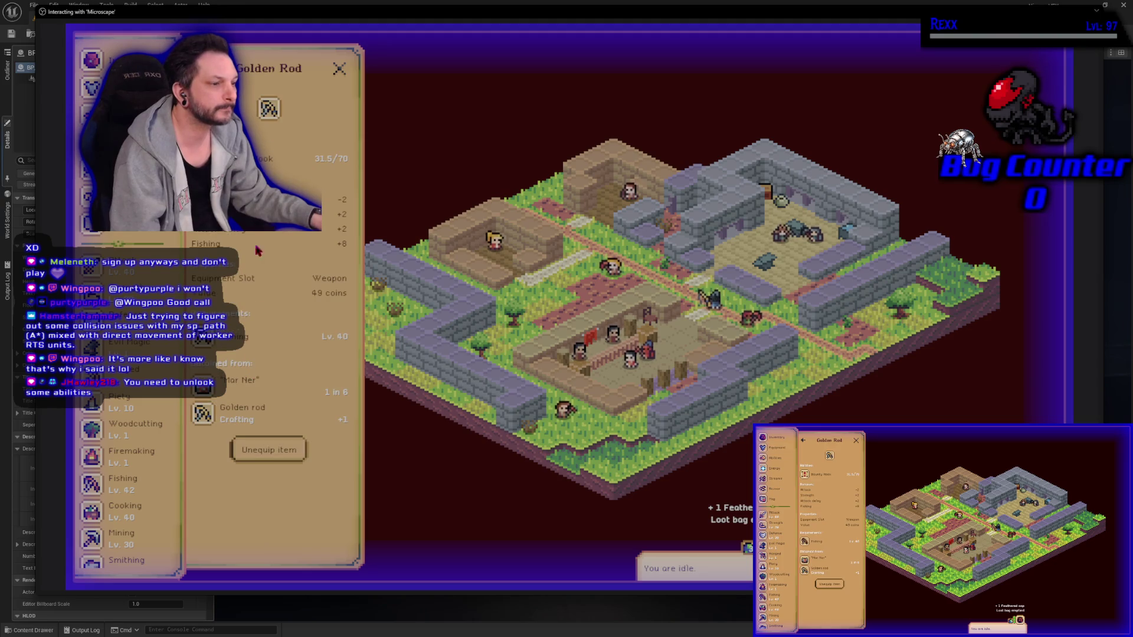
{"action": "left_click", "coordinate": [269, 450]}
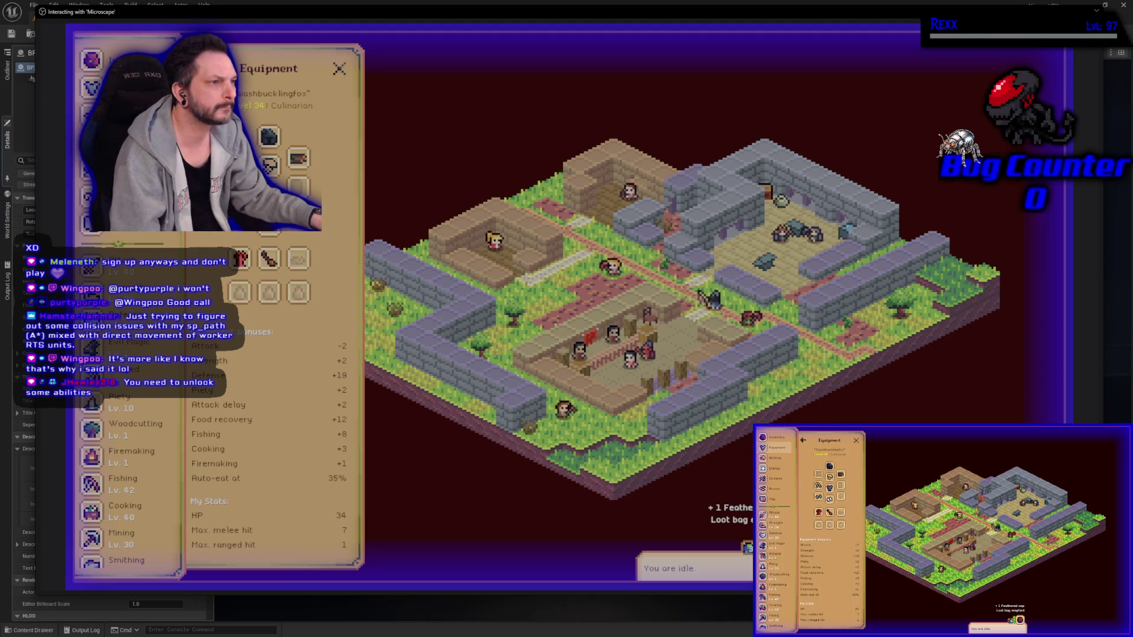
{"action": "left_click", "coordinate": [269, 259]}
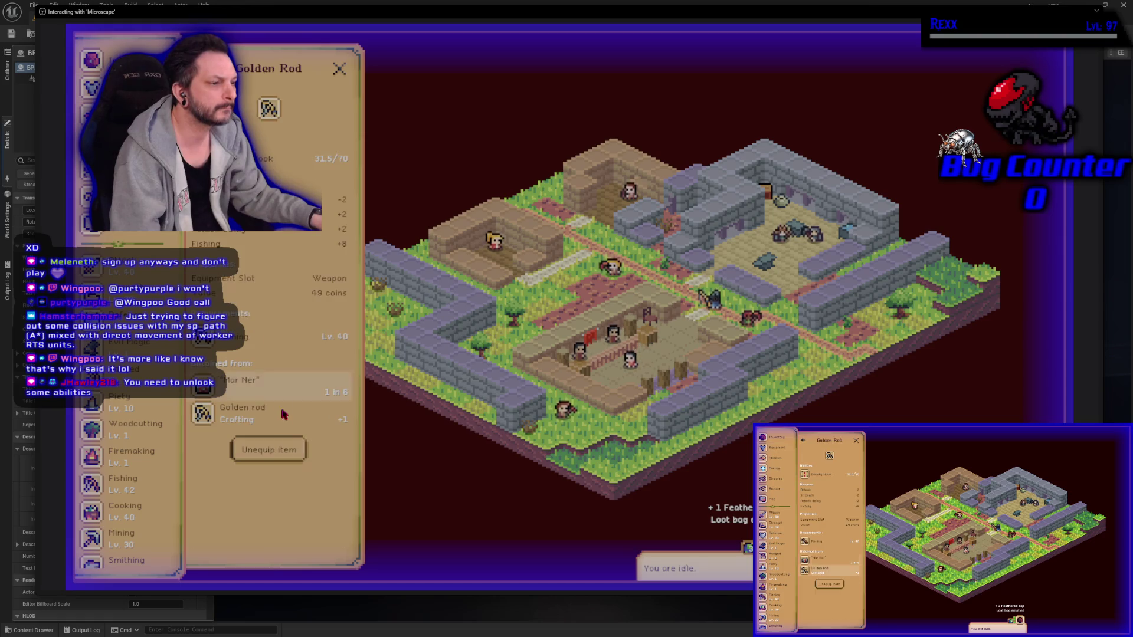
{"action": "left_click", "coordinate": [277, 450]}
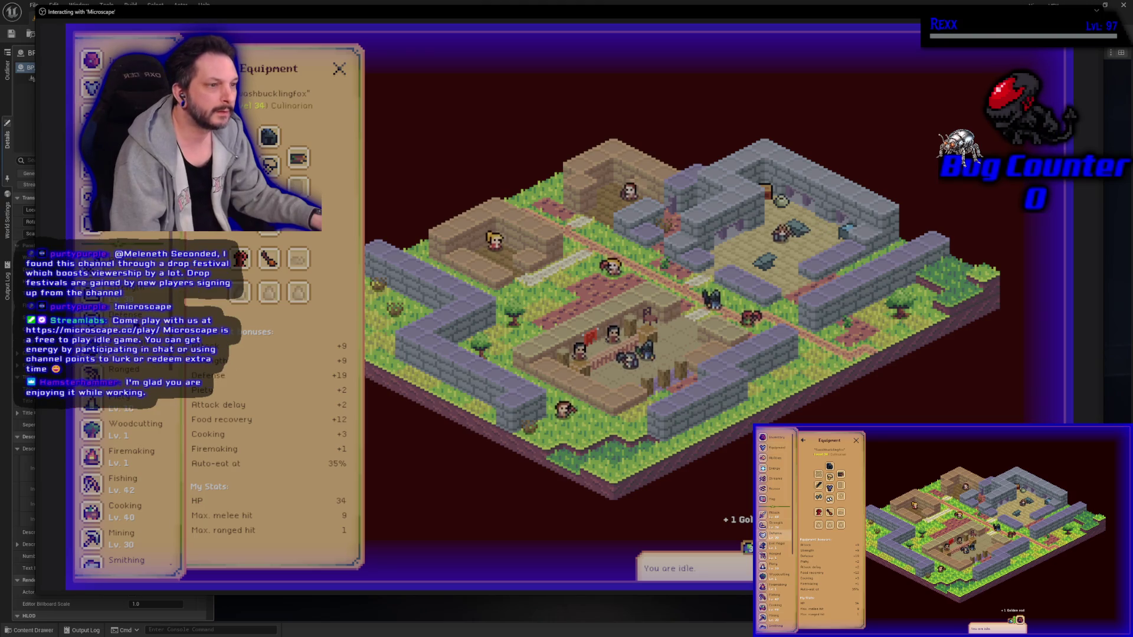
Step: Highlight the Black knight's location on the map from the Strength guidebook
{"action": "left_click", "coordinate": [140, 295]}
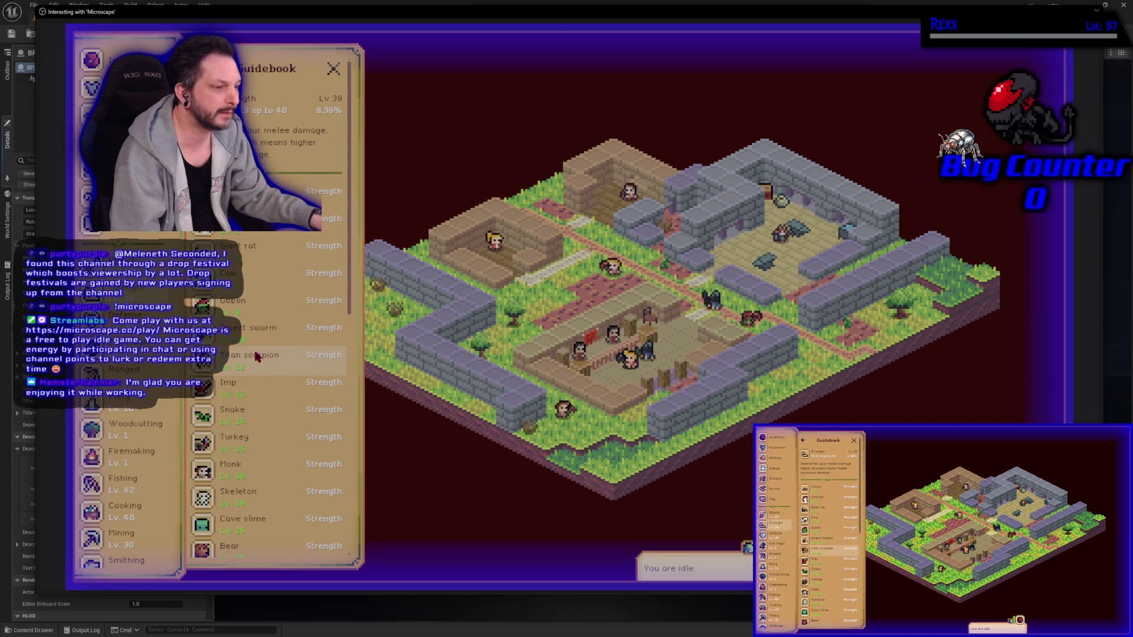
{"action": "scroll", "coordinate": [245, 366], "scroll_direction": "down", "scroll_amount": 5}
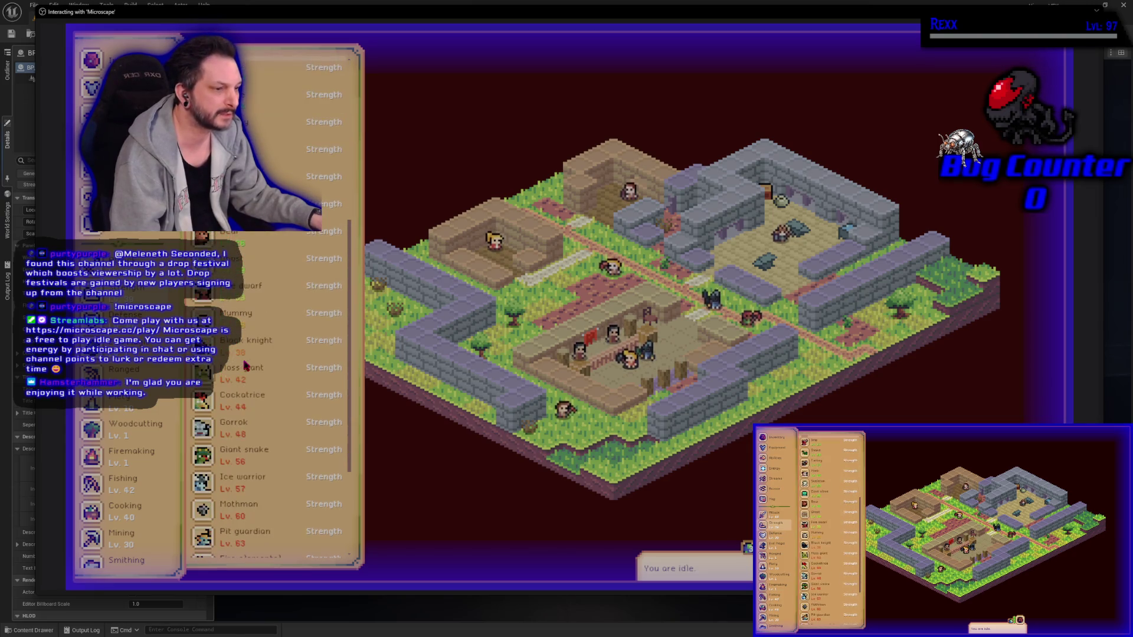
{"action": "left_click", "coordinate": [264, 353]}
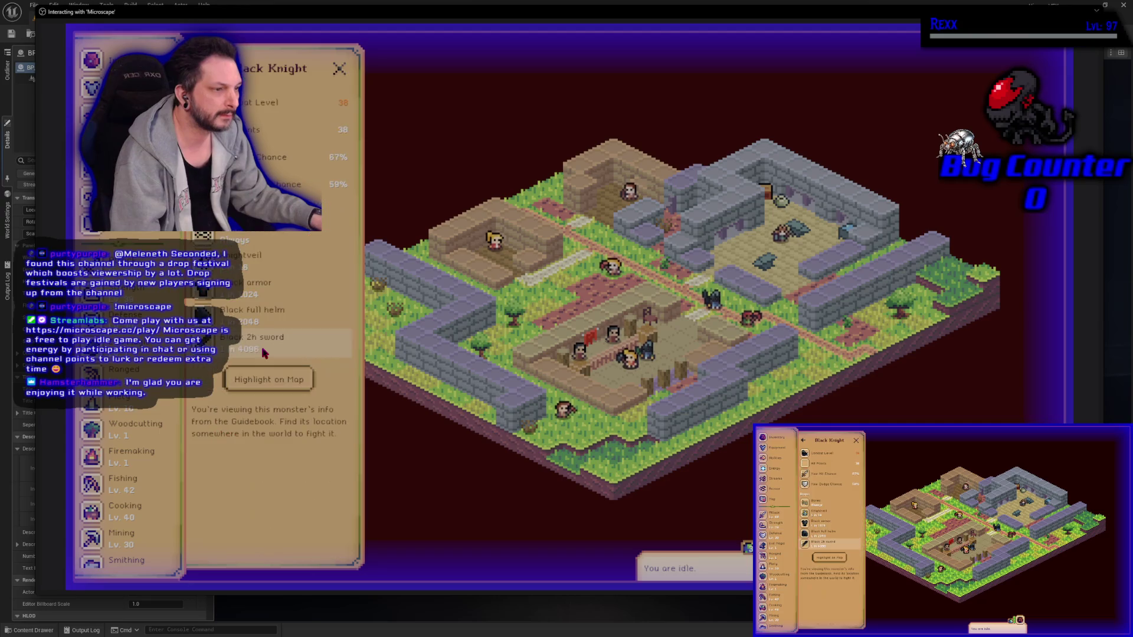
{"action": "left_click", "coordinate": [278, 389]}
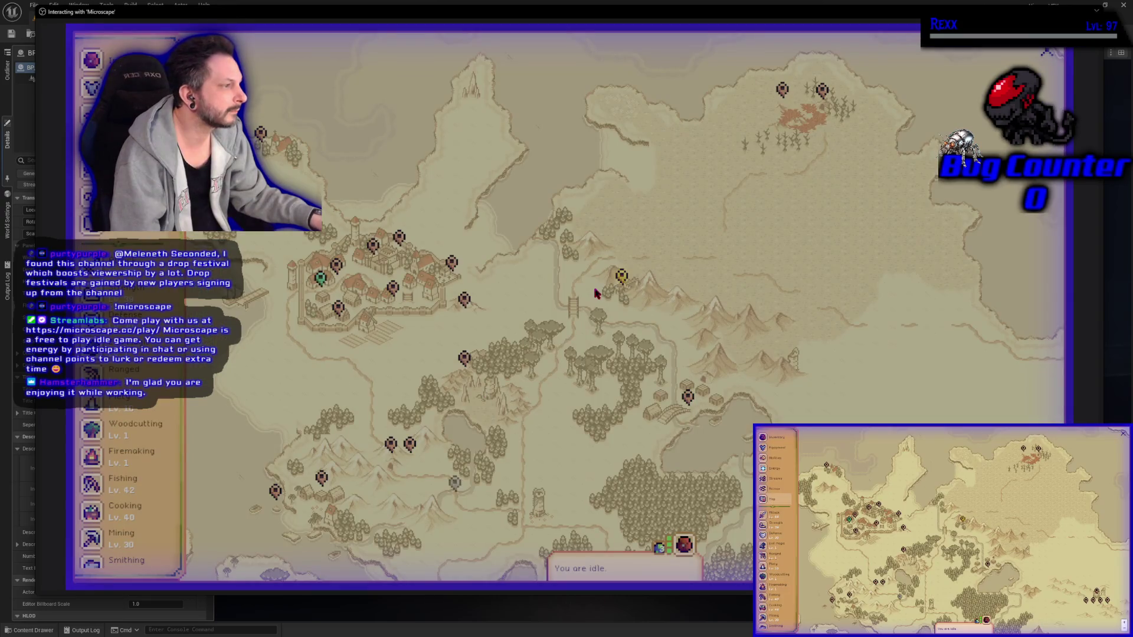
Step: Start fighting the Black Knight at Black Knight's Fort with Strength, then check Inventory and Equipment
{"action": "left_click", "coordinate": [619, 279]}
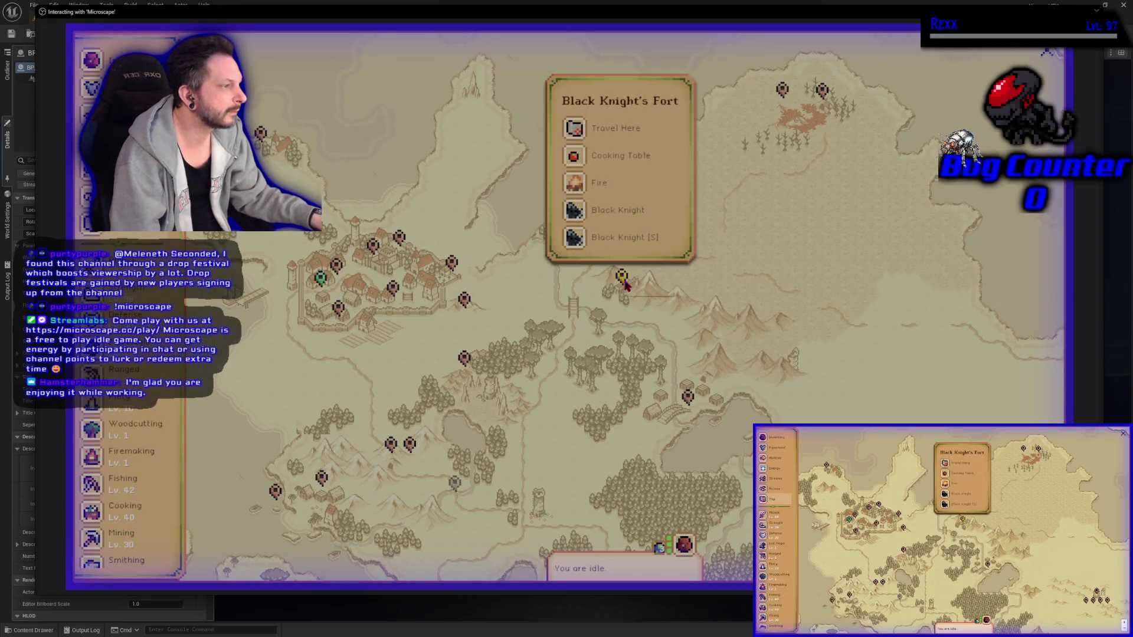
{"action": "left_click", "coordinate": [626, 213]}
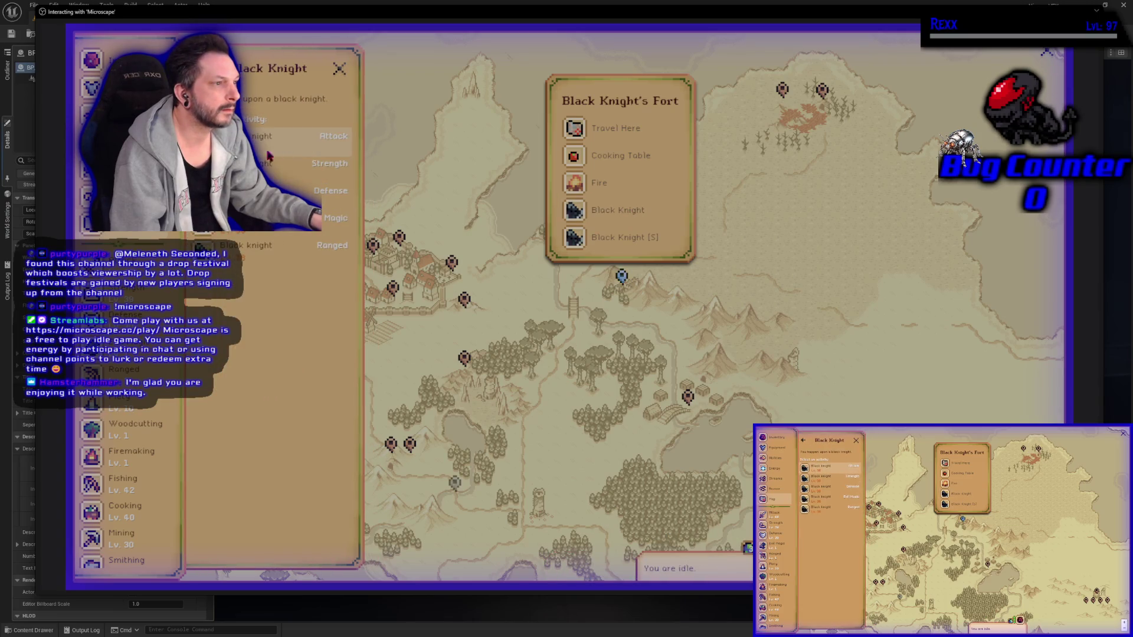
{"action": "left_click", "coordinate": [289, 163]}
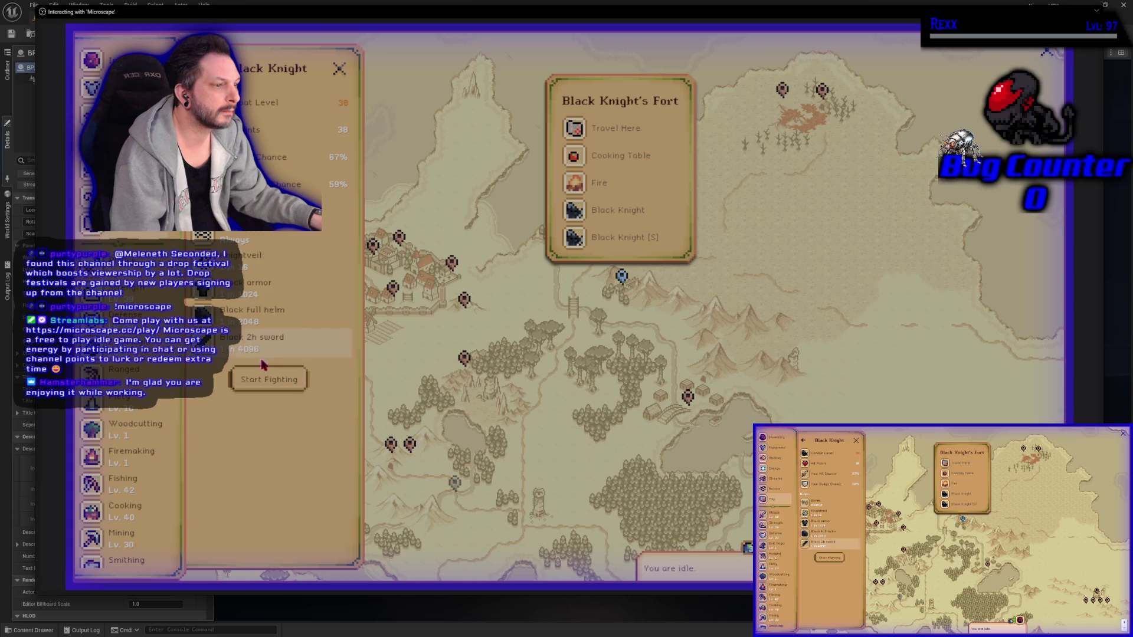
{"action": "left_click", "coordinate": [269, 380]}
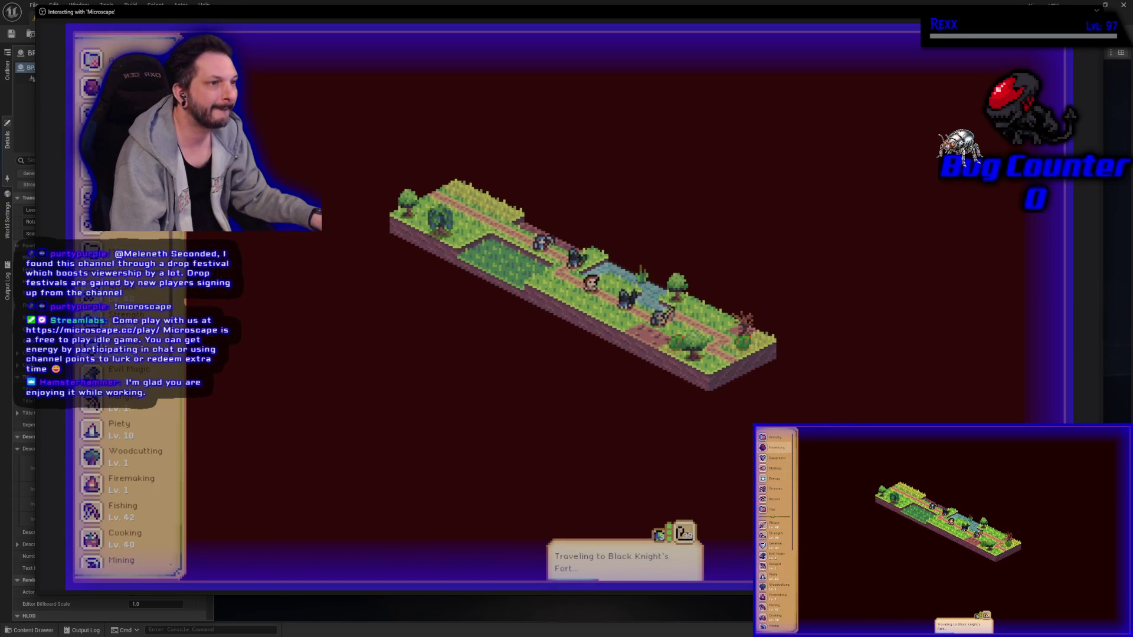
{"action": "left_click", "coordinate": [91, 88]}
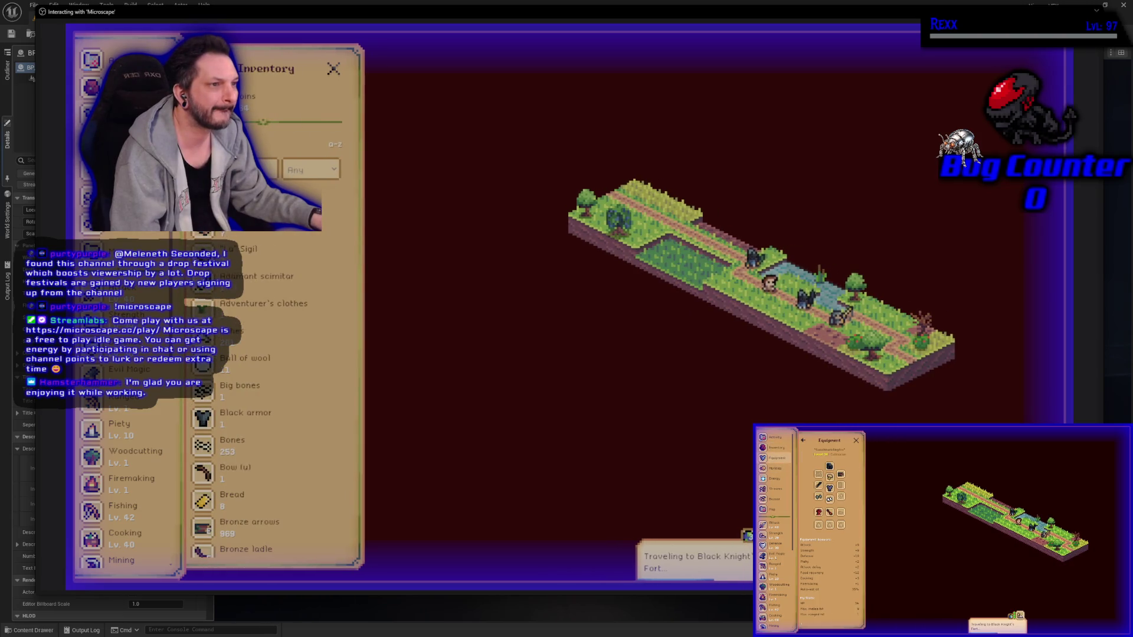
{"action": "left_click", "coordinate": [92, 115]}
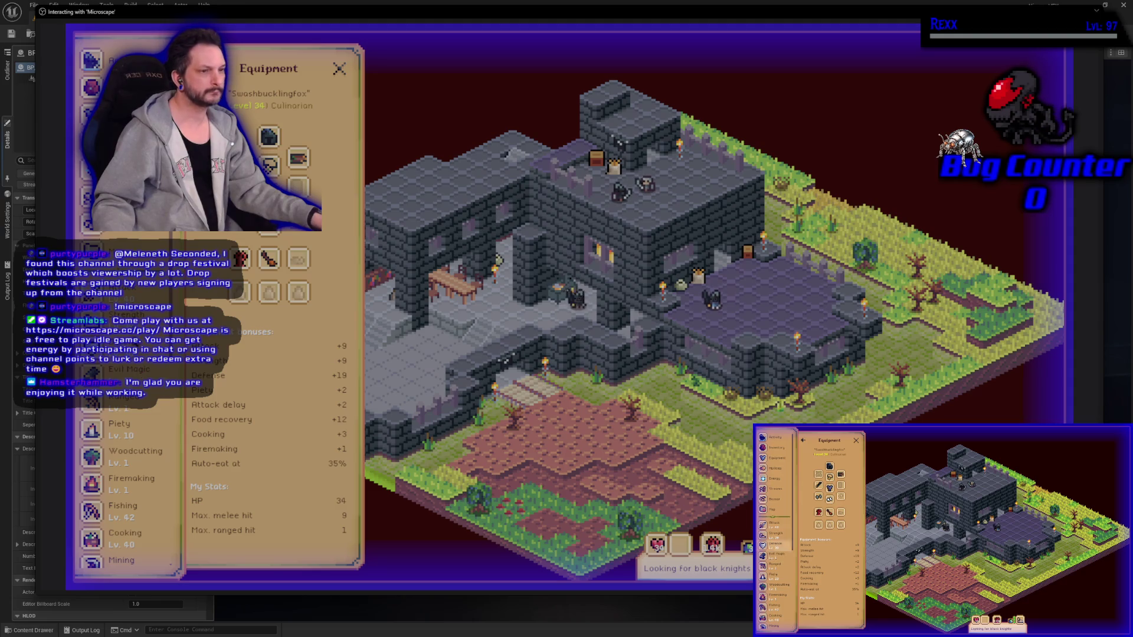
Step: Review the activity, inventory, equipment and abilities panels
{"action": "left_click", "coordinate": [112, 59]}
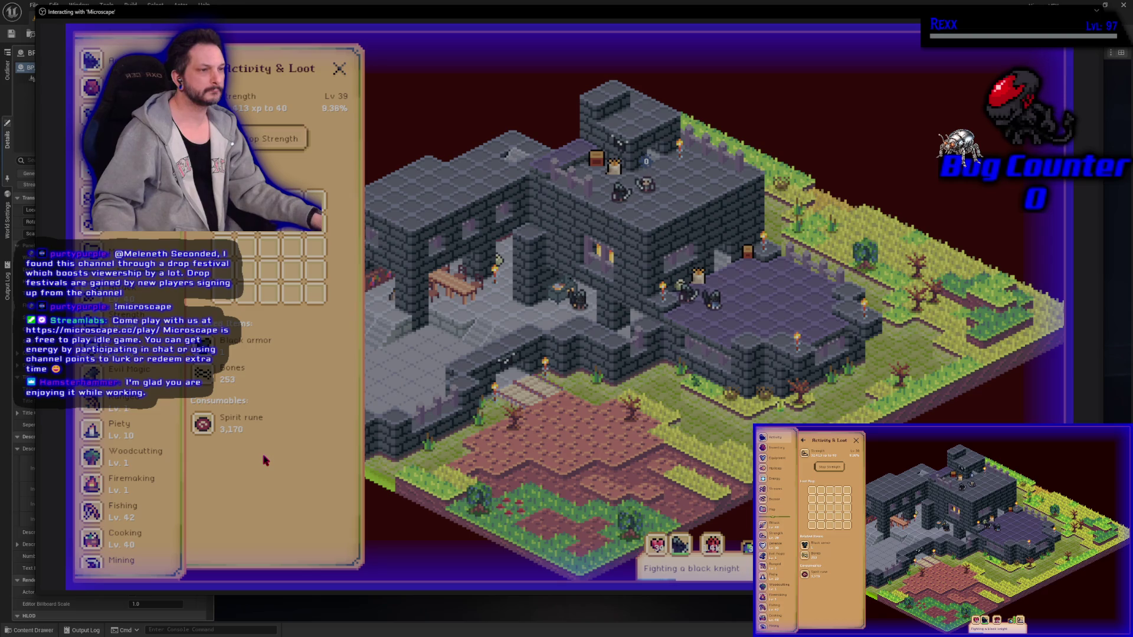
{"action": "left_click", "coordinate": [118, 88]}
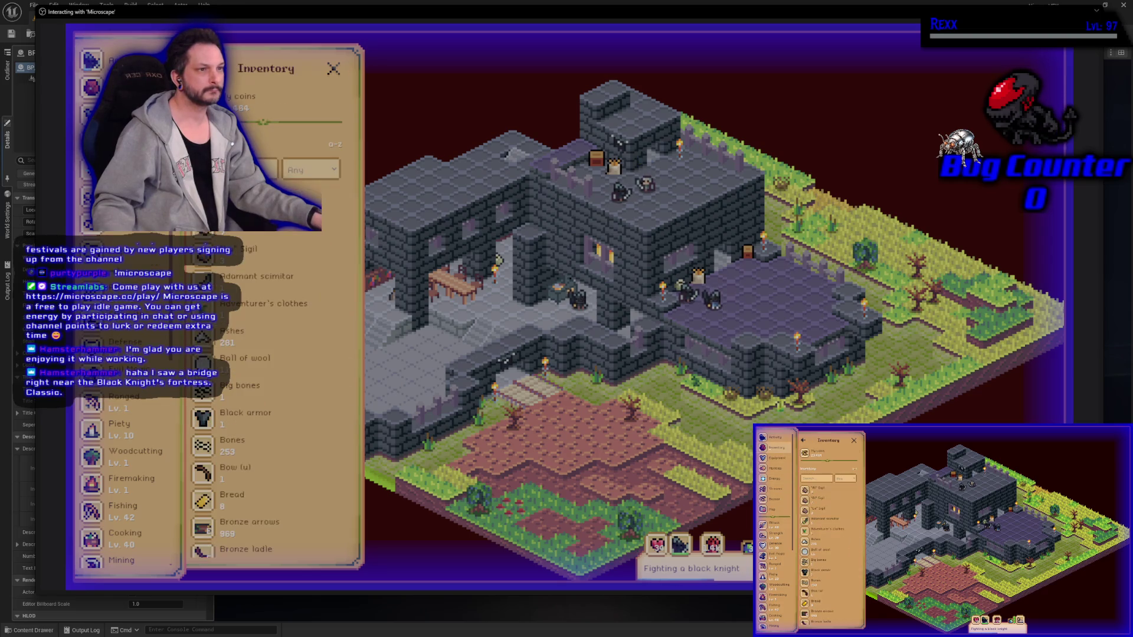
{"action": "left_click", "coordinate": [112, 114]}
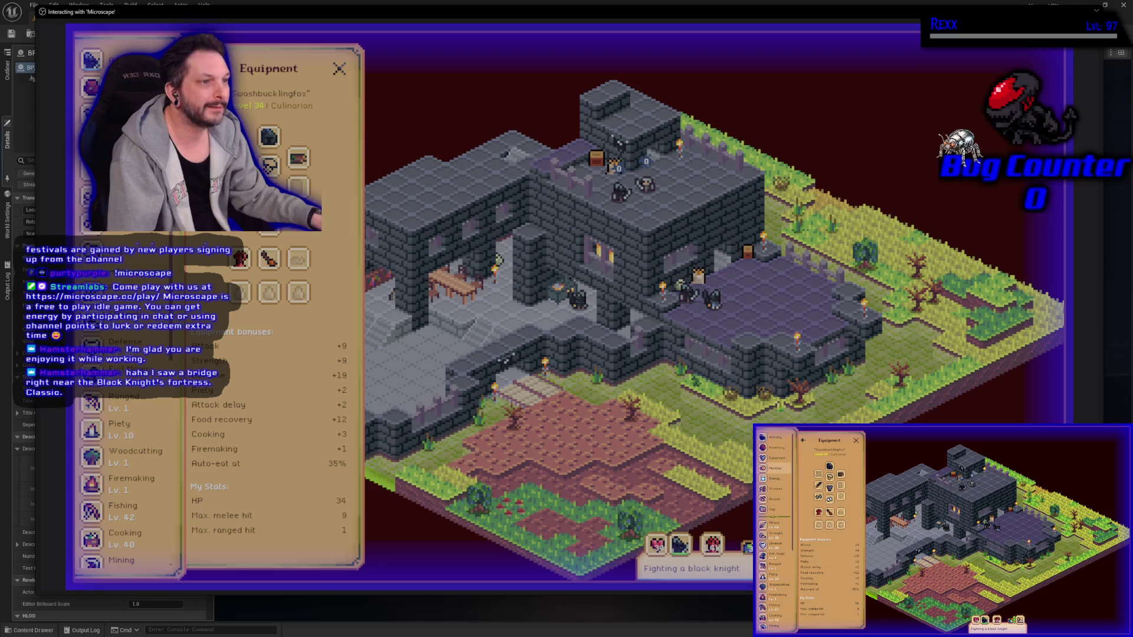
{"action": "left_click", "coordinate": [91, 140]}
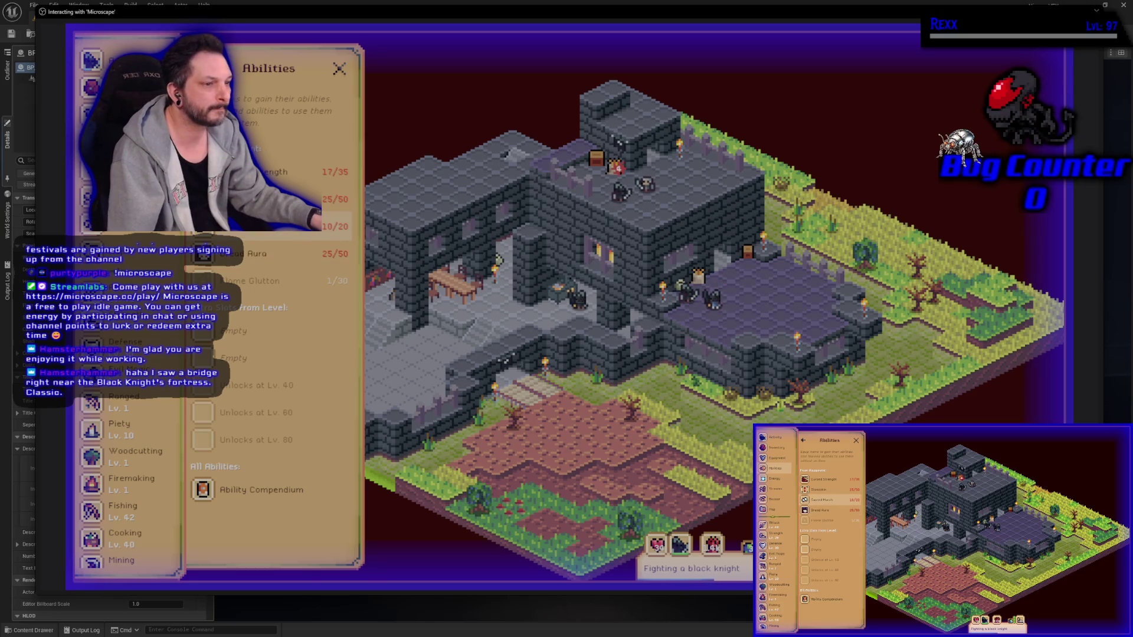
Step: Browse the Piety guidebook's Blessed Greaves and Sacred Torch details
{"action": "left_click", "coordinate": [135, 434]}
{"action": "left_click", "coordinate": [266, 393]}
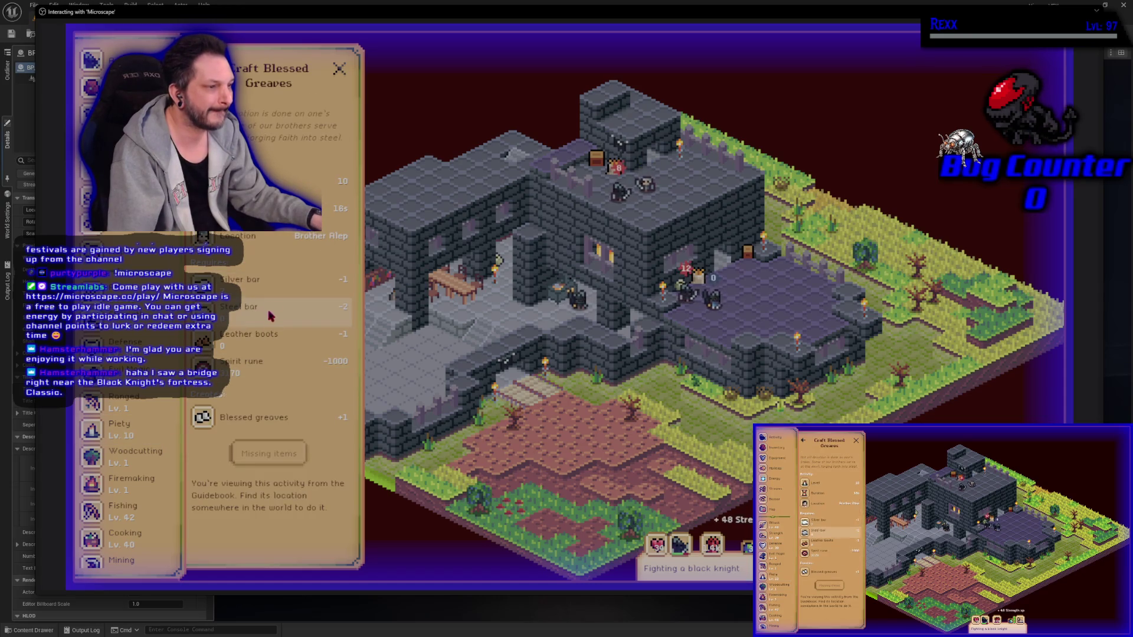
{"action": "left_click", "coordinate": [263, 412]}
{"action": "left_click", "coordinate": [295, 158]}
{"action": "left_click", "coordinate": [247, 330]}
Step: Check the Sacred March limit break requirements, then return to the Inventory
{"action": "left_click", "coordinate": [295, 158]}
{"action": "left_click", "coordinate": [327, 169]}
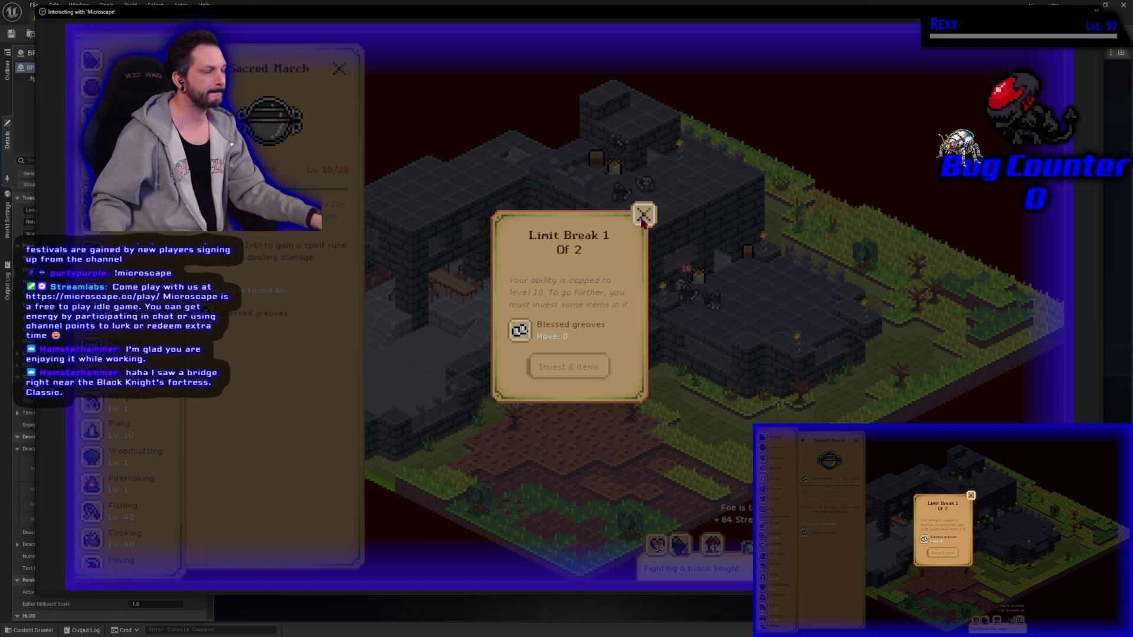
{"action": "left_click", "coordinate": [643, 218]}
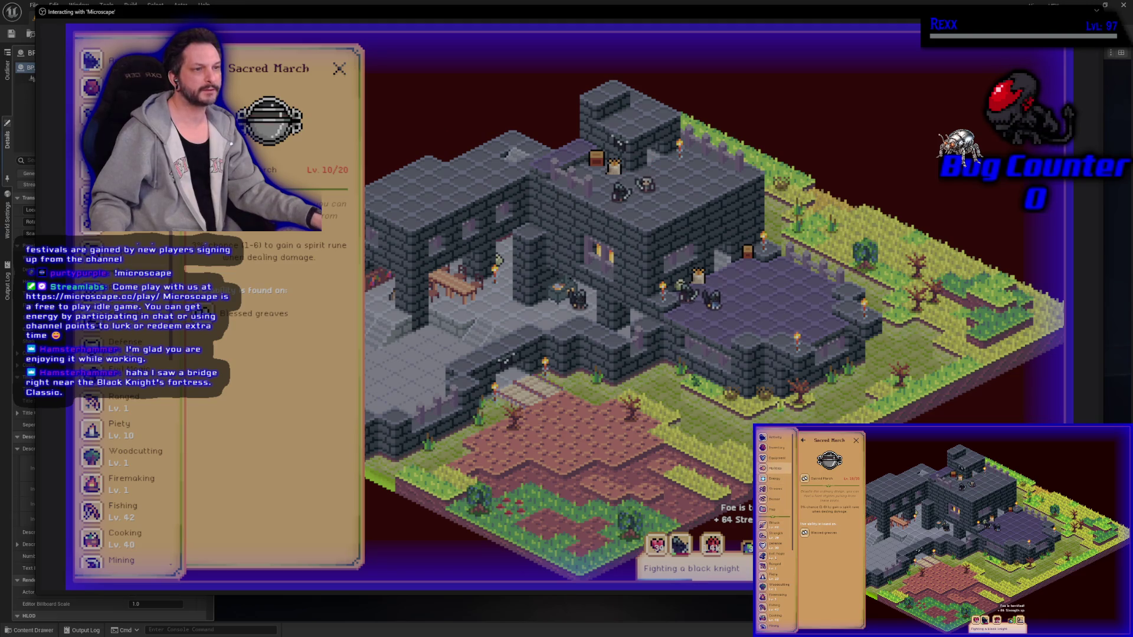
{"action": "left_click", "coordinate": [93, 151]}
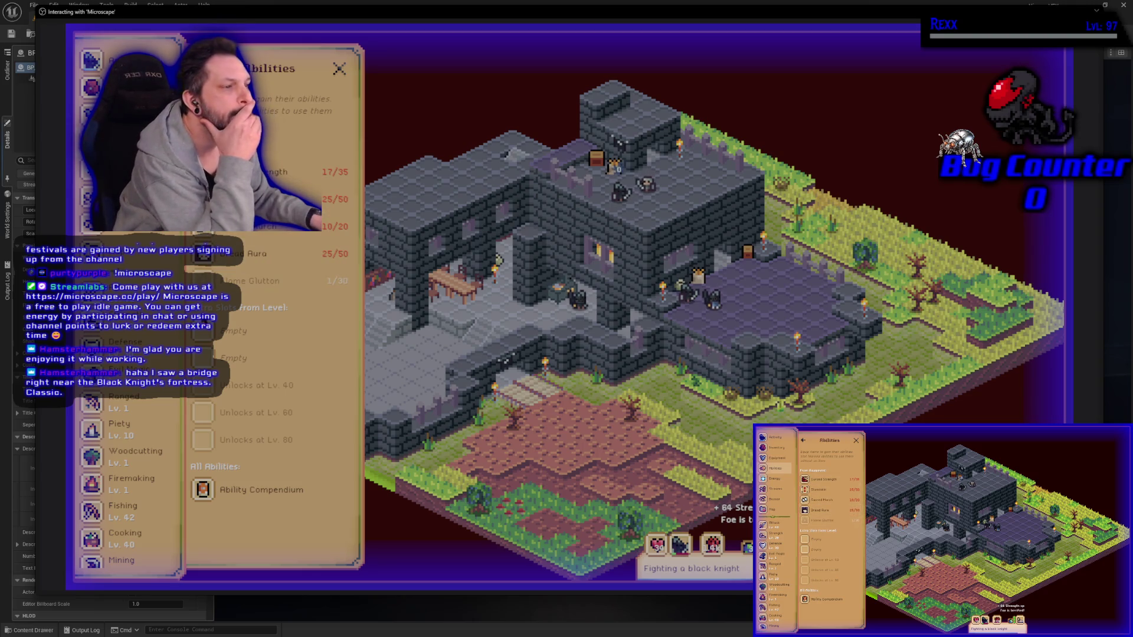
{"action": "left_click", "coordinate": [92, 88]}
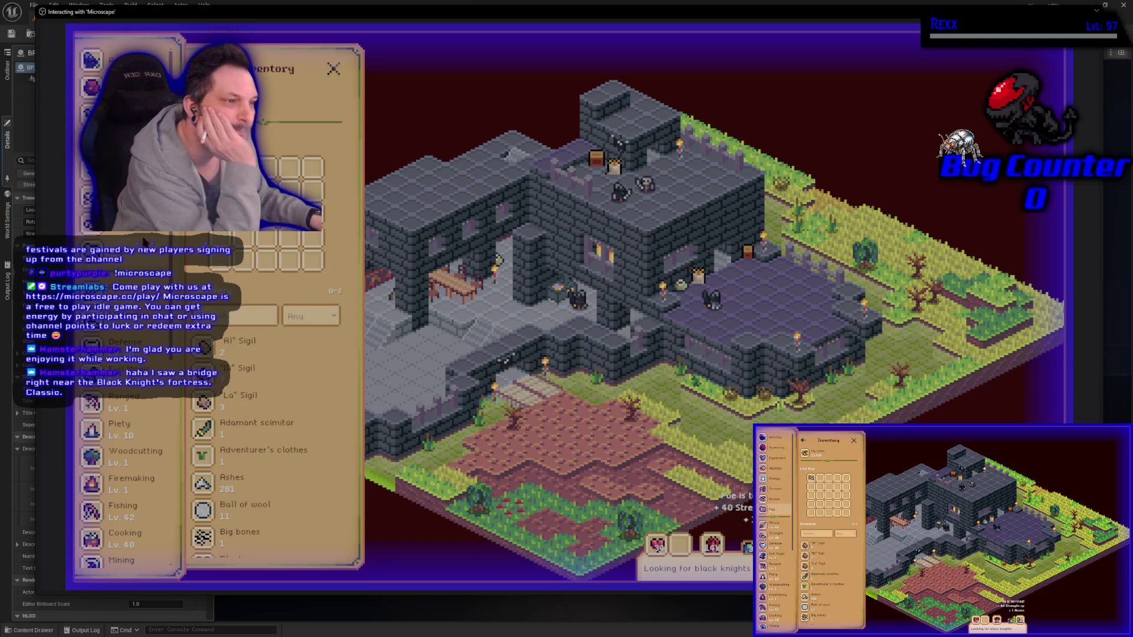
Step: Browse The Bazaar marketplace, then scroll through the inventory list
{"action": "left_click", "coordinate": [91, 223]}
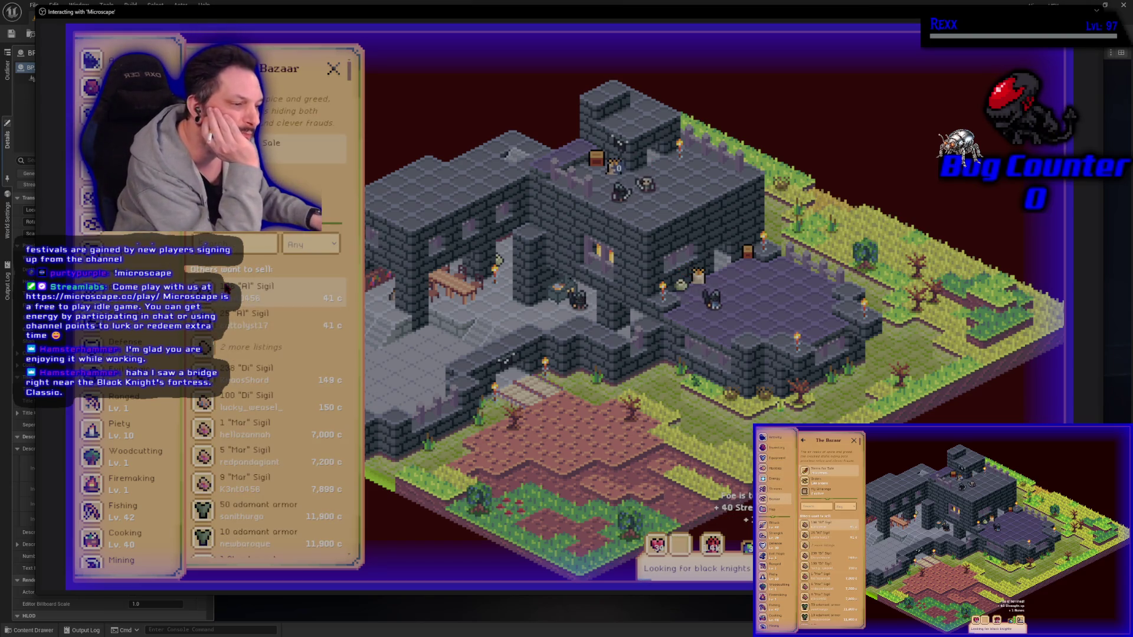
{"action": "scroll", "coordinate": [260, 464], "scroll_direction": "down", "scroll_amount": 10}
{"action": "scroll", "coordinate": [260, 465], "scroll_direction": "up", "scroll_amount": 10}
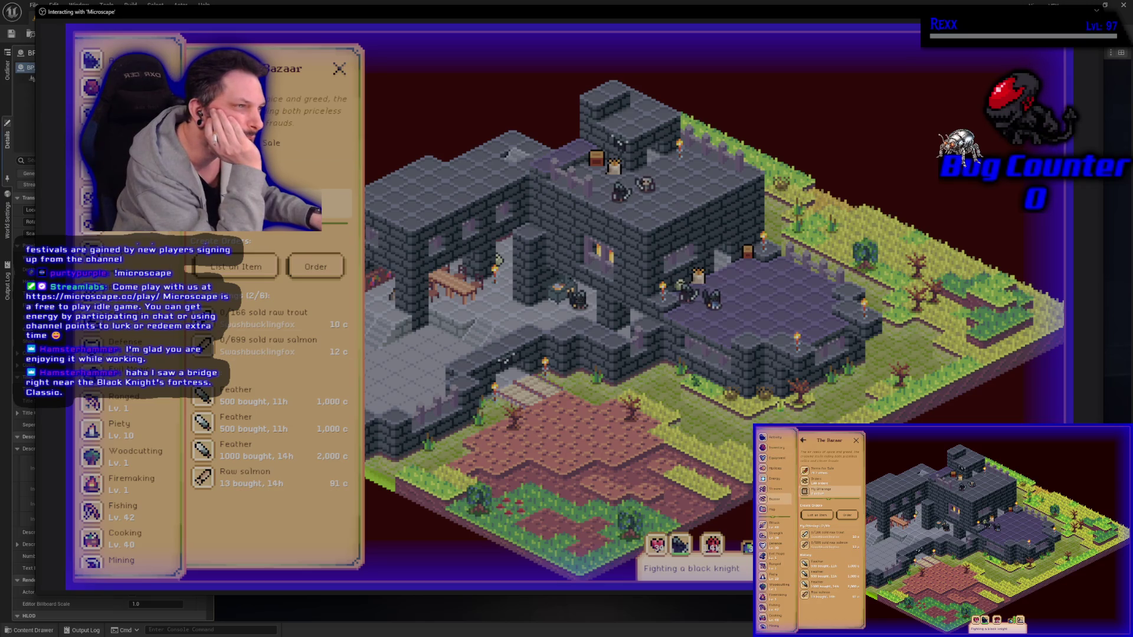
{"action": "left_click", "coordinate": [92, 87]}
{"action": "scroll", "coordinate": [273, 401], "scroll_direction": "down", "scroll_amount": 5}
{"action": "scroll", "coordinate": [273, 401], "scroll_direction": "down", "scroll_amount": 5}
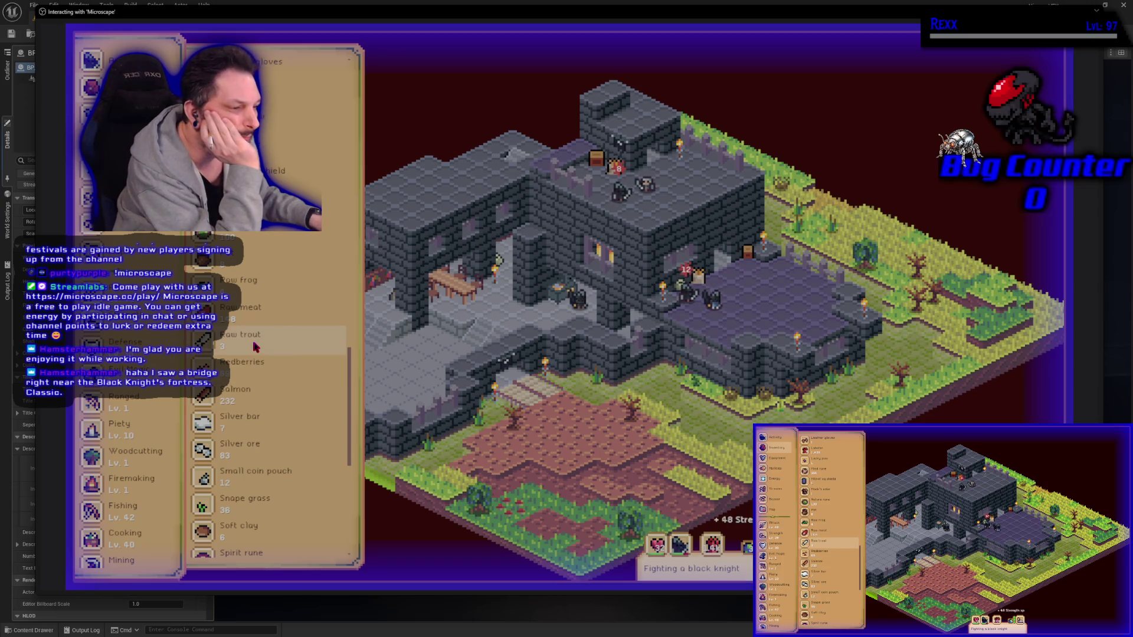
{"action": "scroll", "coordinate": [254, 347], "scroll_direction": "down", "scroll_amount": 5}
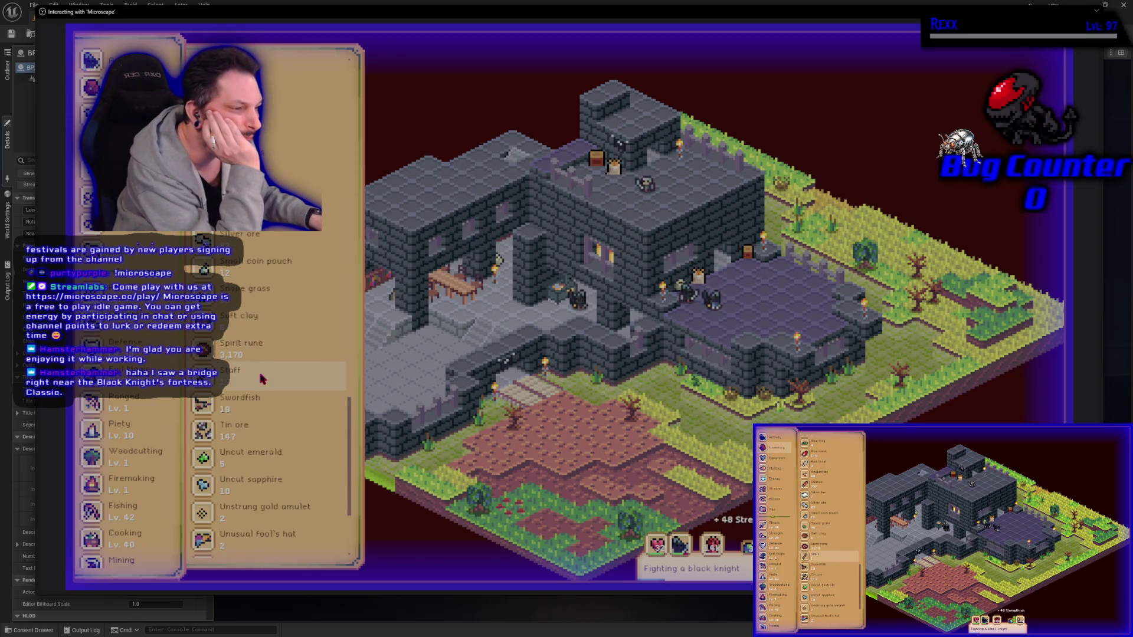
{"action": "scroll", "coordinate": [262, 378], "scroll_direction": "up", "scroll_amount": 7}
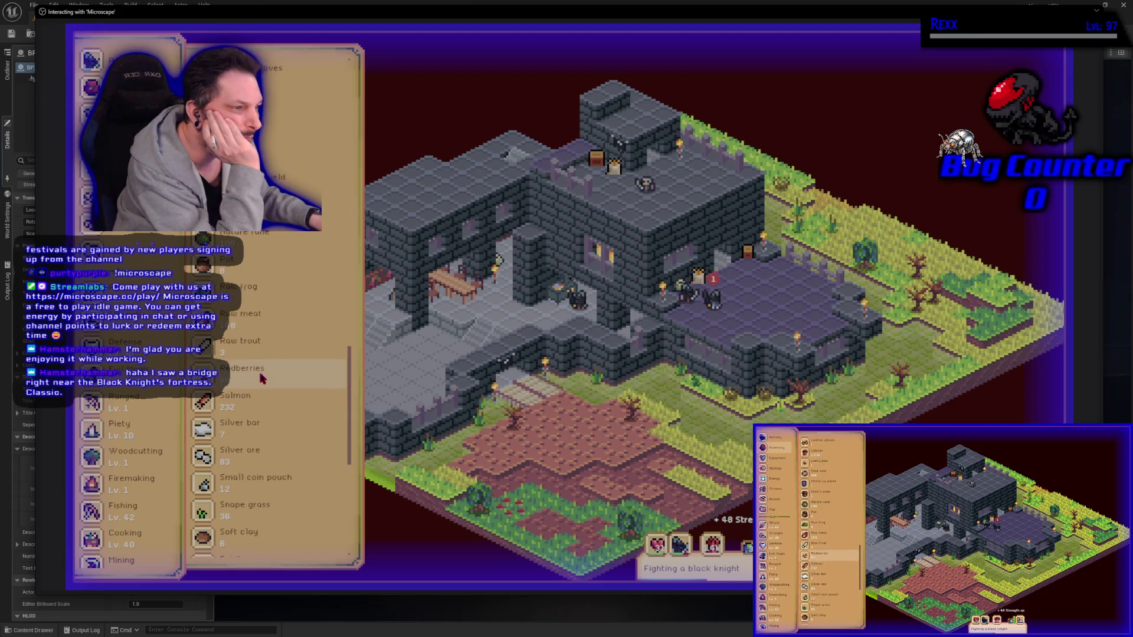
{"action": "scroll", "coordinate": [262, 378], "scroll_direction": "up", "scroll_amount": 5}
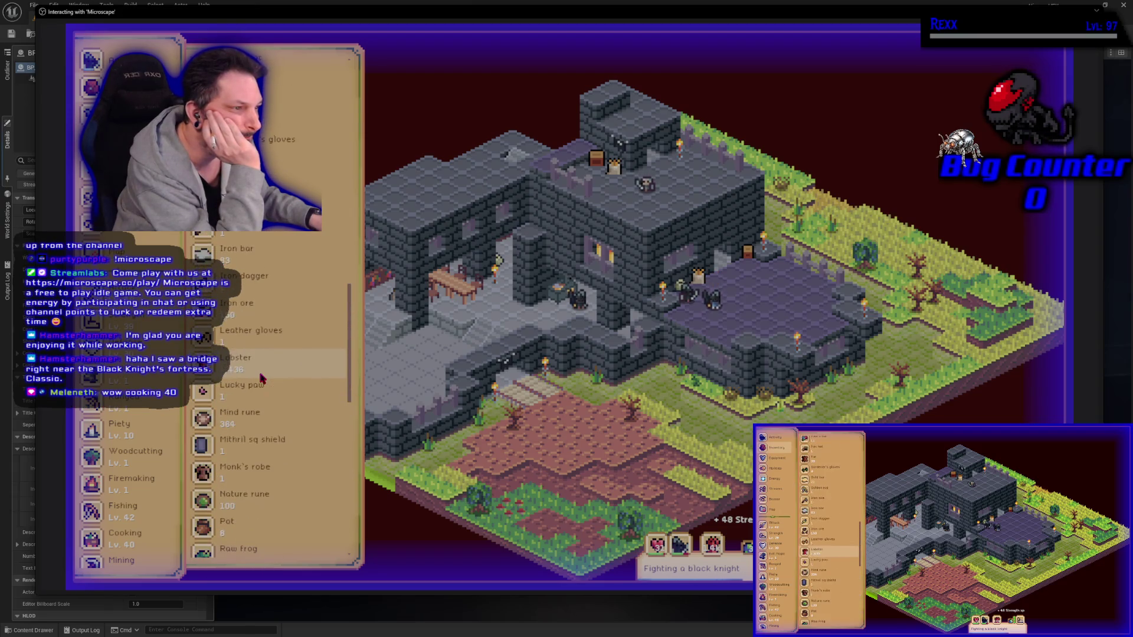
{"action": "scroll", "coordinate": [263, 379], "scroll_direction": "up", "scroll_amount": 5}
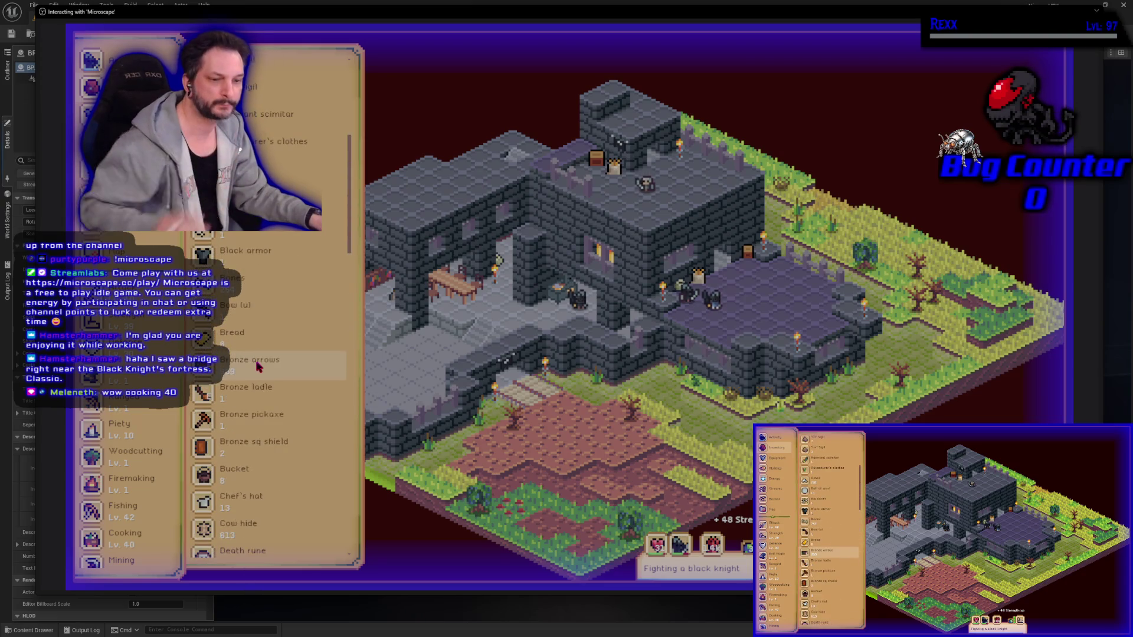
Step: Read the Cooking and Strength guidebook pages, close the Guidebook, and switch to GitHub Desktop
{"action": "left_click", "coordinate": [145, 548]}
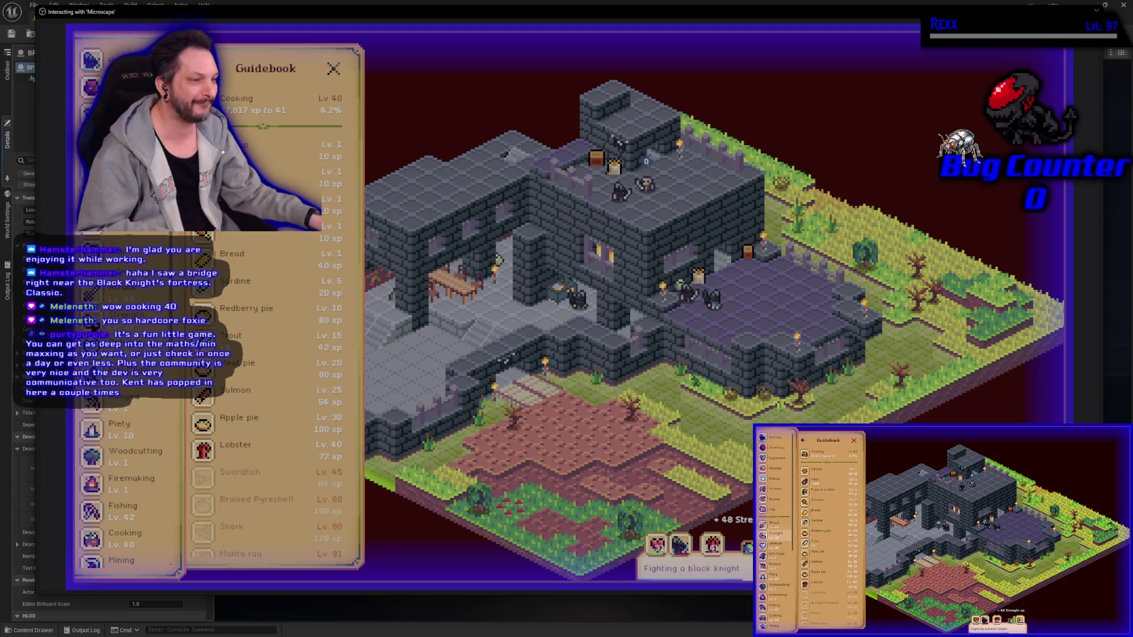
{"action": "left_click", "coordinate": [99, 318]}
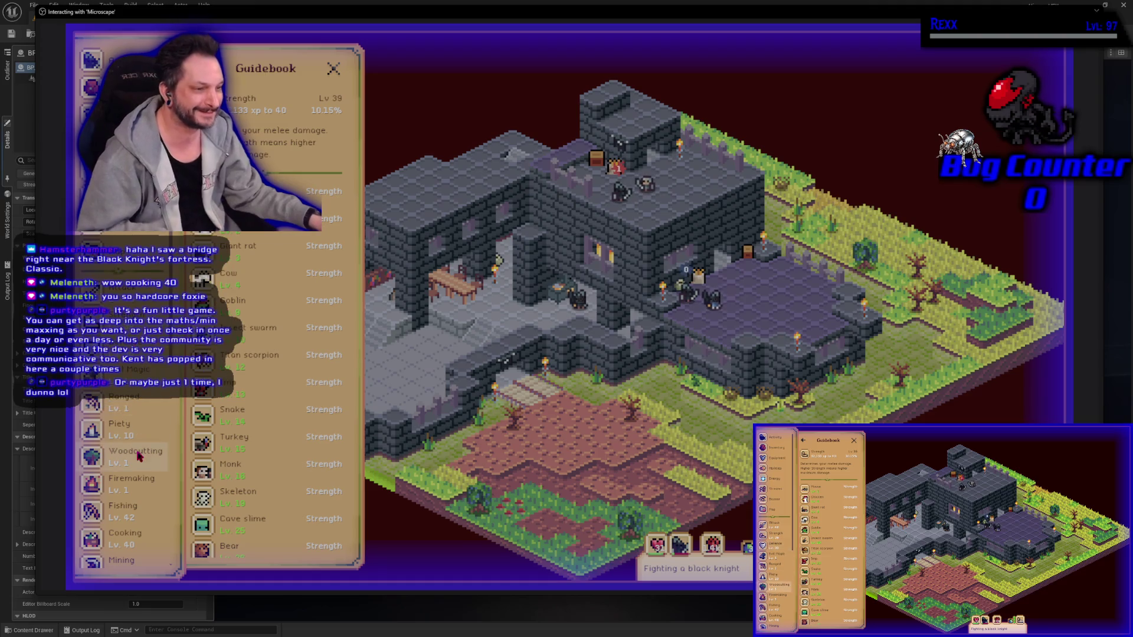
{"action": "scroll", "coordinate": [139, 470], "scroll_direction": "down", "scroll_amount": 3}
{"action": "scroll", "coordinate": [139, 470], "scroll_direction": "down", "scroll_amount": 5}
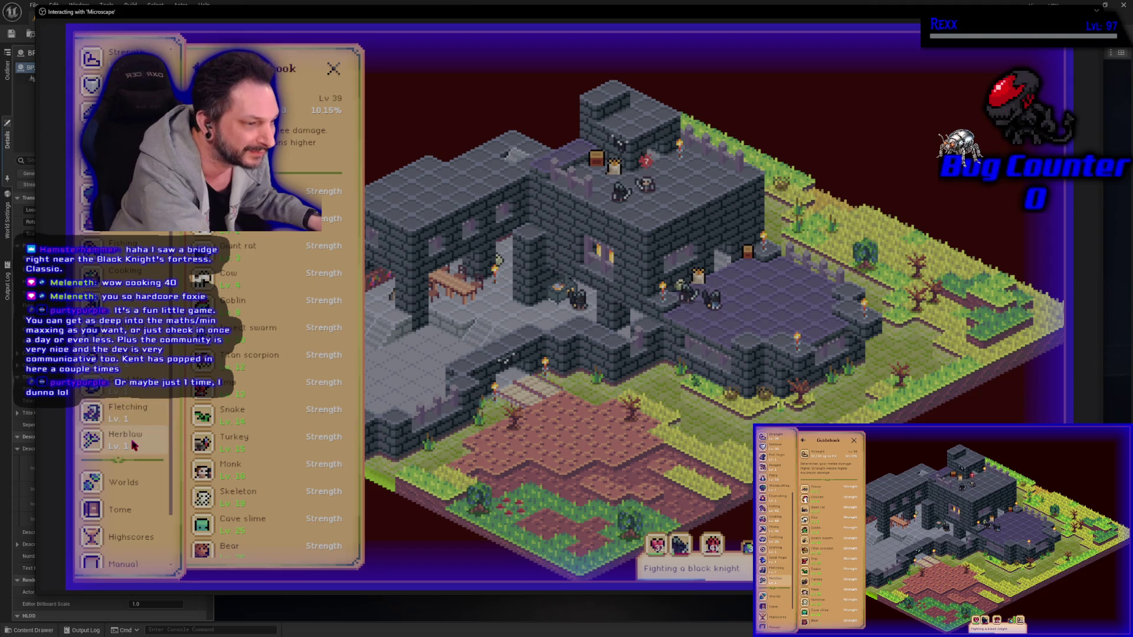
{"action": "scroll", "coordinate": [145, 413], "scroll_direction": "up", "scroll_amount": 4}
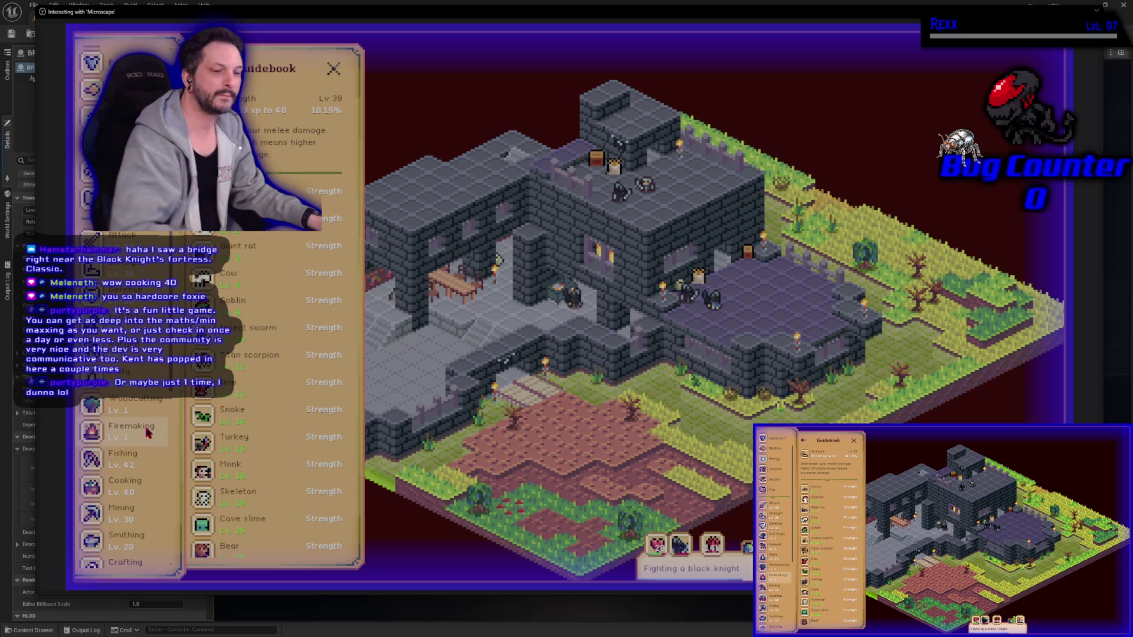
{"action": "key", "text": "Escape"}
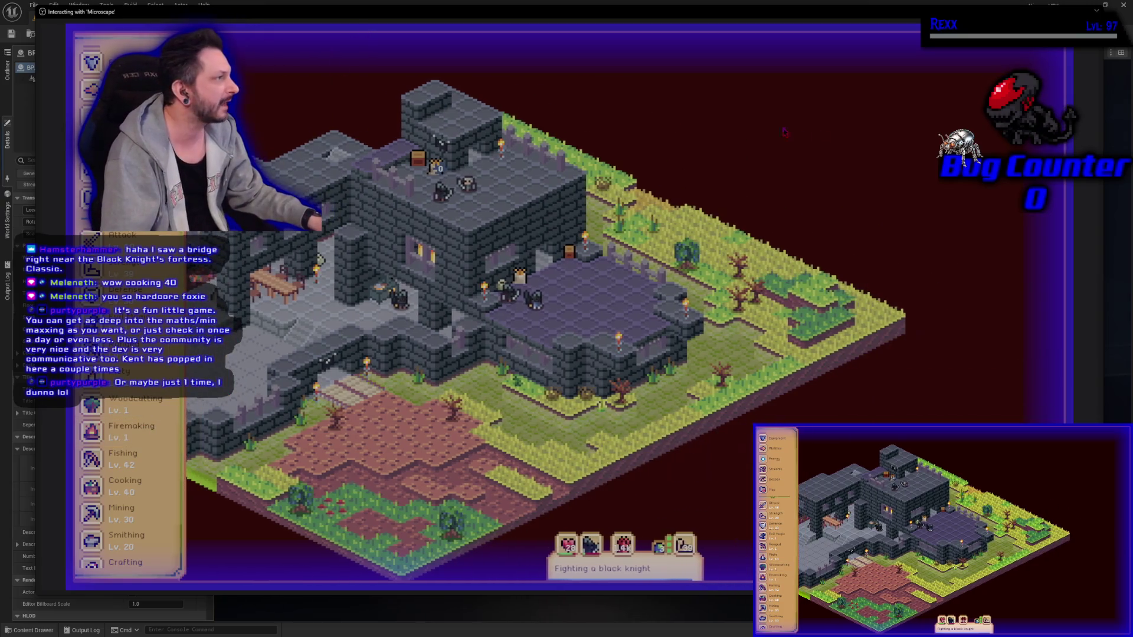
{"action": "key", "text": "alt+Tab"}
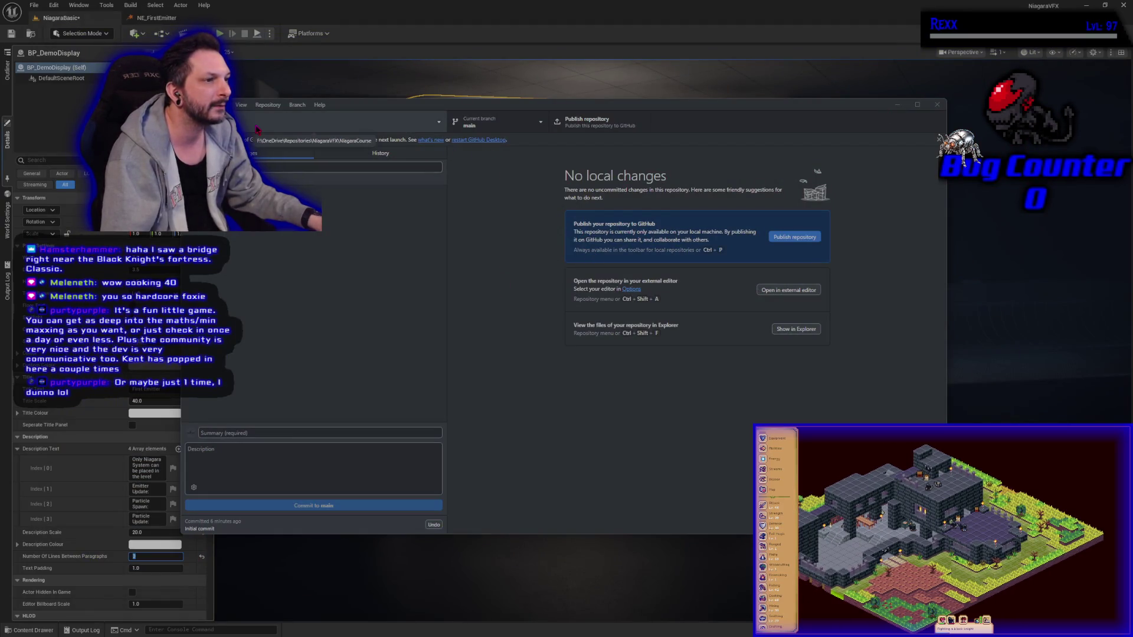
{"action": "left_click", "coordinate": [334, 154]}
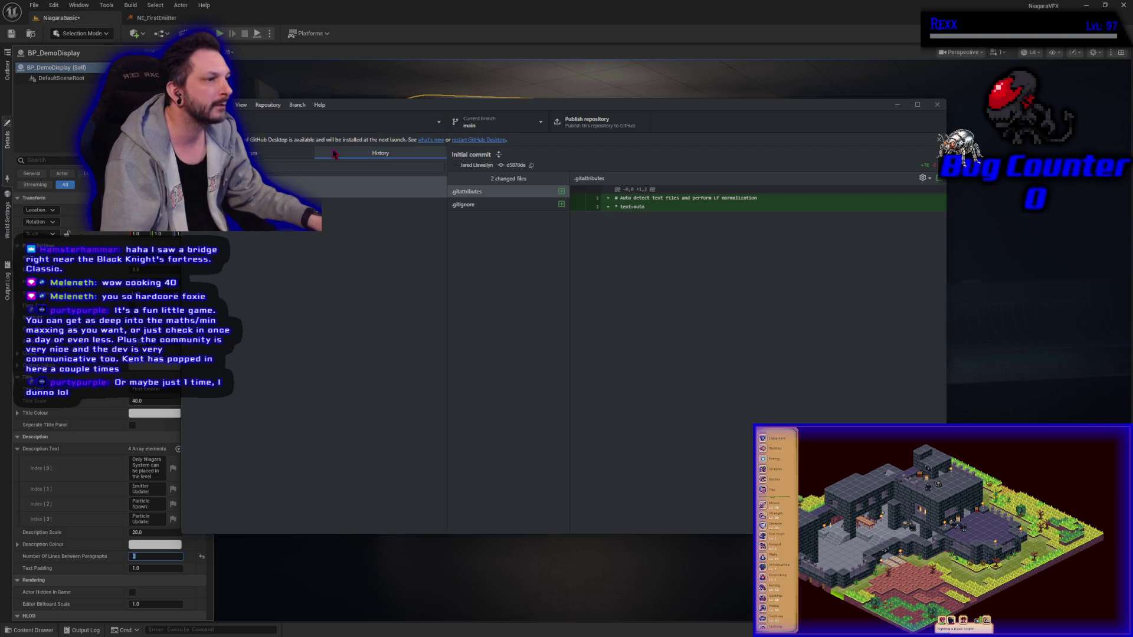
{"action": "left_click", "coordinate": [281, 154]}
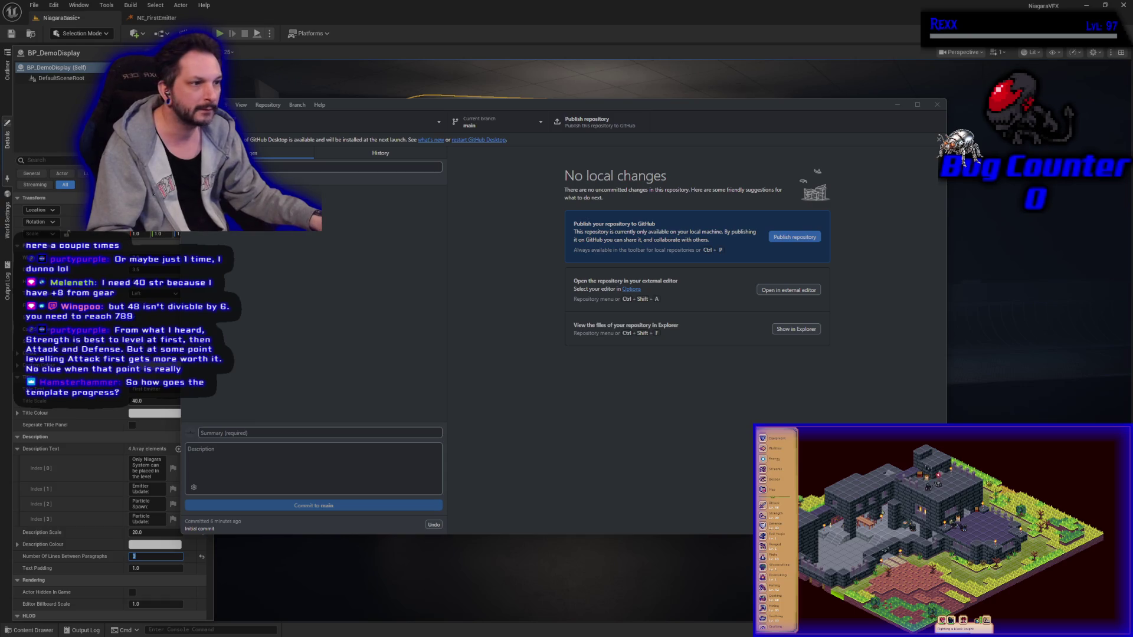
Step: In the History view, review the Initial commit's .gitignore diff and its added lines
{"action": "left_click", "coordinate": [339, 157]}
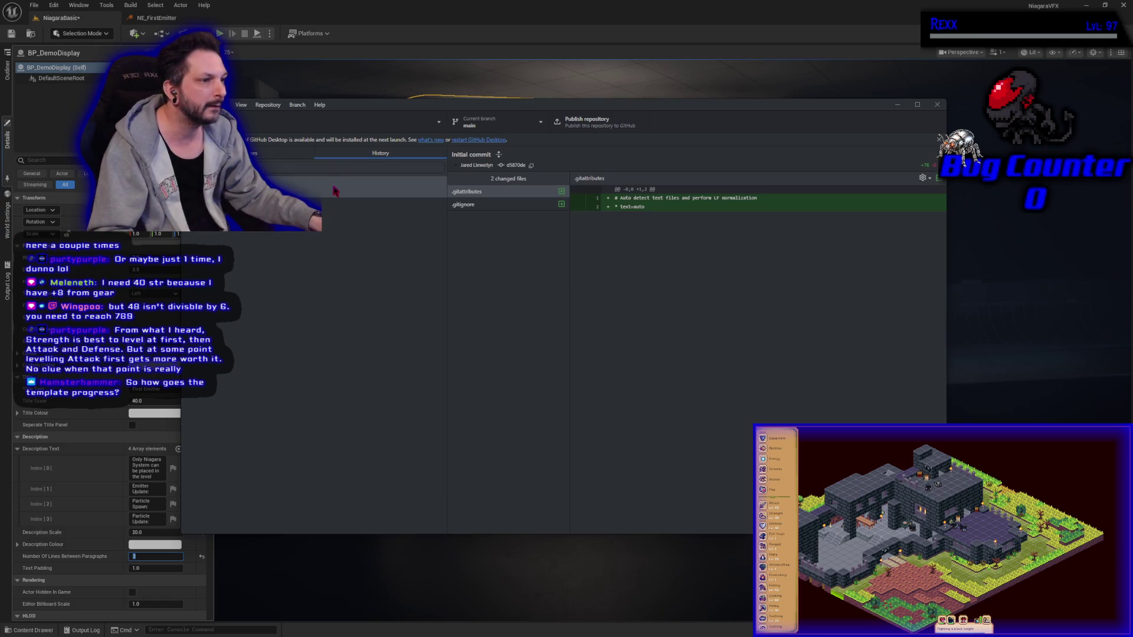
{"action": "left_click", "coordinate": [479, 206]}
{"action": "left_click", "coordinate": [501, 195]}
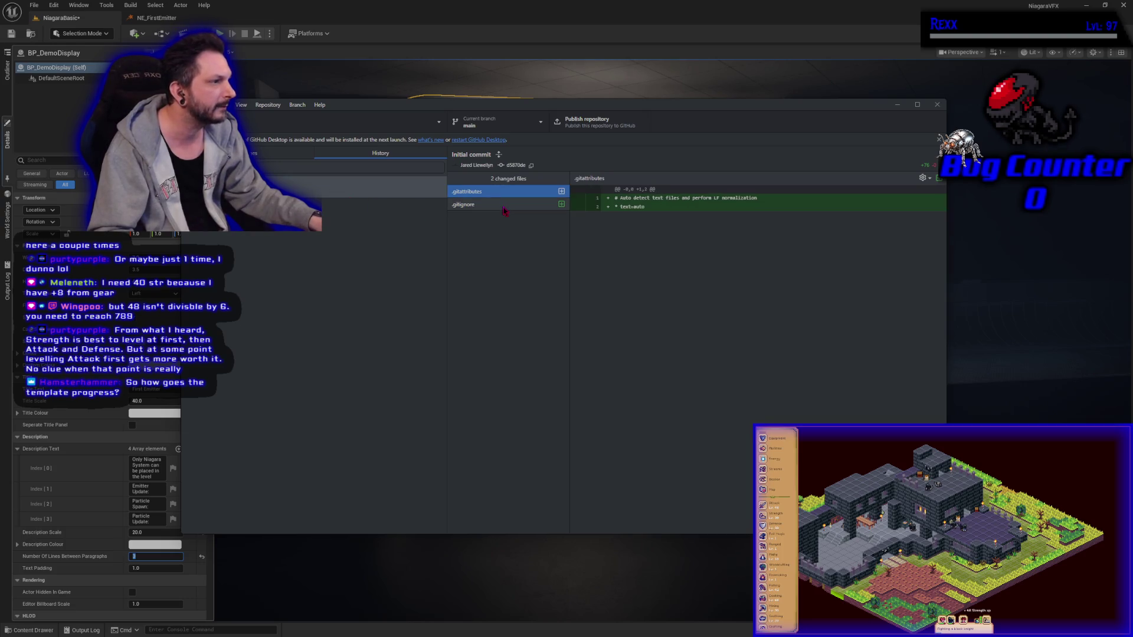
{"action": "left_click", "coordinate": [503, 205]}
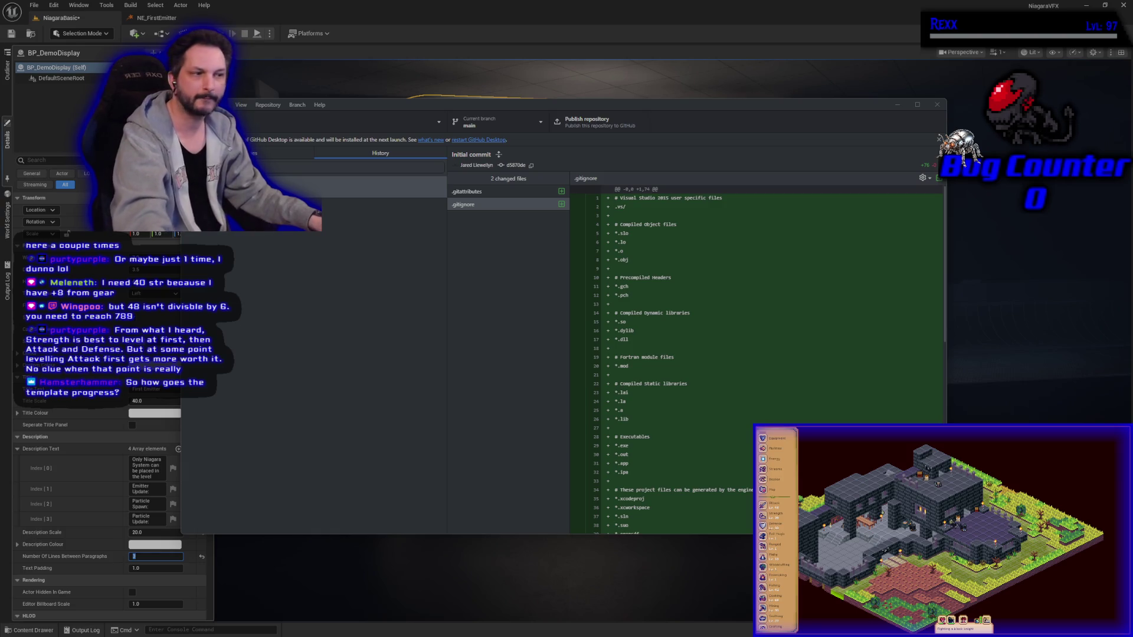
{"action": "left_click", "coordinate": [507, 204]}
{"action": "scroll", "coordinate": [721, 402], "scroll_direction": "down", "scroll_amount": 5}
{"action": "scroll", "coordinate": [721, 402], "scroll_direction": "up", "scroll_amount": 6}
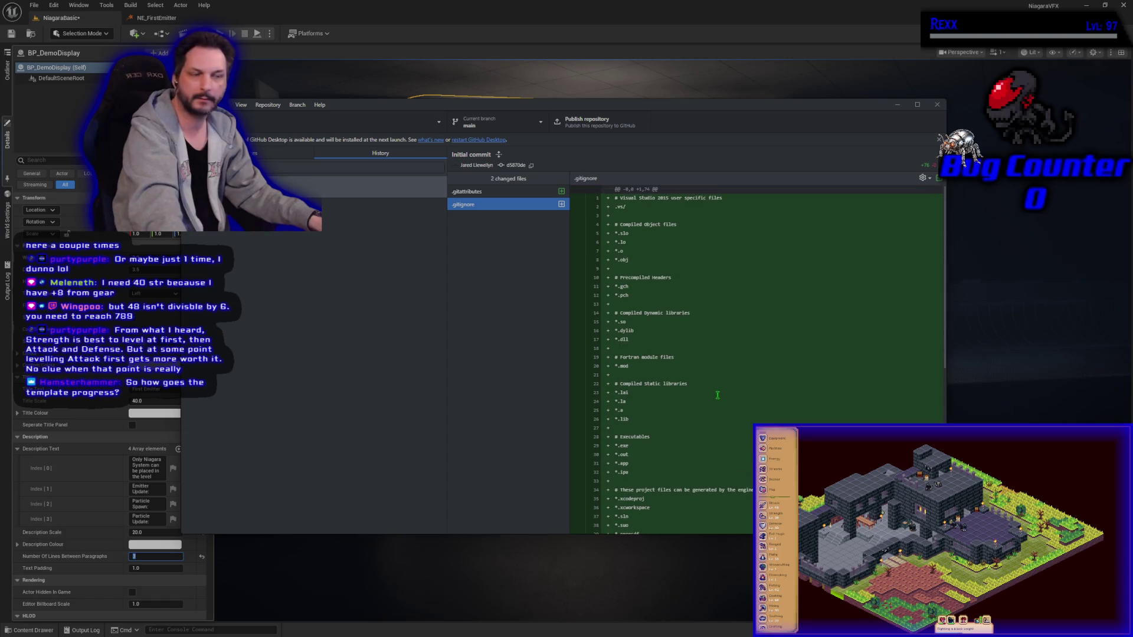
{"action": "left_click", "coordinate": [272, 156]}
{"action": "left_click", "coordinate": [371, 155]}
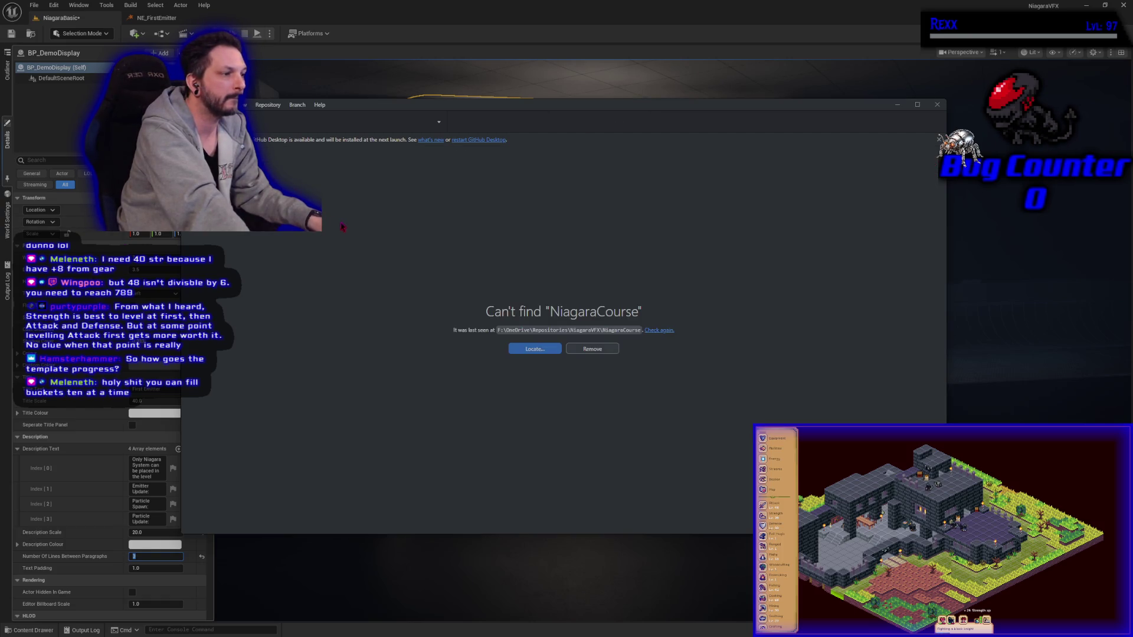
Step: Use Locate to point the missing repository at the F:\OneDrive\Repositories\NiagaraVFX folder
{"action": "left_click", "coordinate": [539, 350]}
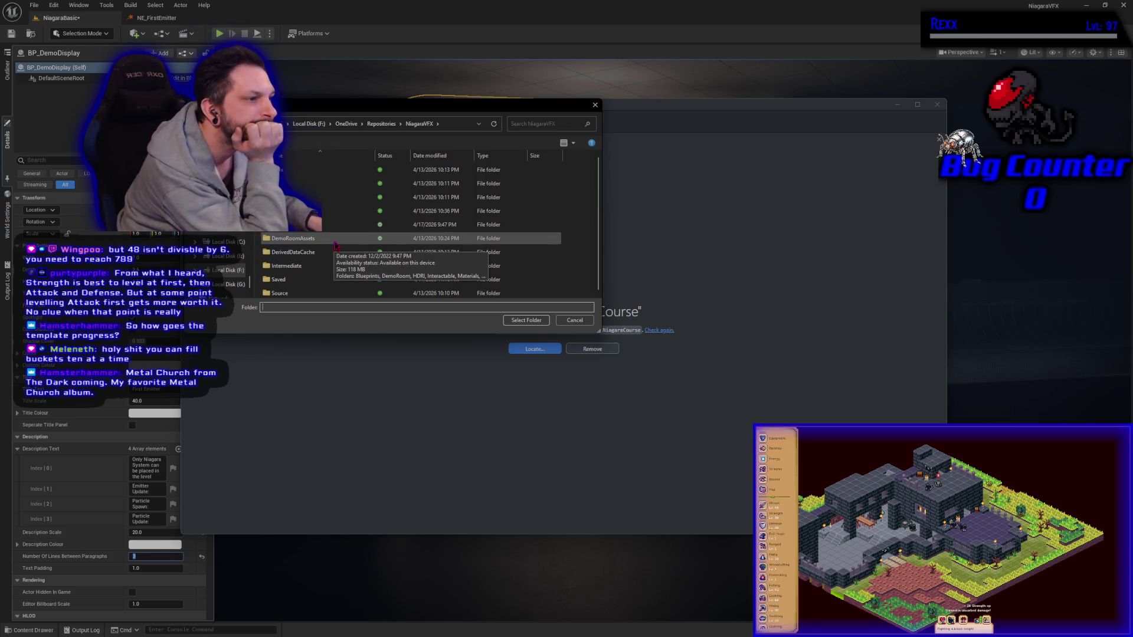
{"action": "left_click", "coordinate": [376, 124]}
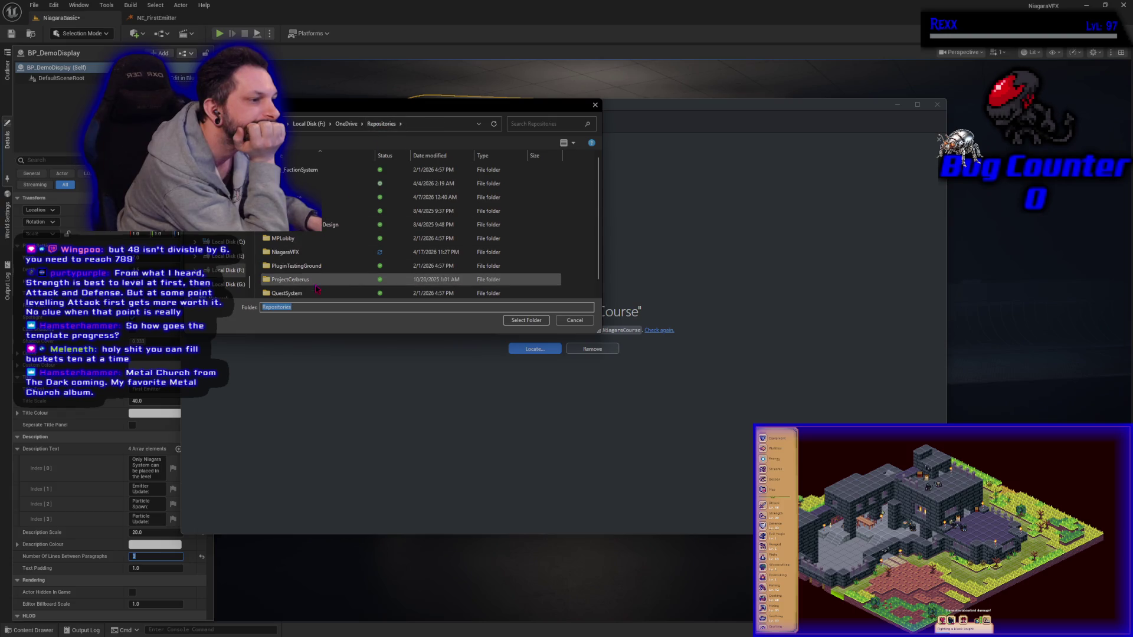
{"action": "left_click", "coordinate": [290, 252]}
{"action": "left_click", "coordinate": [513, 322]}
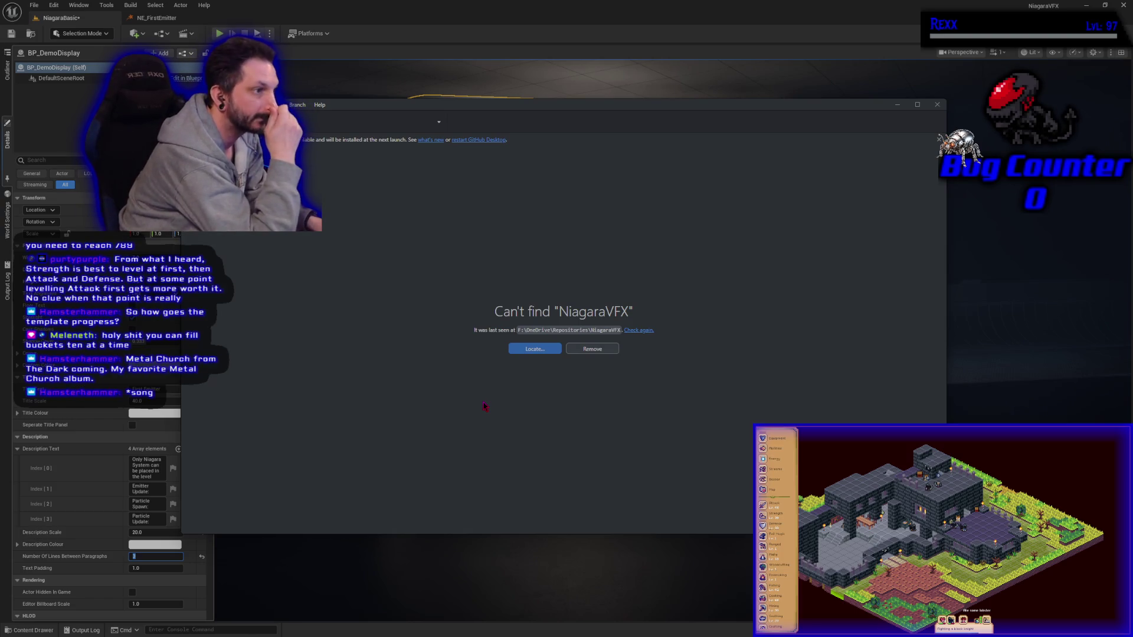
{"action": "left_click", "coordinate": [531, 351]}
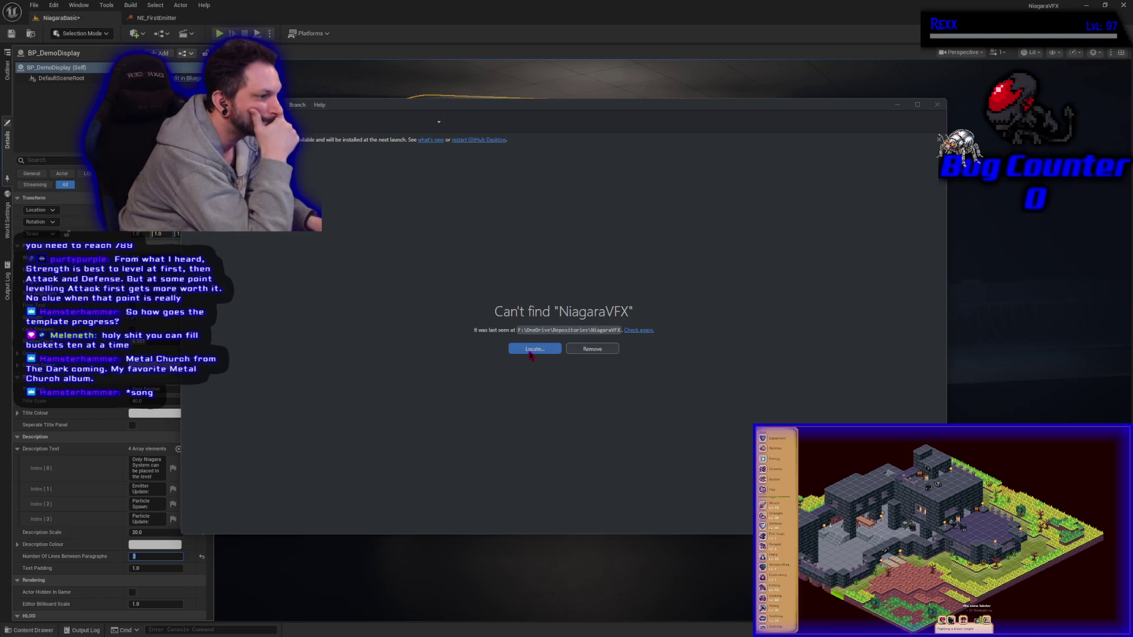
{"action": "left_click", "coordinate": [383, 125]}
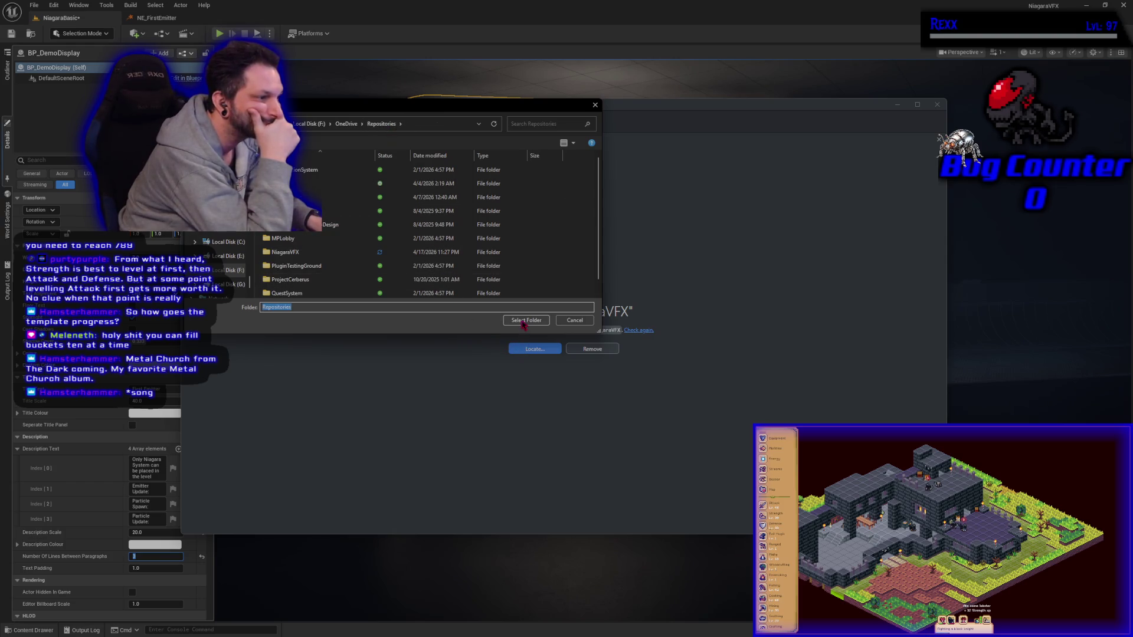
{"action": "left_click", "coordinate": [523, 322]}
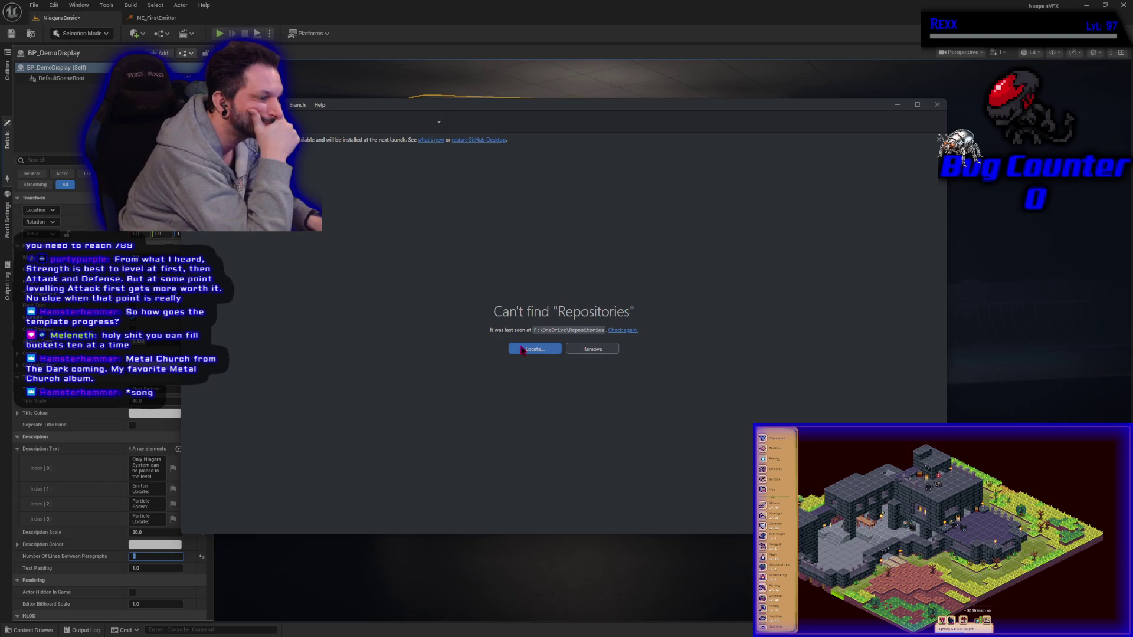
{"action": "left_click", "coordinate": [522, 349]}
{"action": "double_click", "coordinate": [286, 252]}
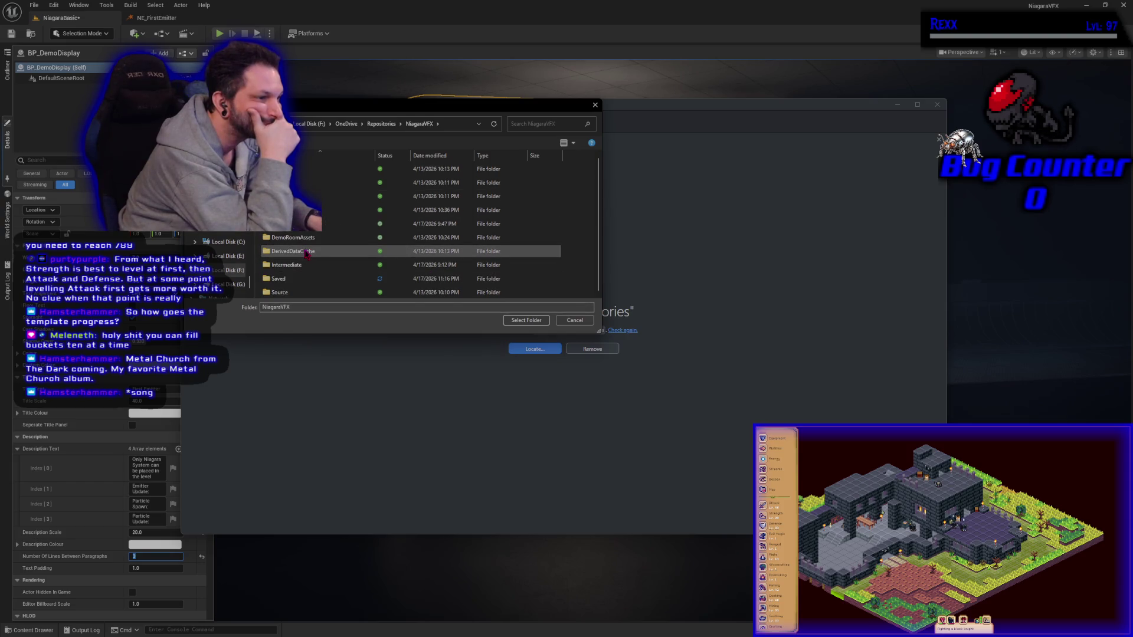
{"action": "left_click", "coordinate": [537, 321]}
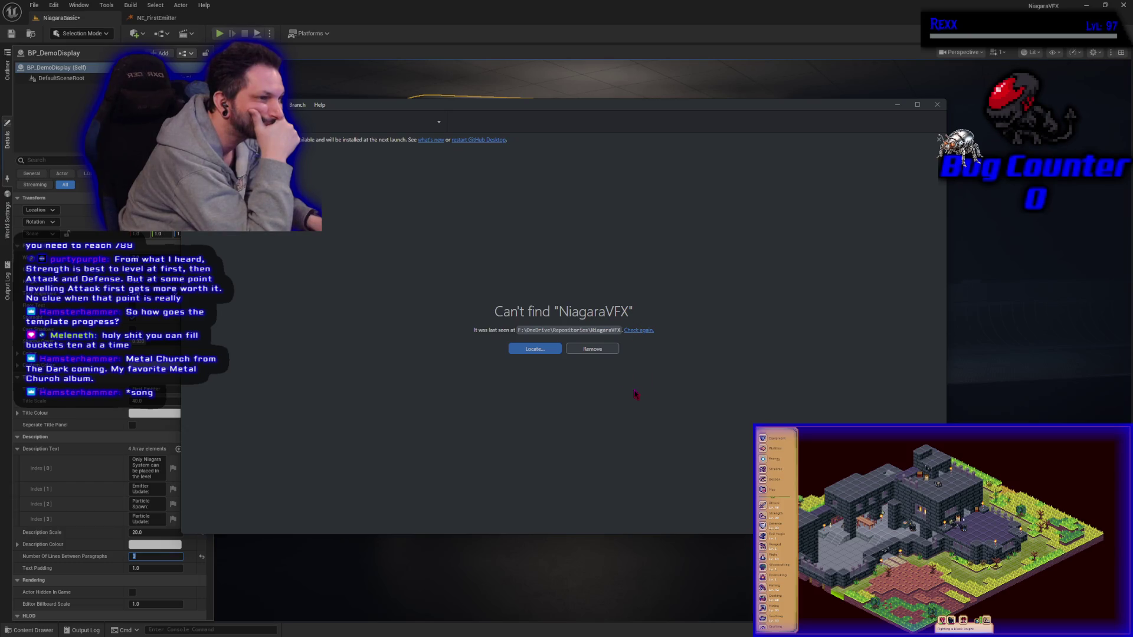
Step: Remove the missing repository entry and start adding an existing local repository
{"action": "left_click", "coordinate": [600, 350]}
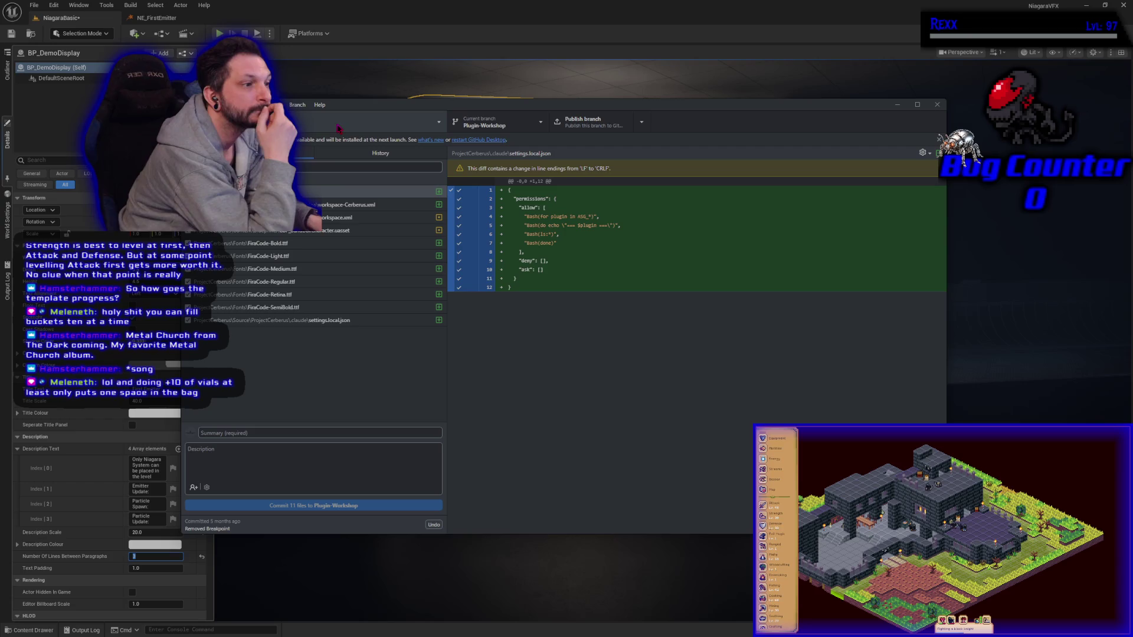
{"action": "left_click", "coordinate": [339, 129]}
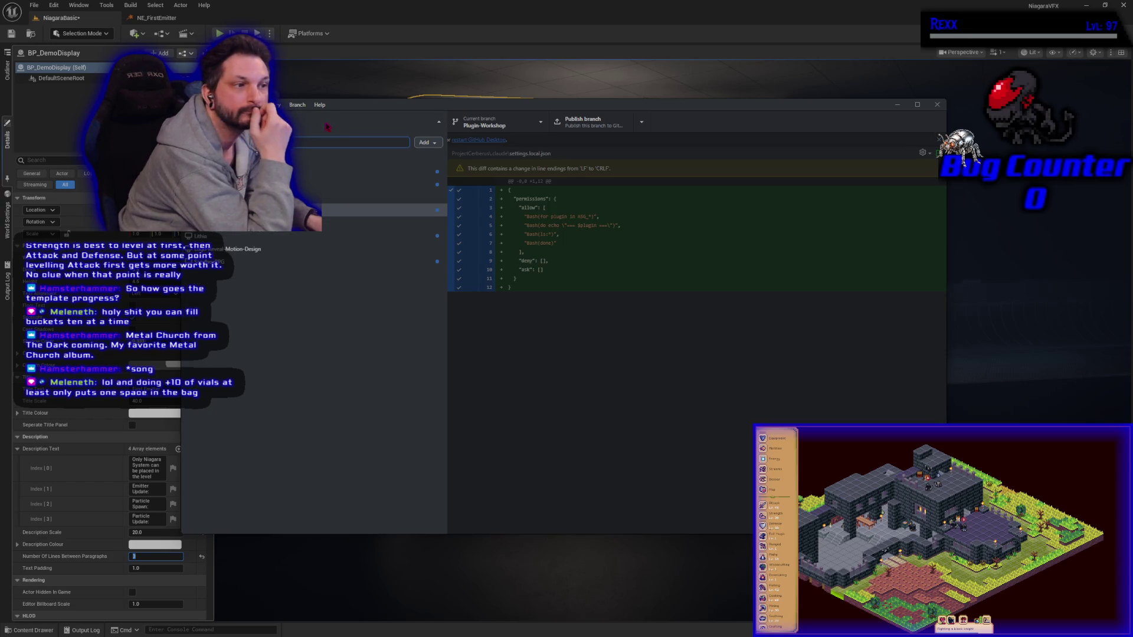
{"action": "key", "text": "alt+r"}
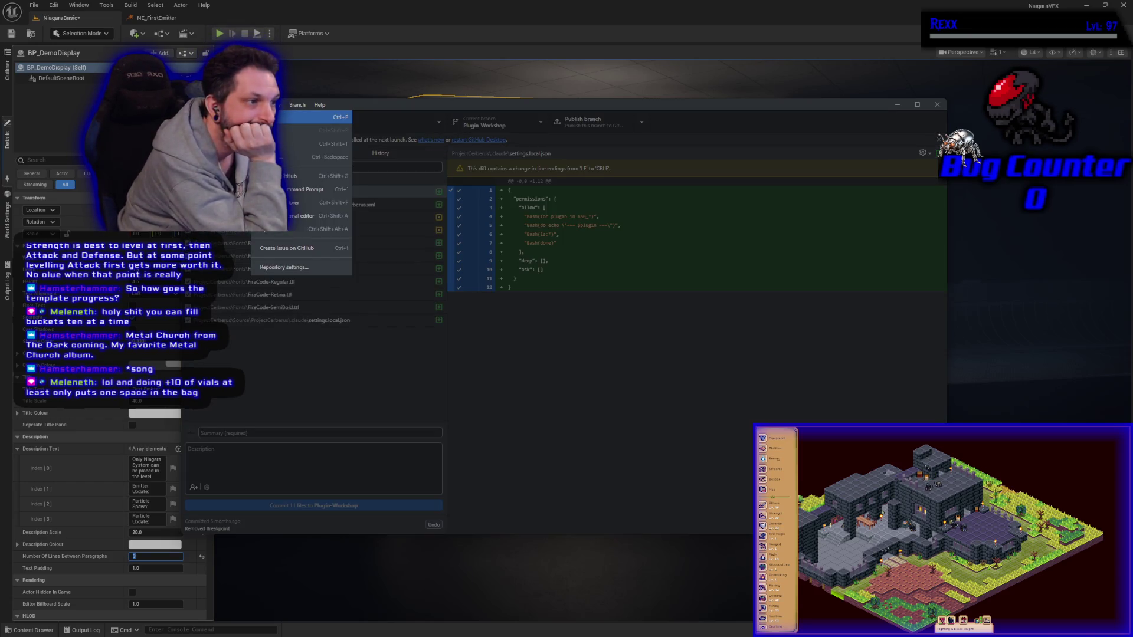
{"action": "key", "text": "Escape"}
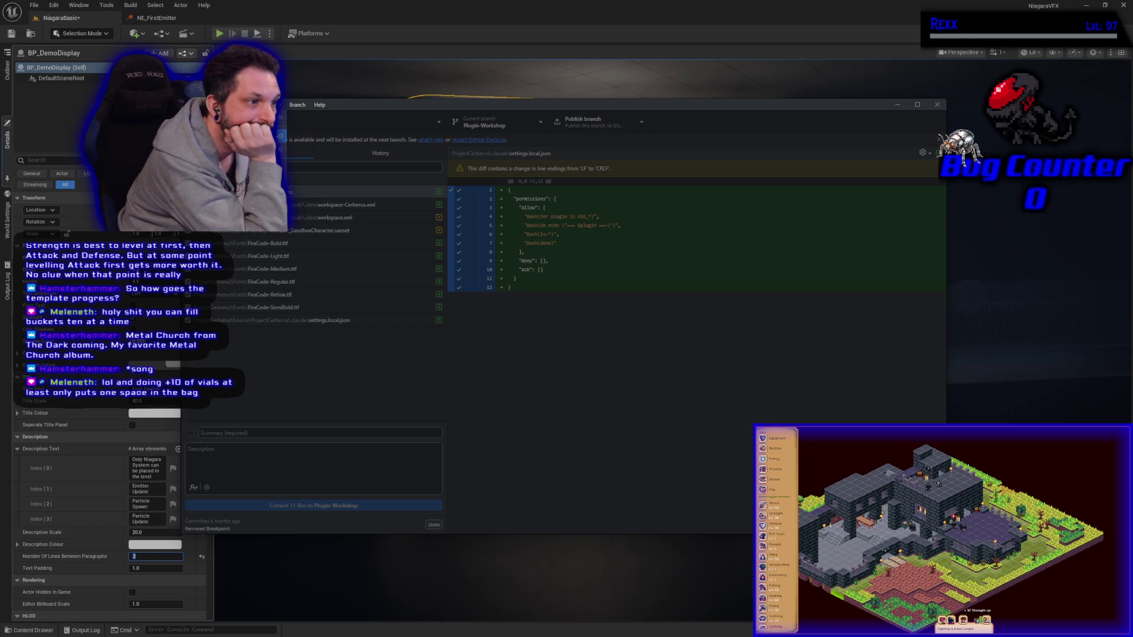
{"action": "key", "text": "alt+f"}
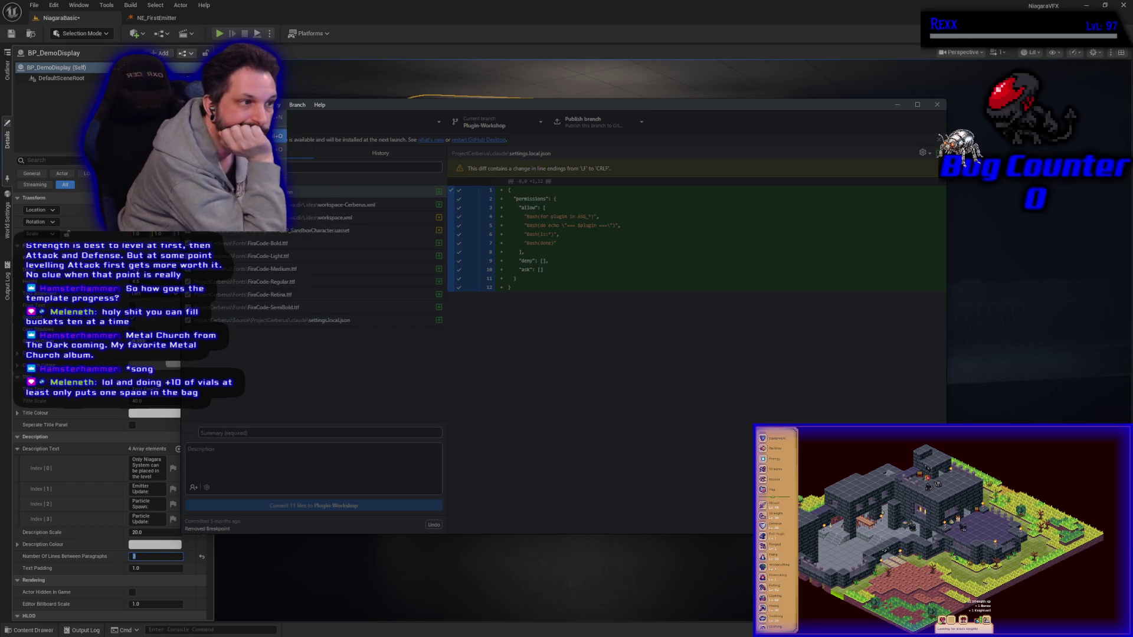
{"action": "key", "text": "ctrl+o"}
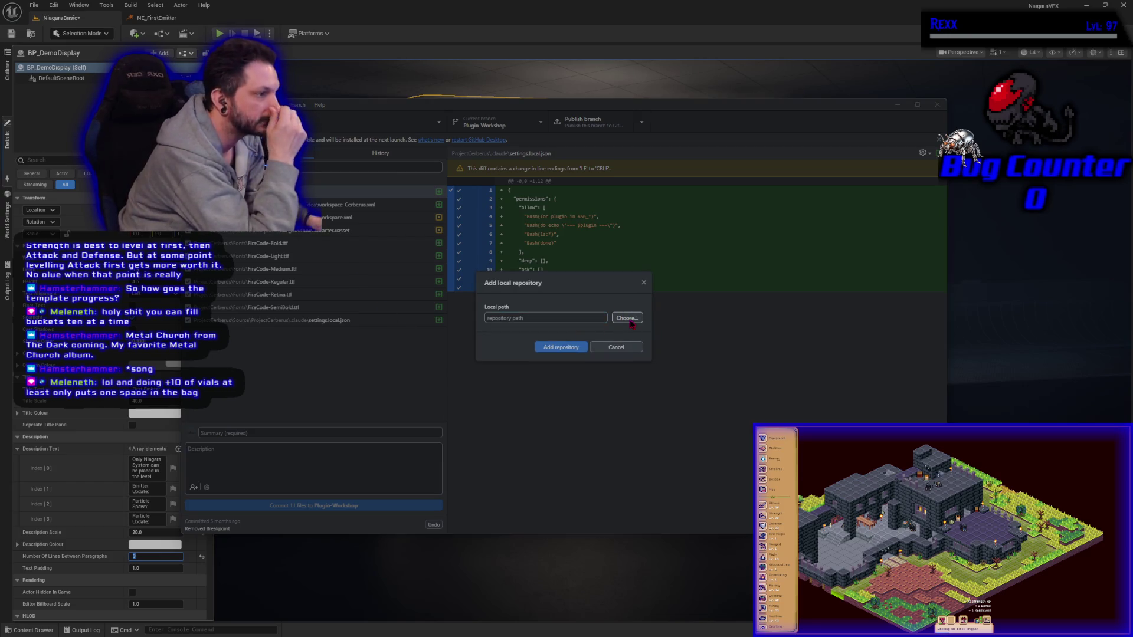
Step: Choose the NiagaraVFX folder as local path and create a new repository there
{"action": "left_click", "coordinate": [629, 321]}
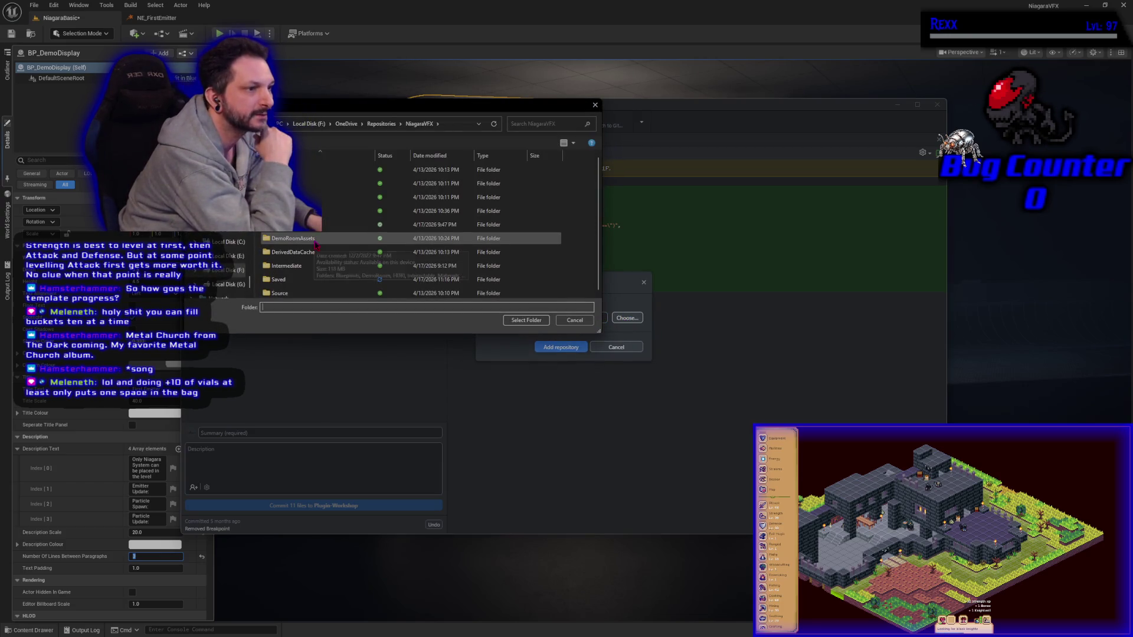
{"action": "left_click", "coordinate": [381, 124]}
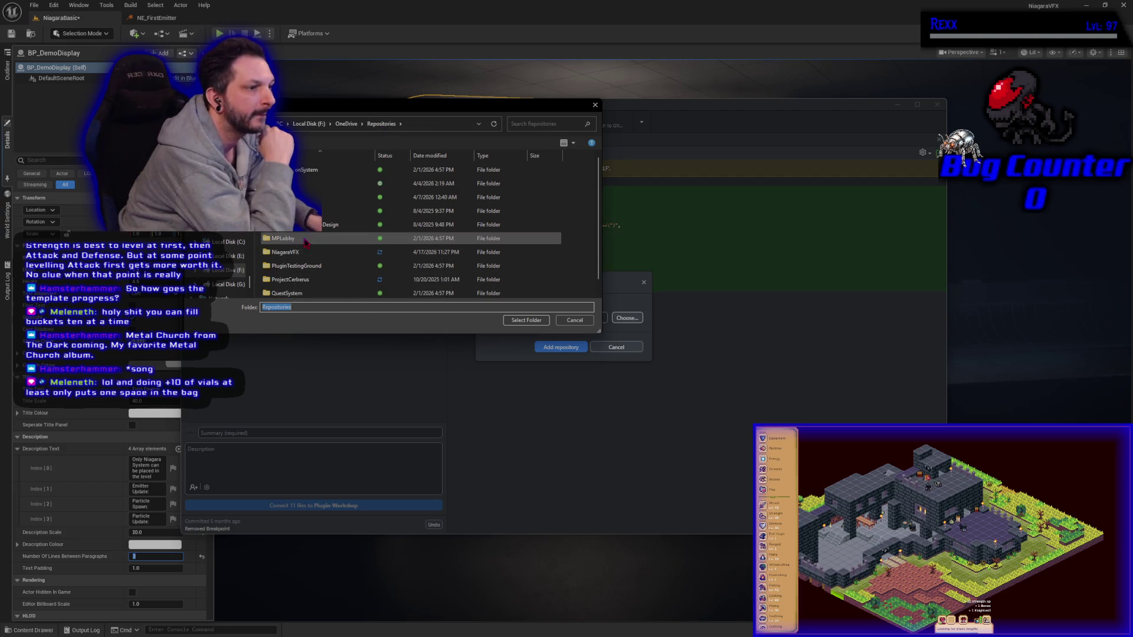
{"action": "left_click", "coordinate": [292, 252]}
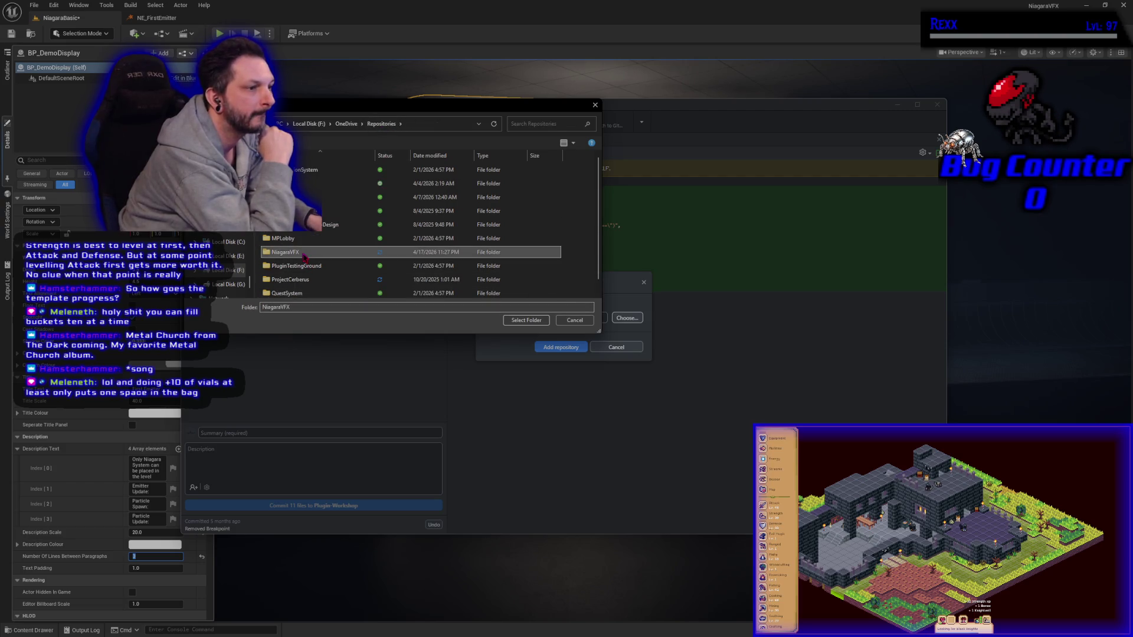
{"action": "left_click", "coordinate": [532, 321]}
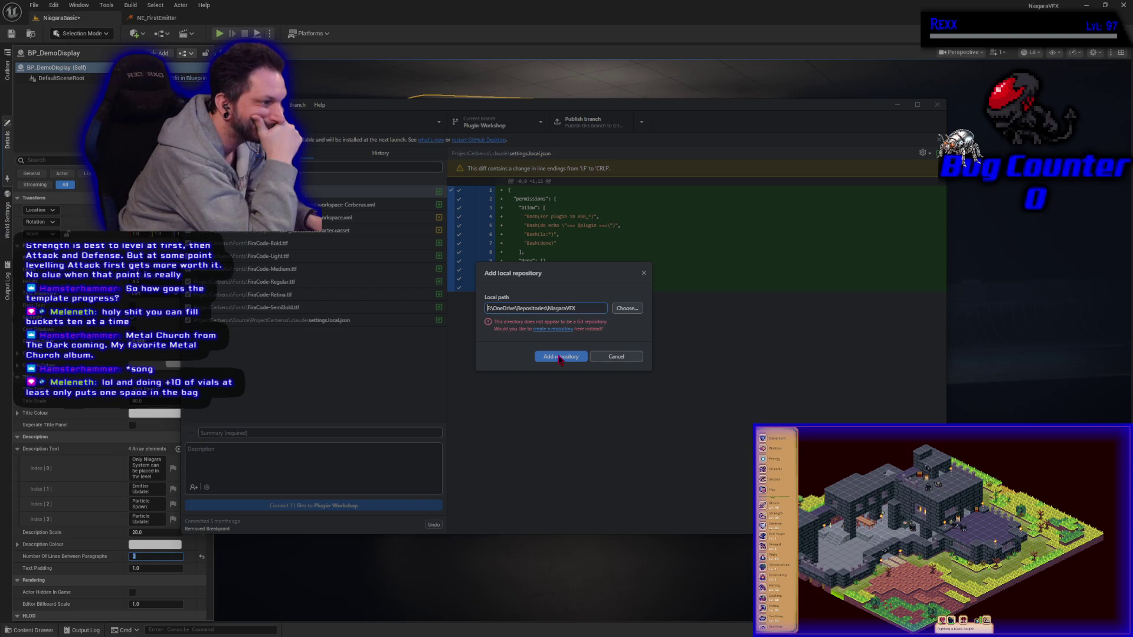
{"action": "left_click", "coordinate": [558, 330]}
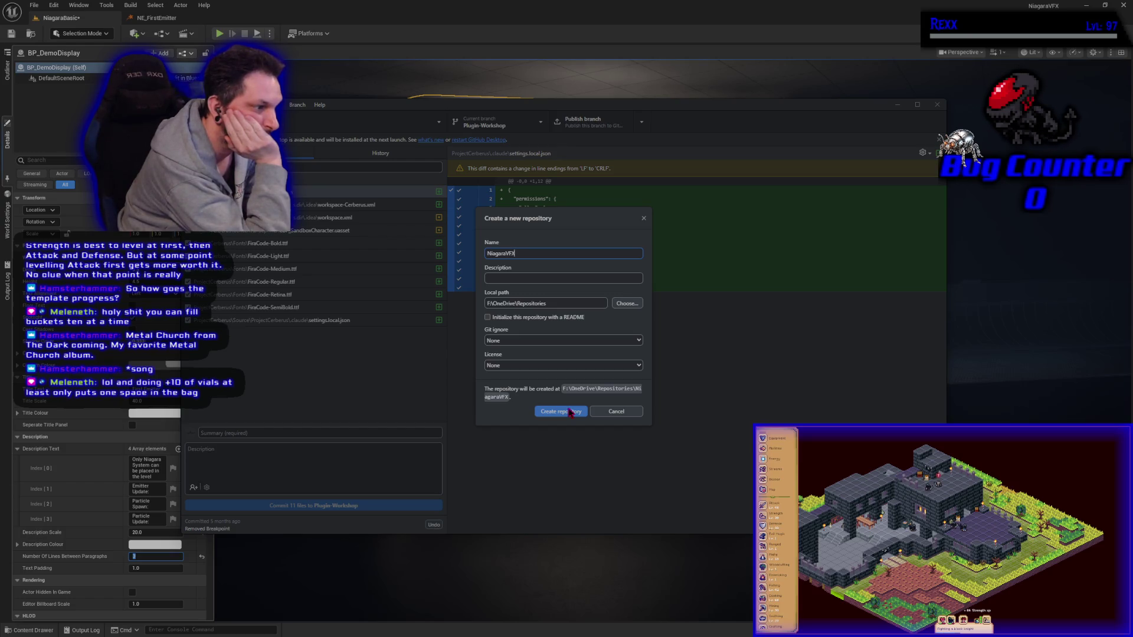
{"action": "left_click", "coordinate": [570, 412]}
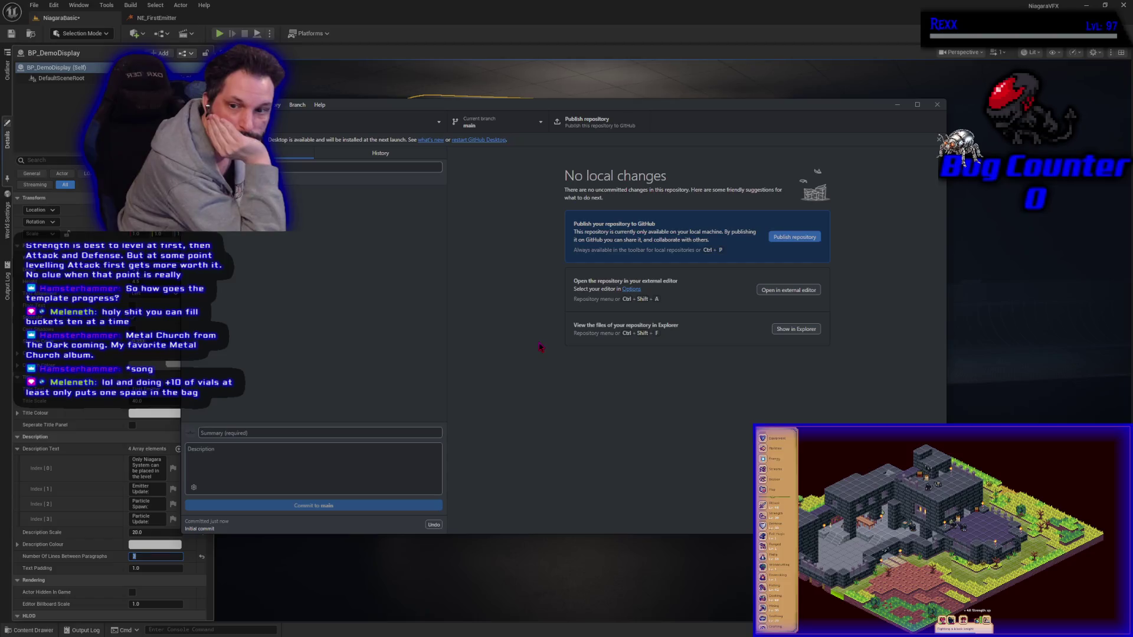
Step: Browse the Initial commit's 472 changed files and view the .gitignore diff
{"action": "left_click", "coordinate": [381, 154]}
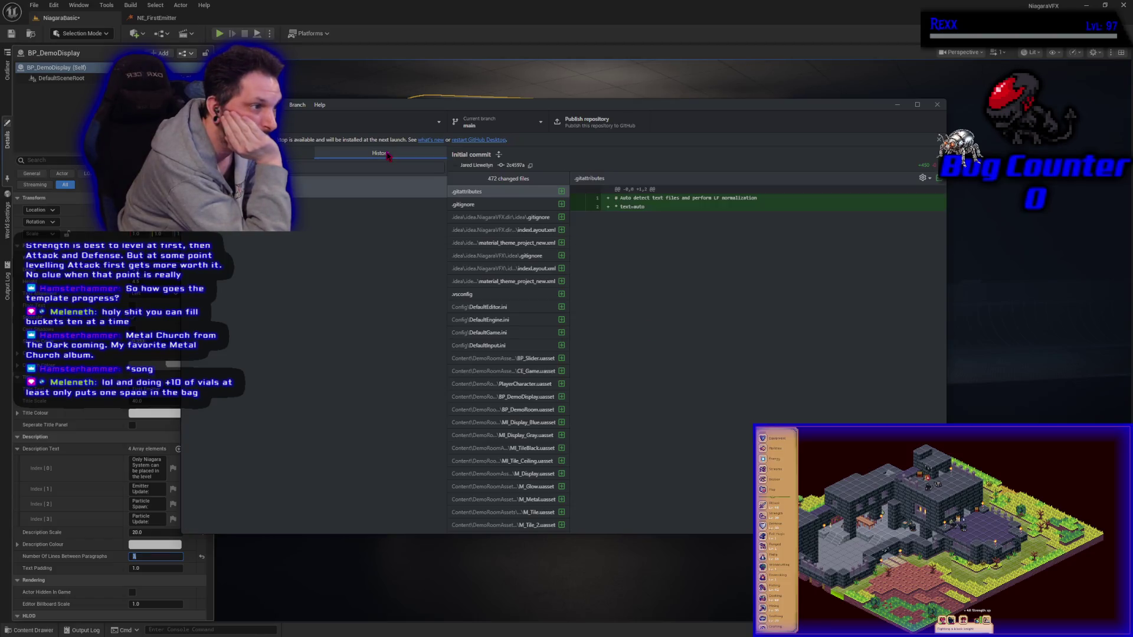
{"action": "left_click", "coordinate": [497, 207]}
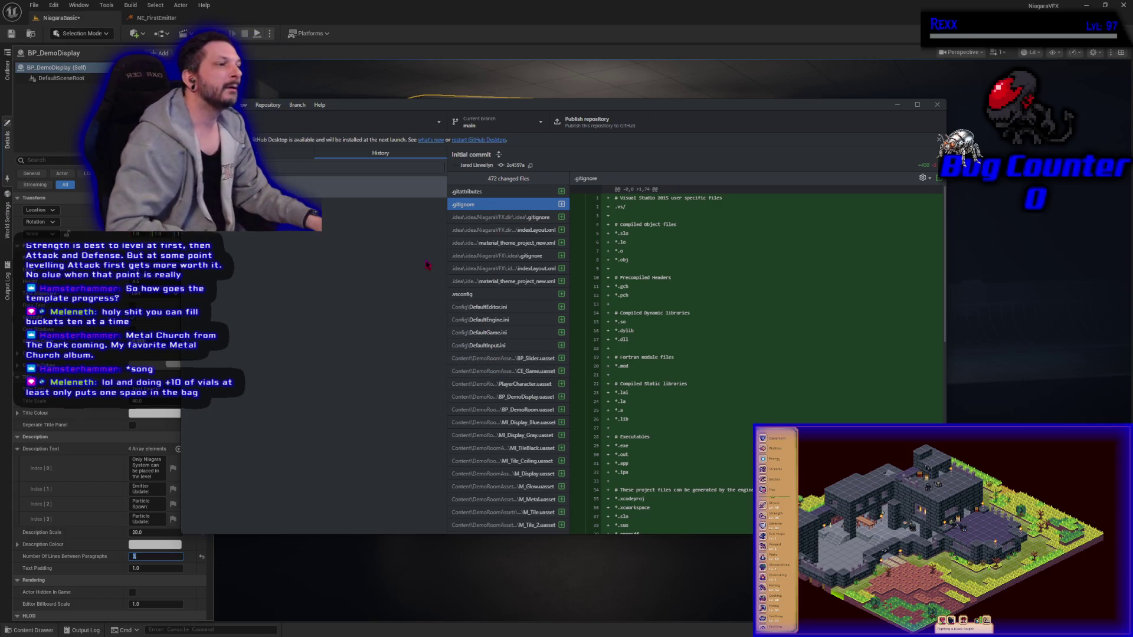
{"action": "left_click", "coordinate": [278, 154]}
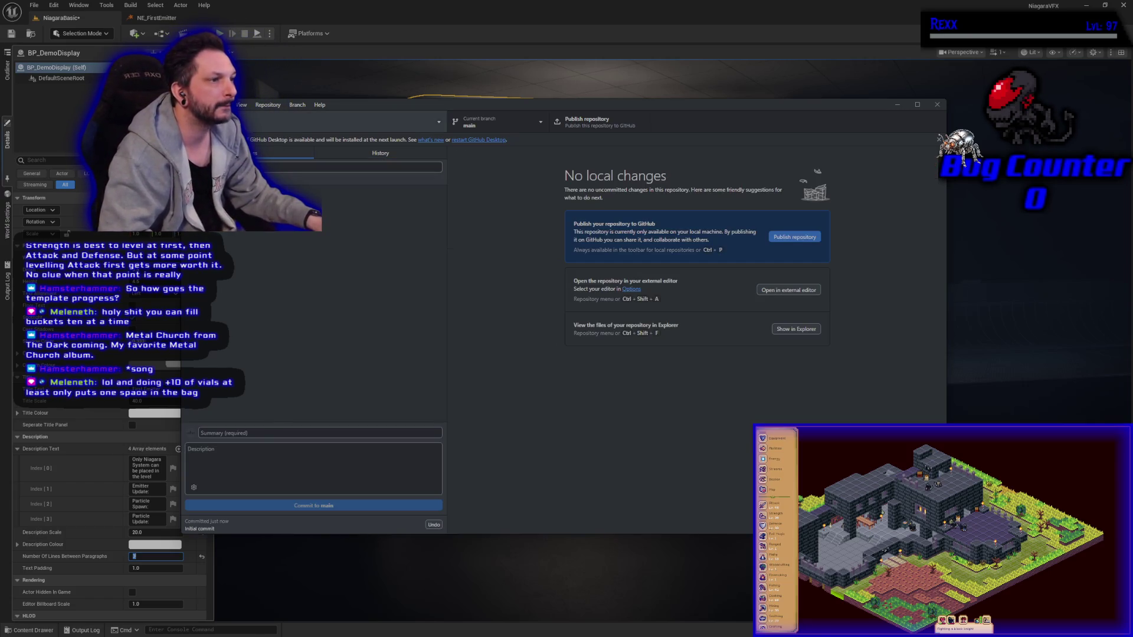
{"action": "left_click", "coordinate": [267, 105]}
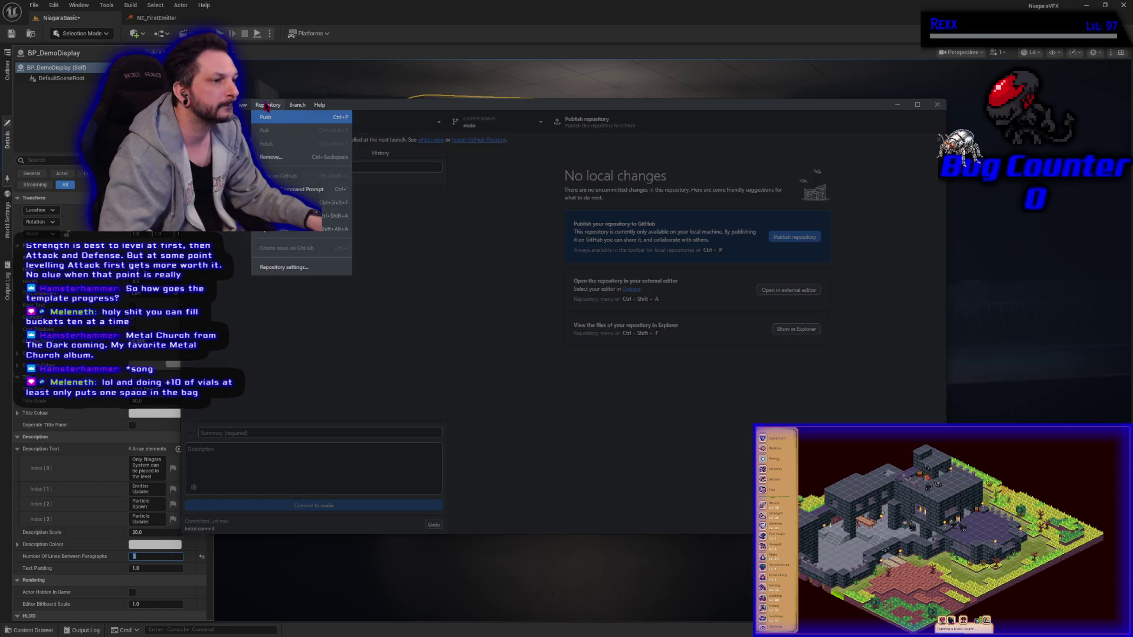
{"action": "mouse_move", "coordinate": [192, 105]}
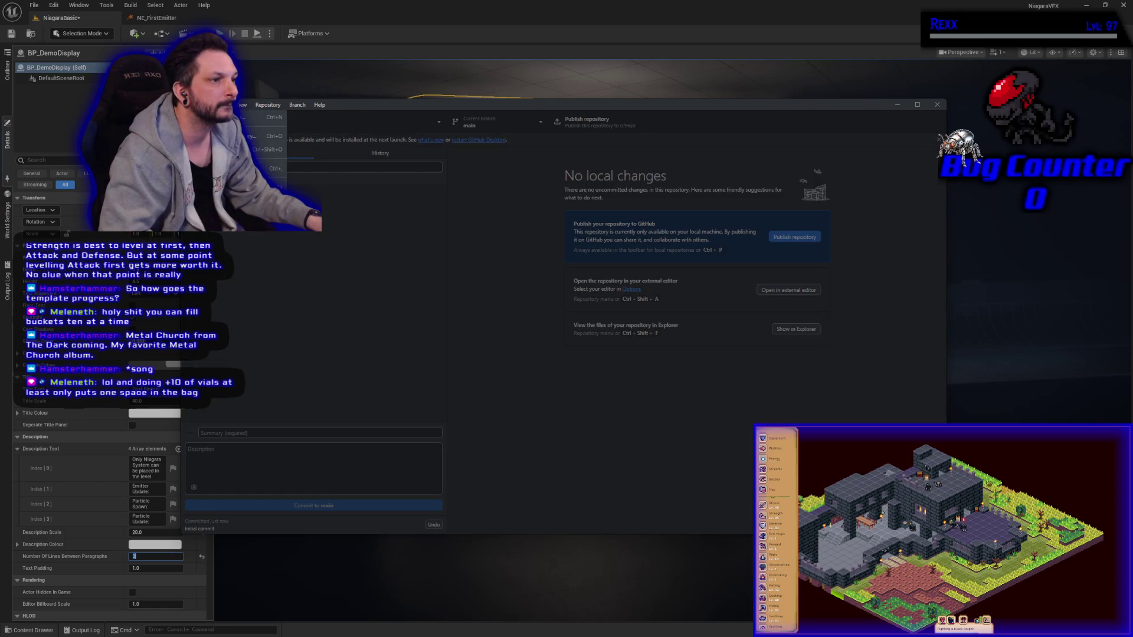
{"action": "left_click", "coordinate": [344, 308]}
{"action": "key", "text": "ctrl+2"}
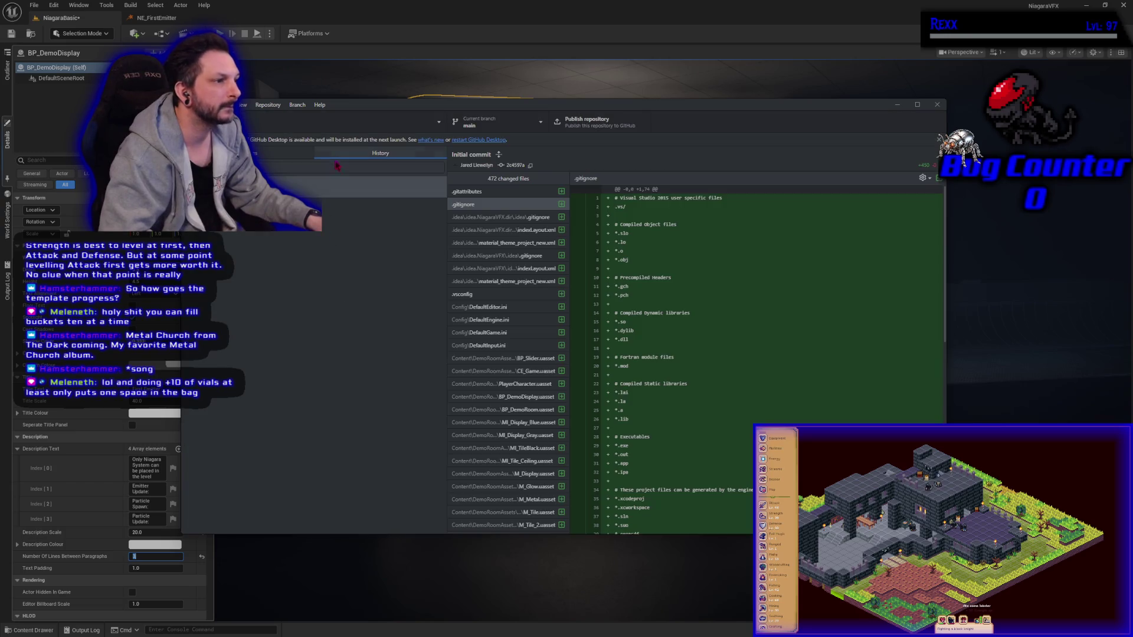
{"action": "scroll", "coordinate": [490, 289], "scroll_direction": "down", "scroll_amount": 5}
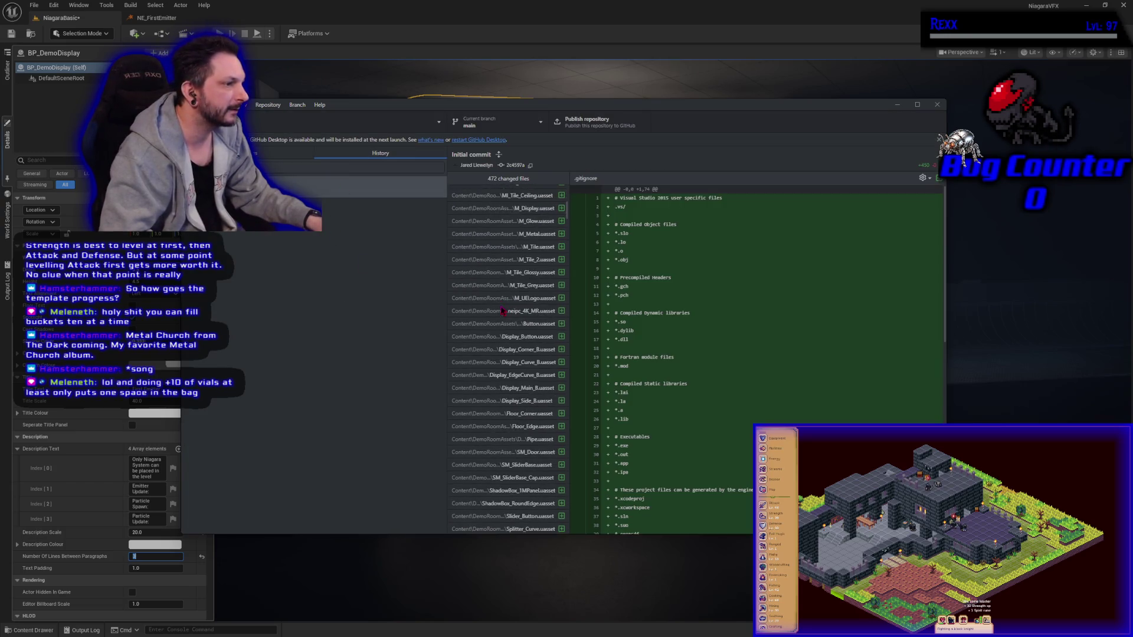
{"action": "scroll", "coordinate": [500, 310], "scroll_direction": "up", "scroll_amount": 5}
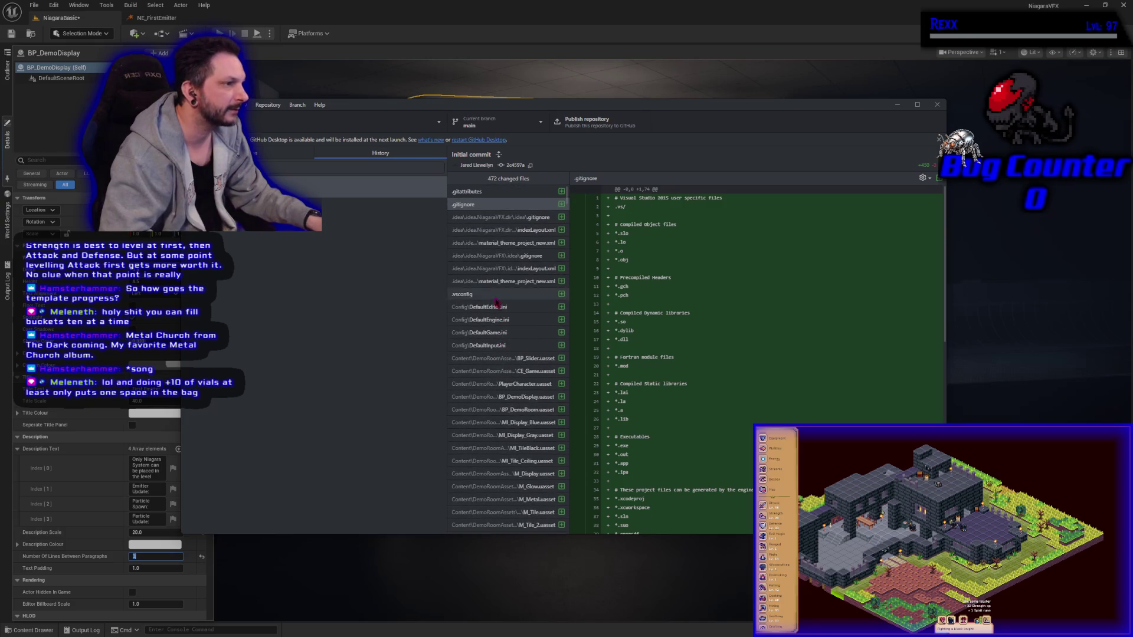
{"action": "left_click", "coordinate": [471, 193]}
{"action": "left_click", "coordinate": [471, 206]}
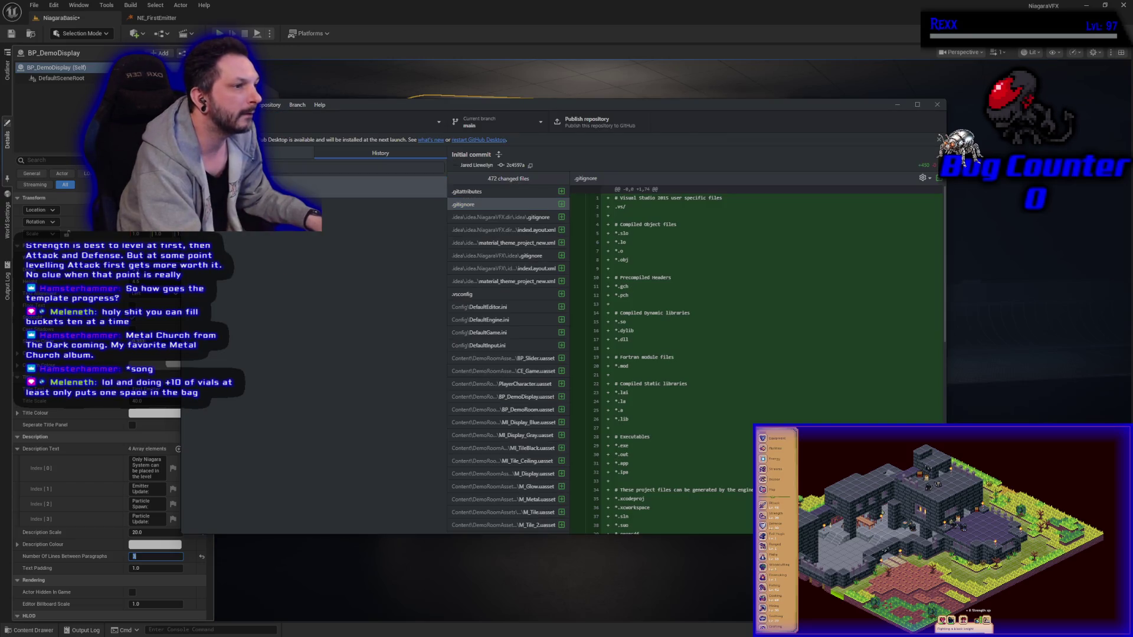
Step: Look over the changes, repository settings and branch list without changing anything
{"action": "left_click", "coordinate": [310, 156]}
{"action": "left_click", "coordinate": [352, 157]}
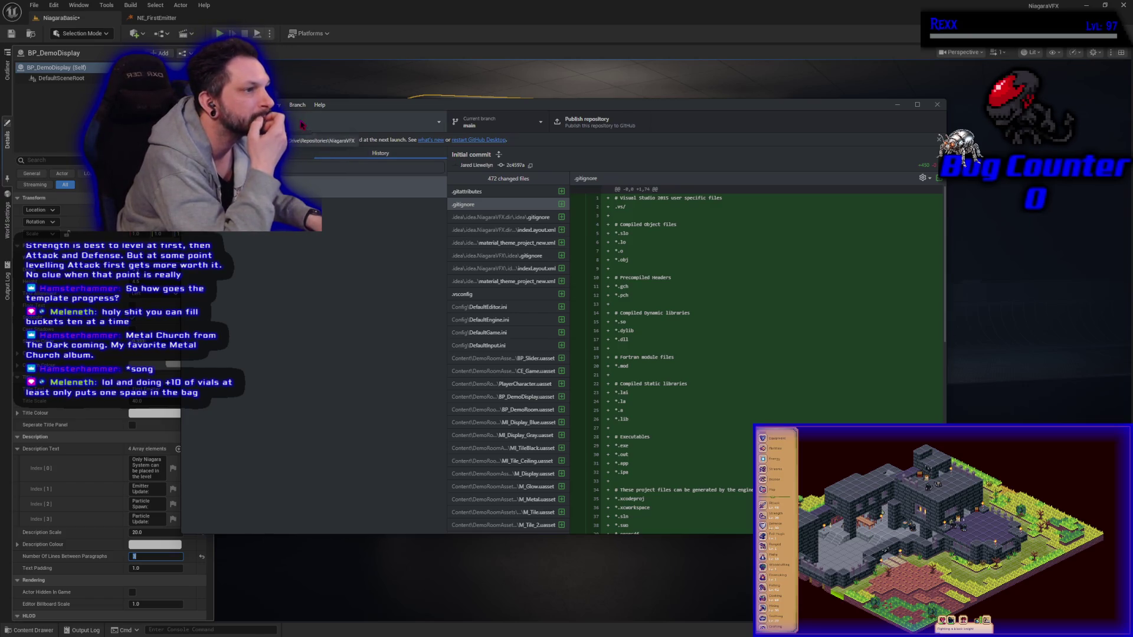
{"action": "left_click", "coordinate": [263, 104]}
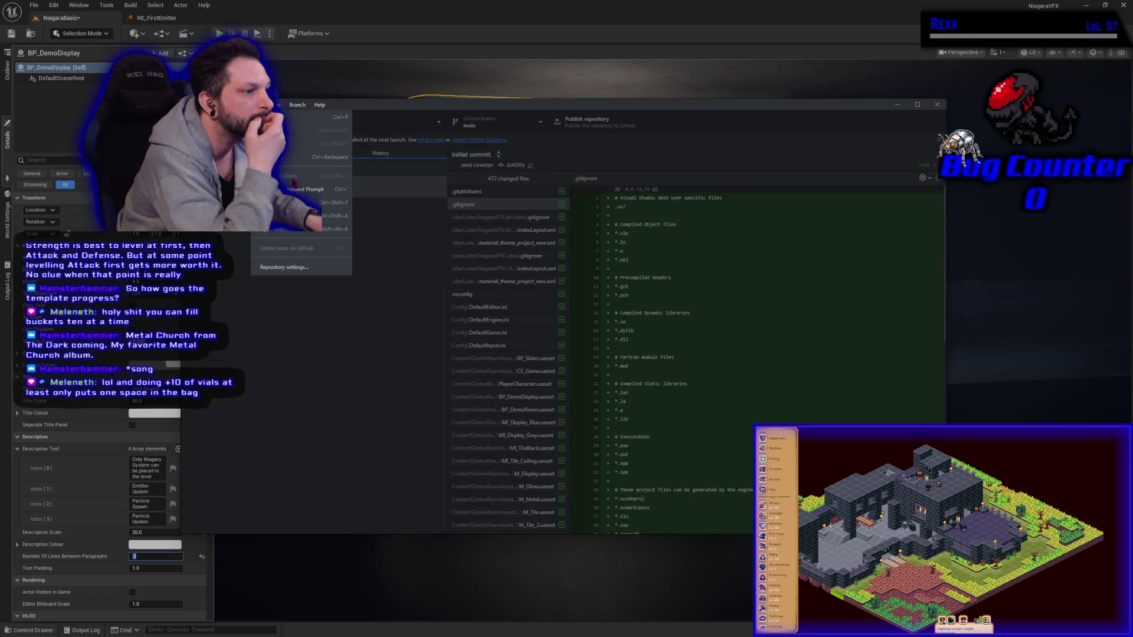
{"action": "left_click", "coordinate": [284, 267]}
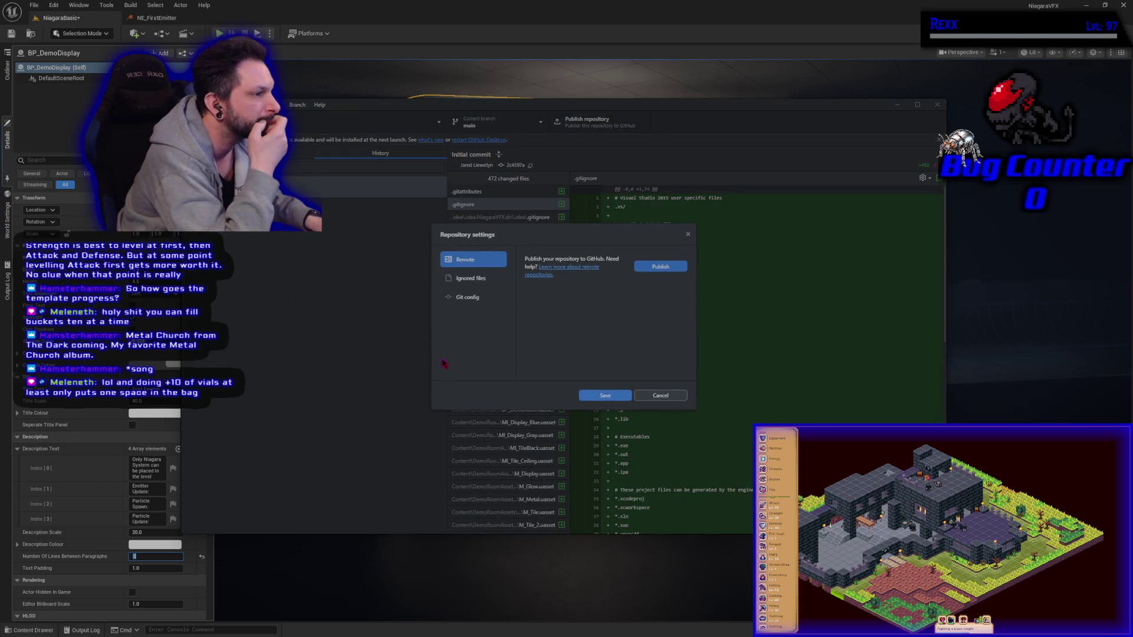
{"action": "left_click", "coordinate": [653, 397]}
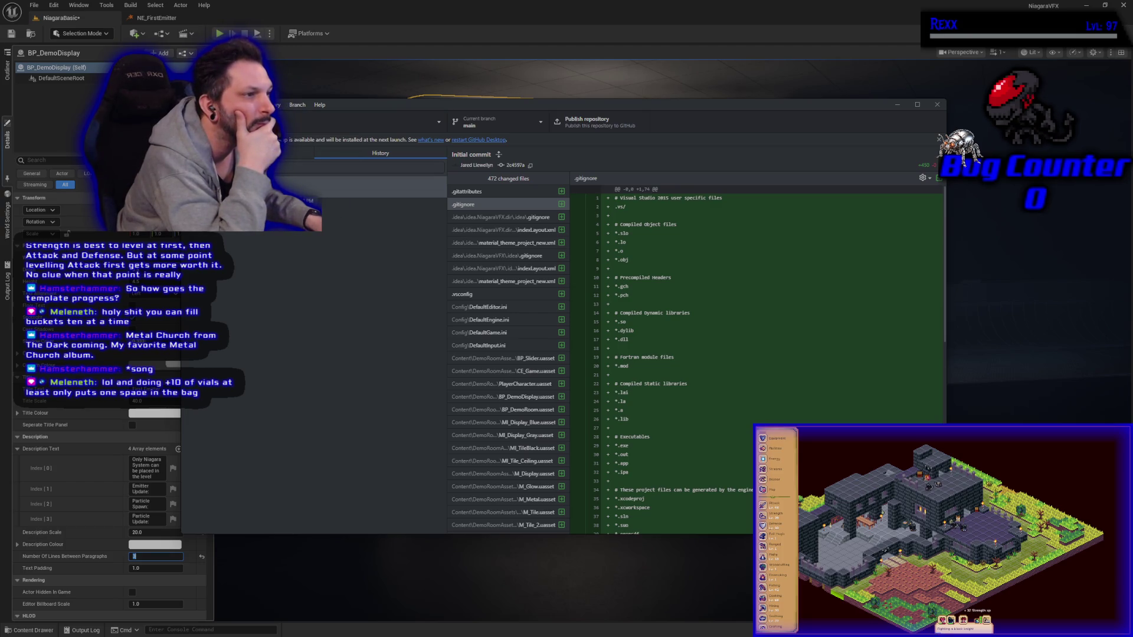
{"action": "left_click", "coordinate": [233, 153]}
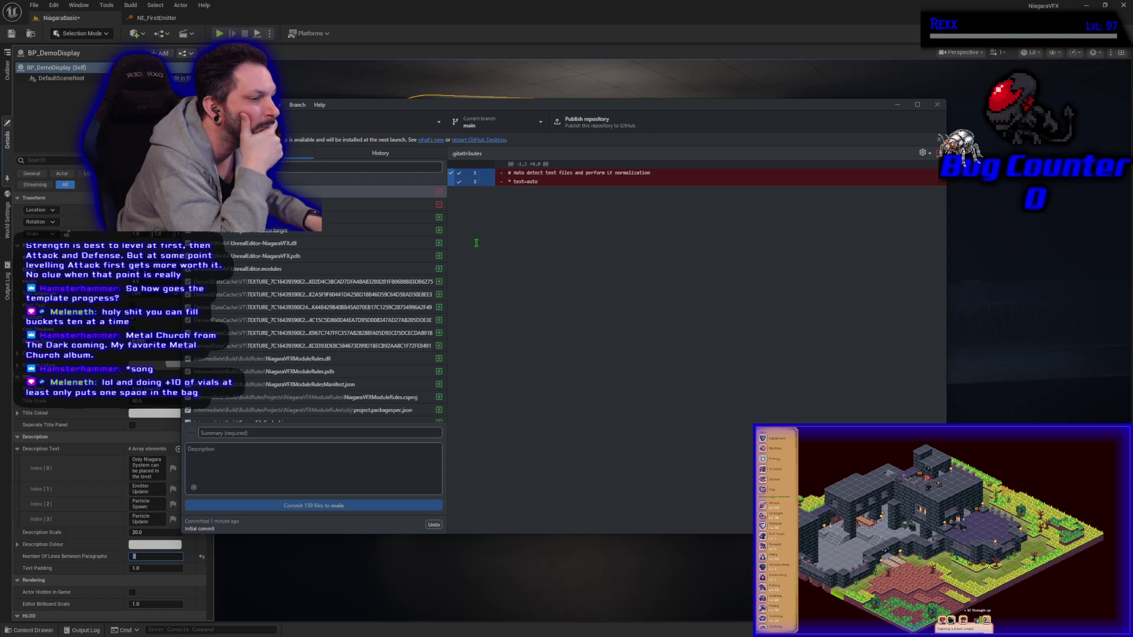
{"action": "left_click", "coordinate": [490, 125]}
{"action": "left_click", "coordinate": [489, 125]}
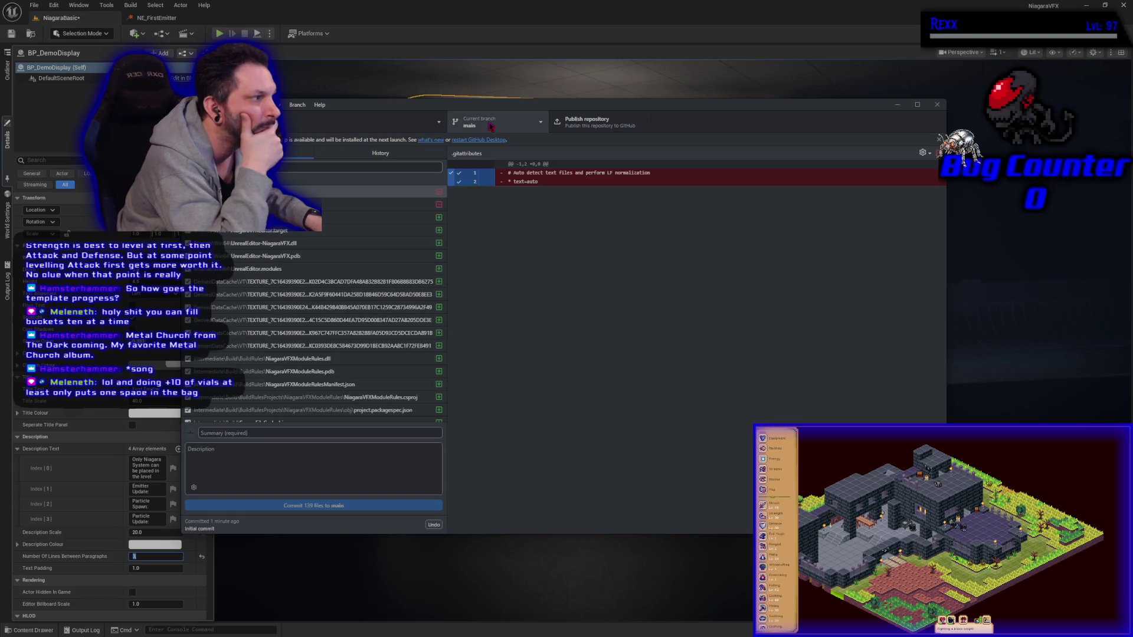
{"action": "left_click", "coordinate": [297, 104]}
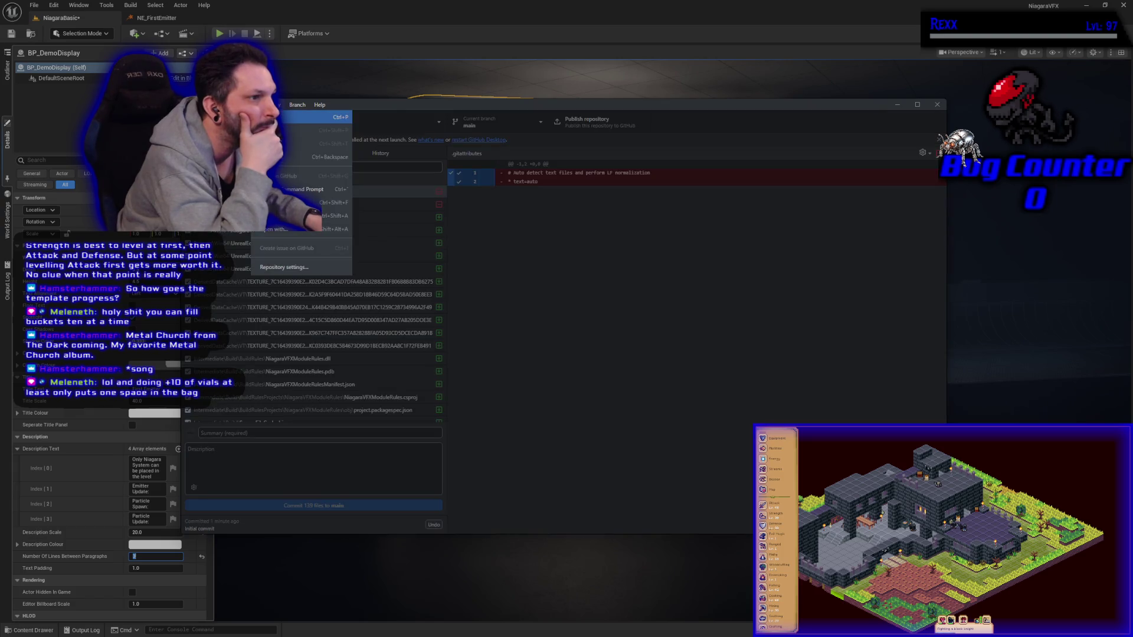
{"action": "key", "text": "Escape"}
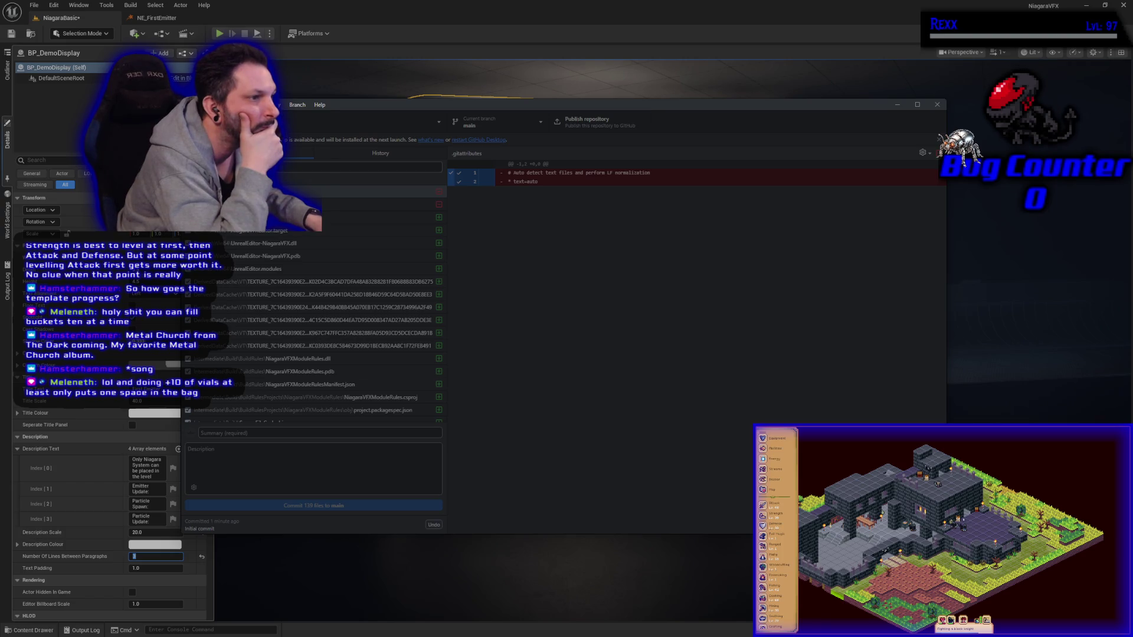
Step: Choose Repository > Remove and confirm removing NiagaraVFX from GitHub Desktop
{"action": "key", "text": "alt+r"}
{"action": "key", "text": "Up"}
{"action": "key", "text": "Up"}
{"action": "key", "text": "Return"}
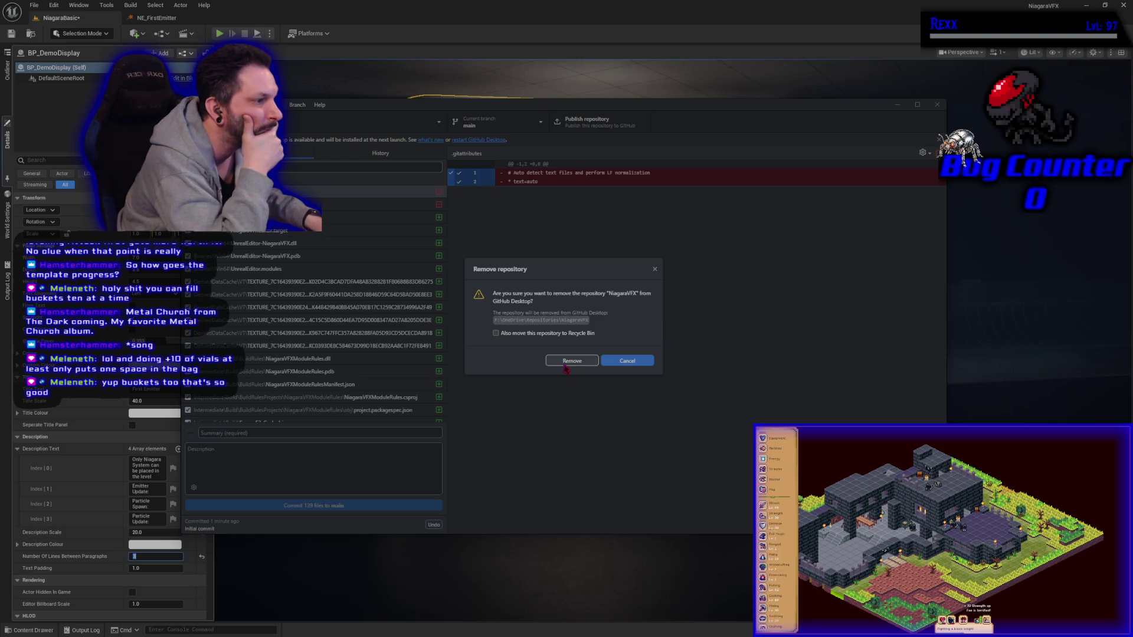
{"action": "left_click", "coordinate": [566, 367]}
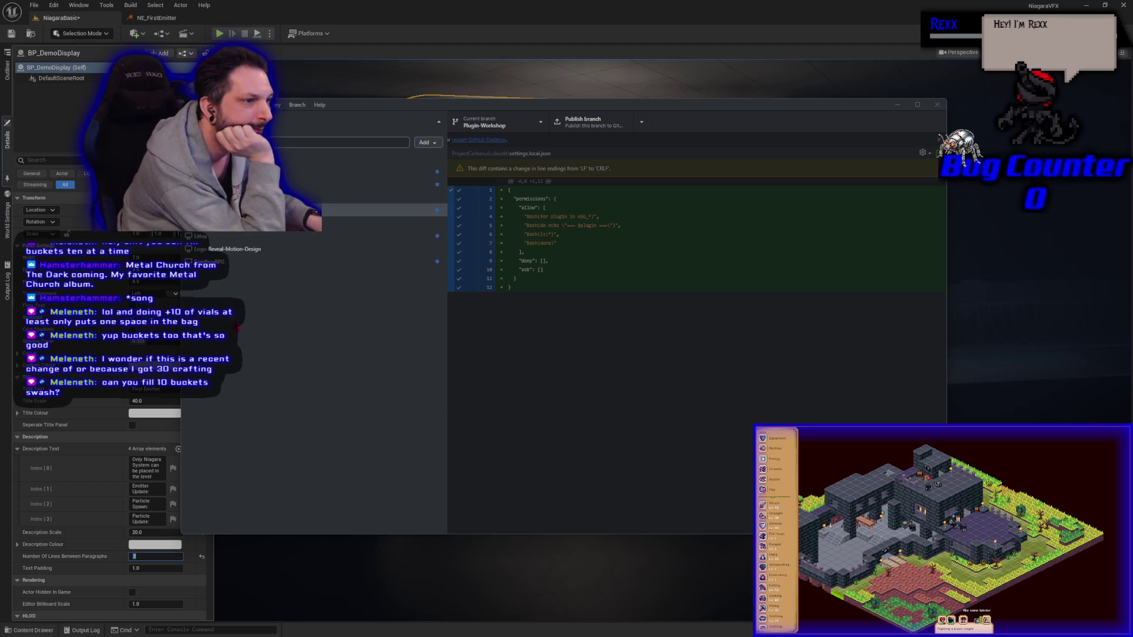
Step: Open the new repository form, cancel it, and switch to the Unreal Editor
{"action": "key", "text": "alt+f"}
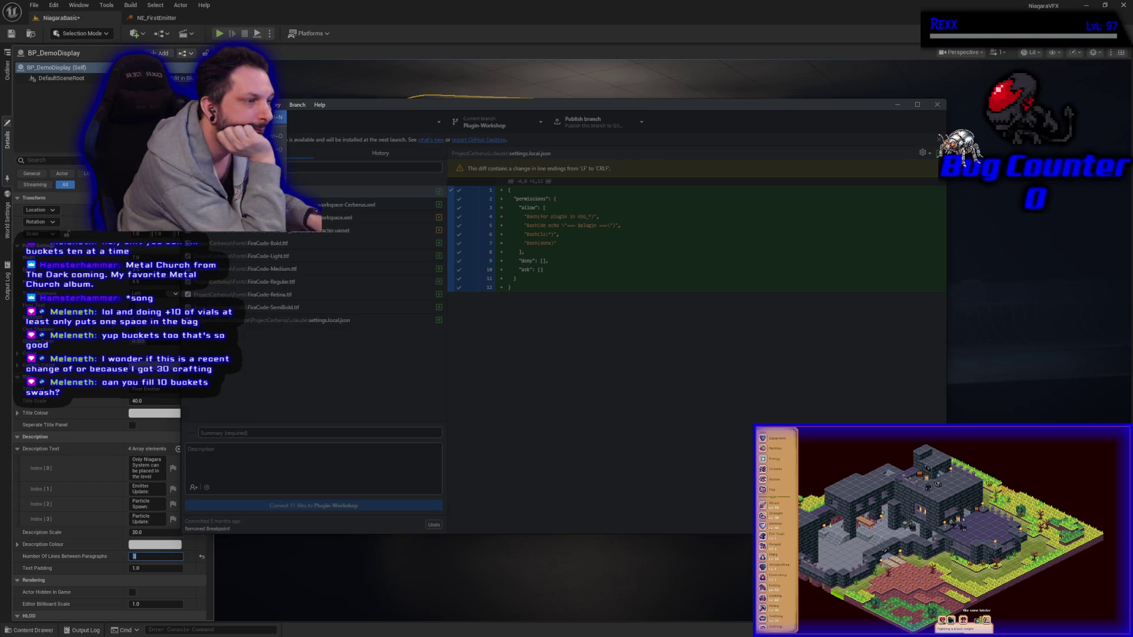
{"action": "key", "text": "Return"}
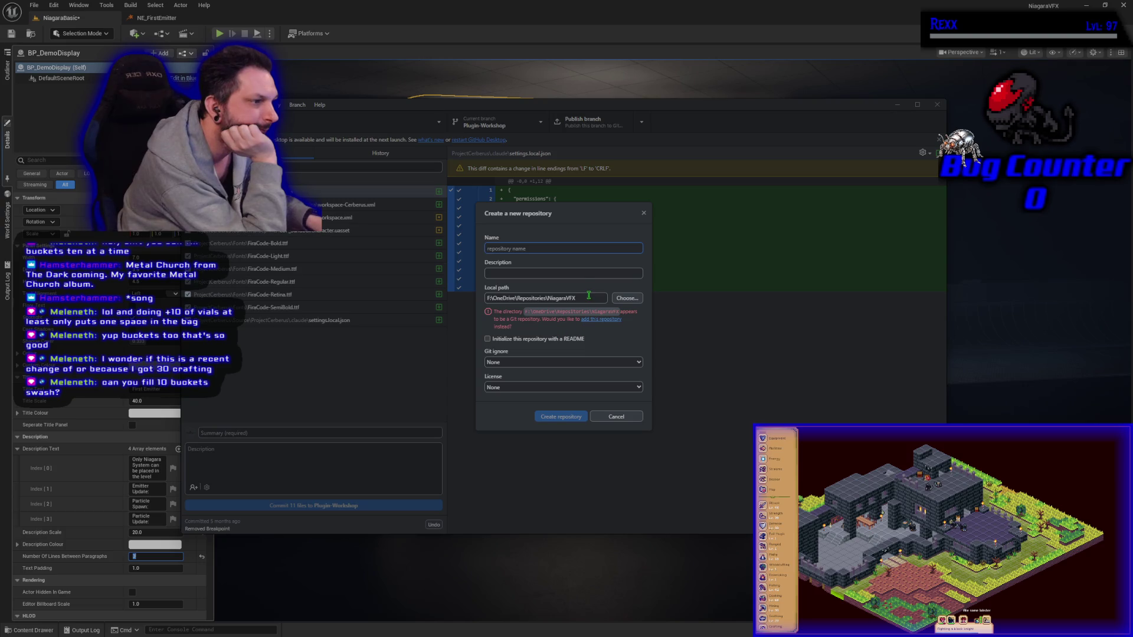
{"action": "left_click", "coordinate": [616, 417]}
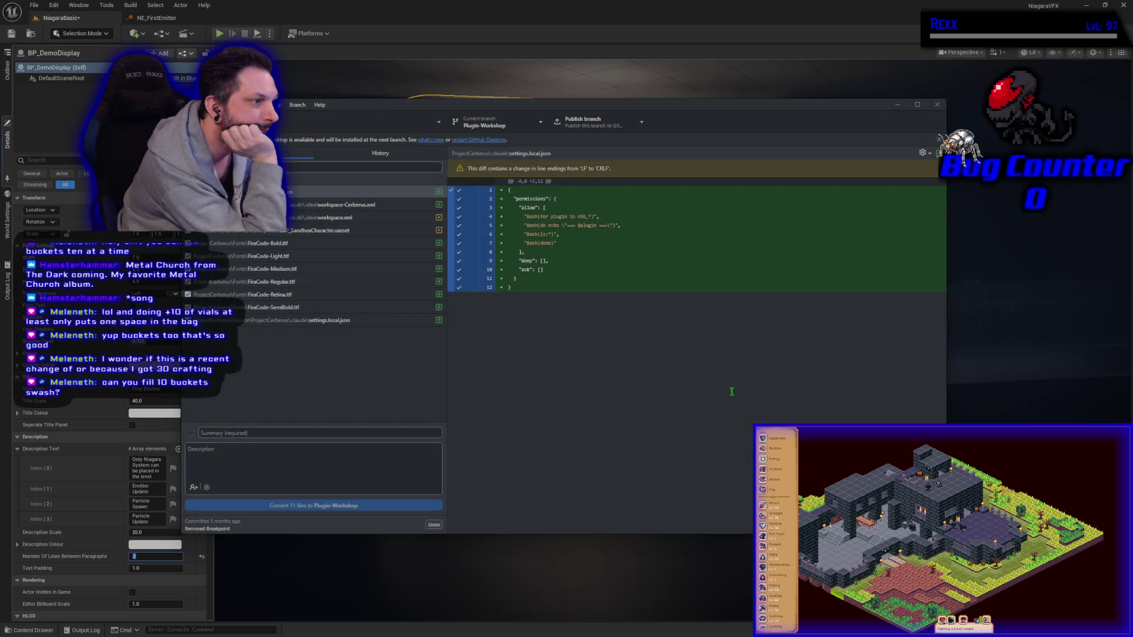
{"action": "key", "text": "alt+Tab"}
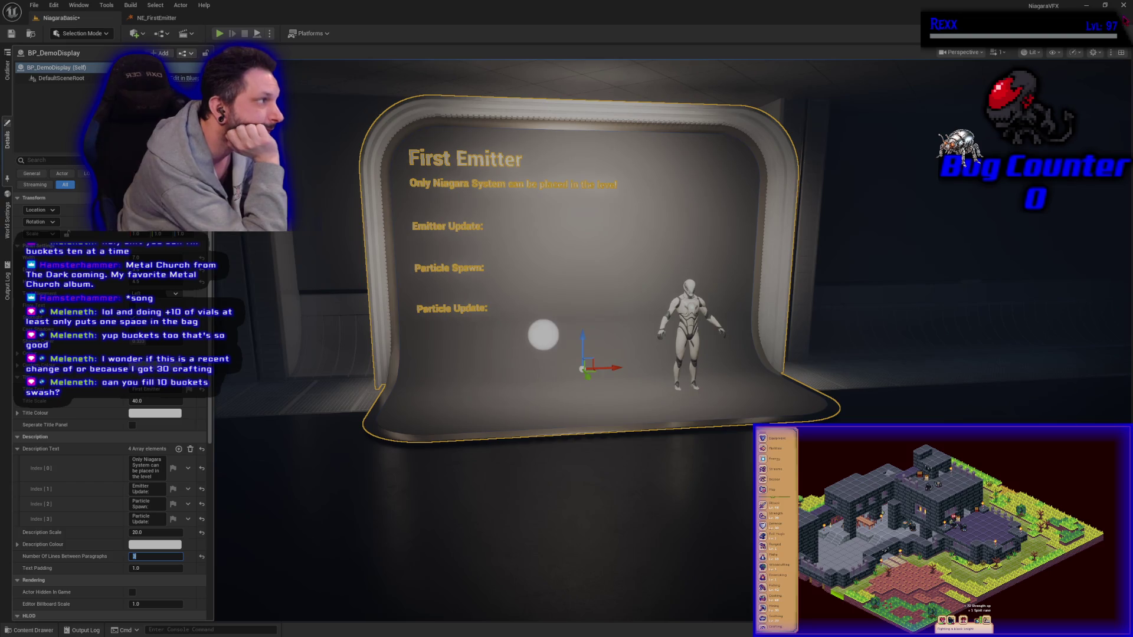
Step: Save the NS_FirstSystem and NiagaraBasic assets, then return to GitHub Desktop's repository list
{"action": "key", "text": "ctrl+shift+s"}
{"action": "left_click", "coordinate": [593, 421]}
{"action": "key", "text": "alt+Tab"}
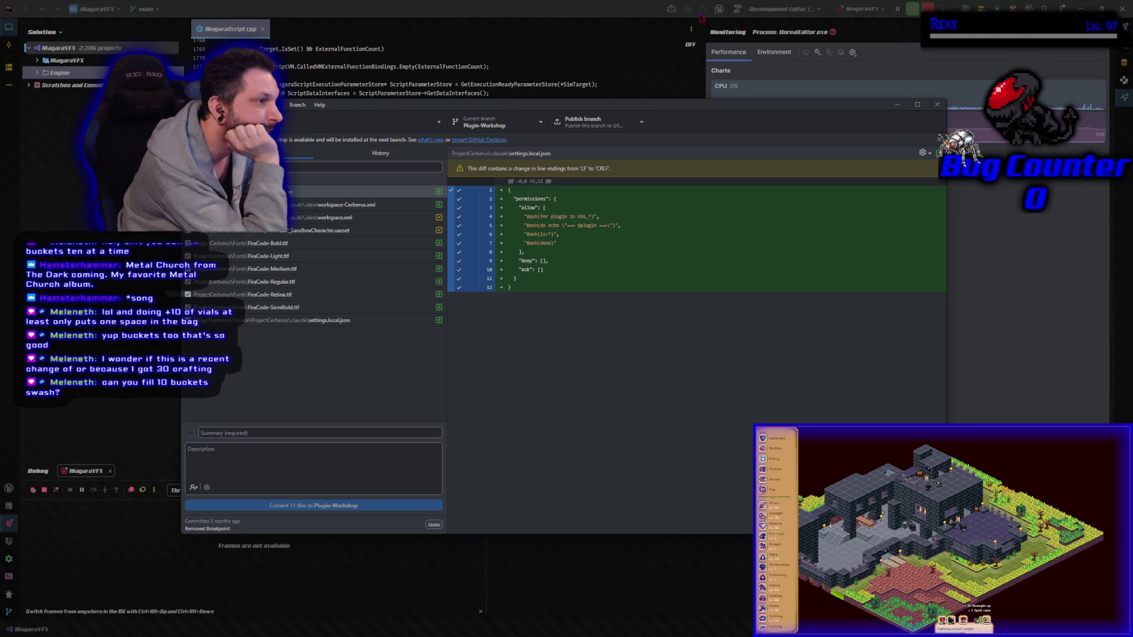
{"action": "left_click", "coordinate": [495, 13]}
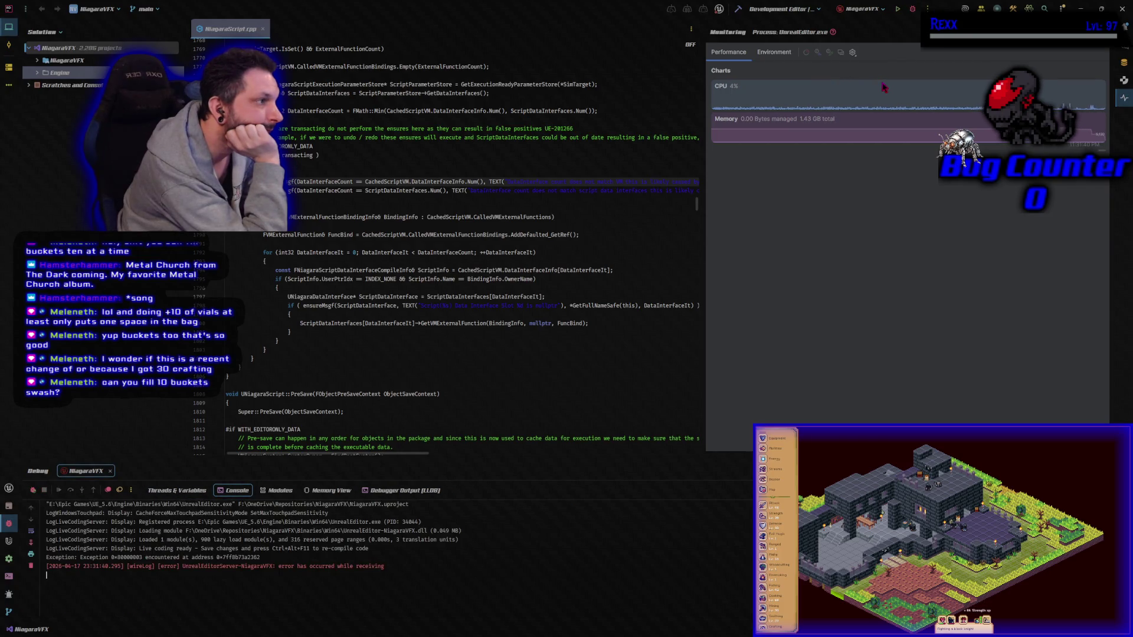
{"action": "key", "text": "alt+Tab"}
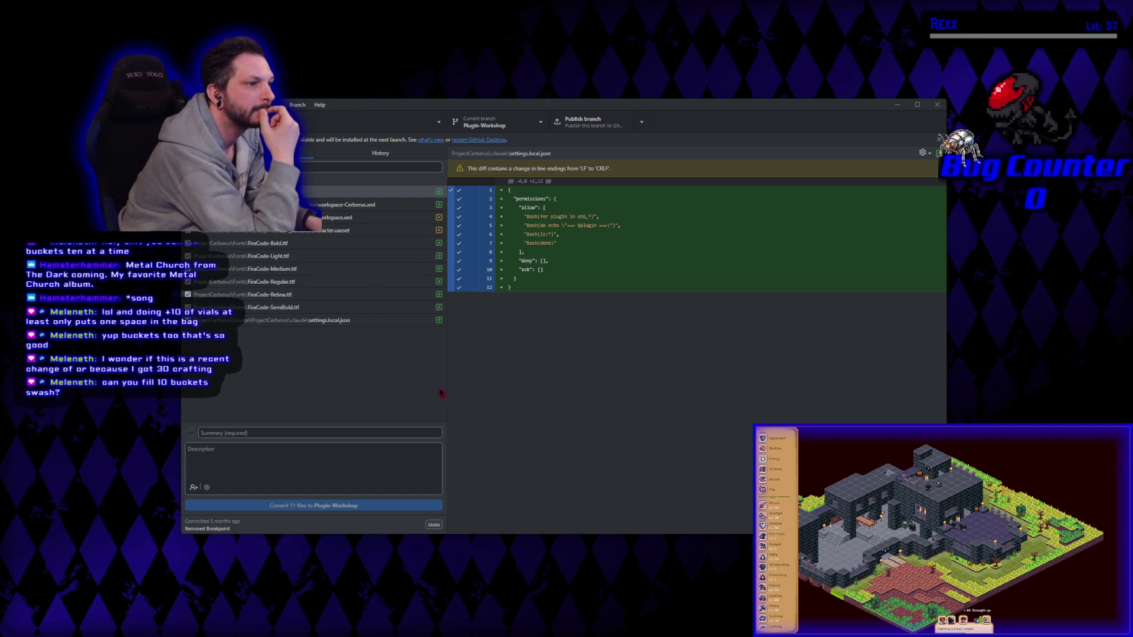
{"action": "left_click", "coordinate": [248, 121]}
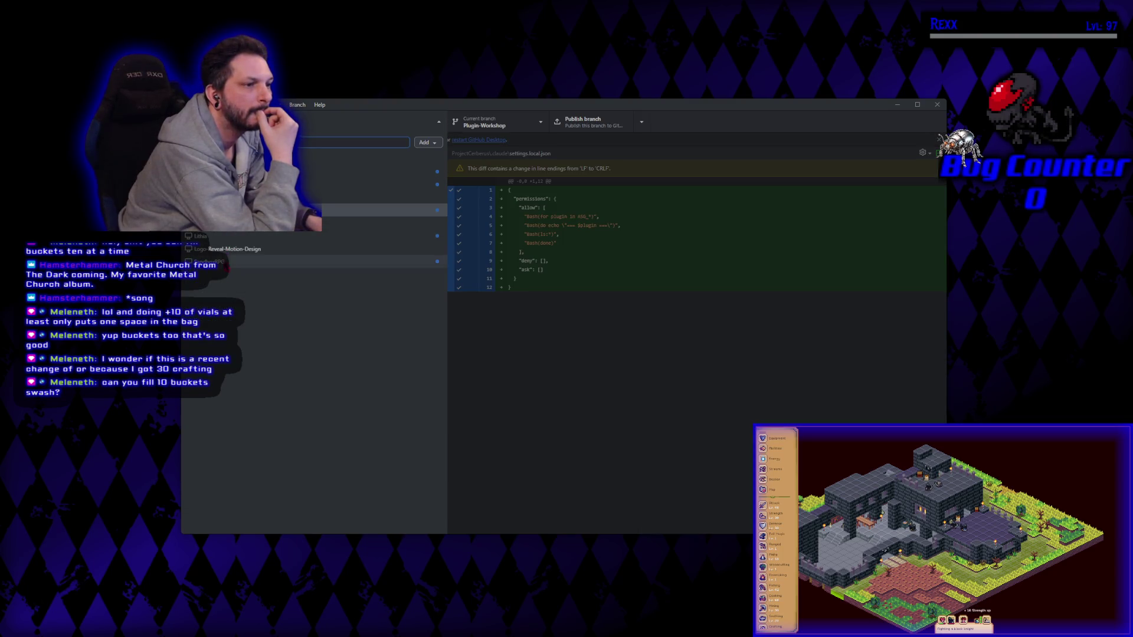
Step: Close the repository list and open the new repository form with Ctrl+N
{"action": "key", "text": "Escape"}
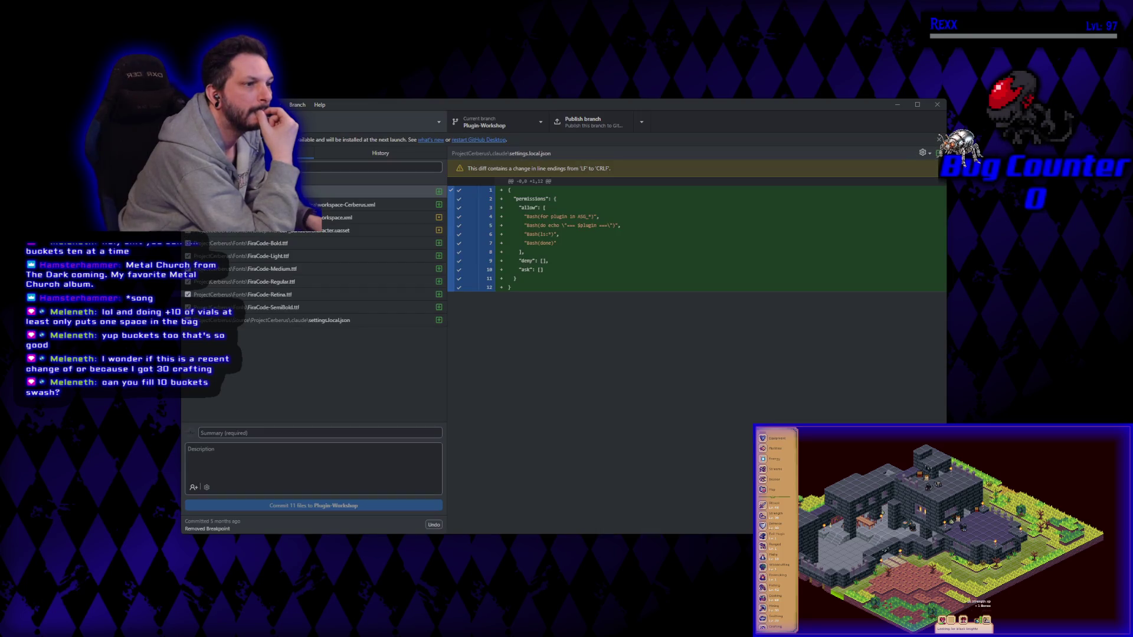
{"action": "key", "text": "ctrl+t"}
{"action": "key", "text": "Escape"}
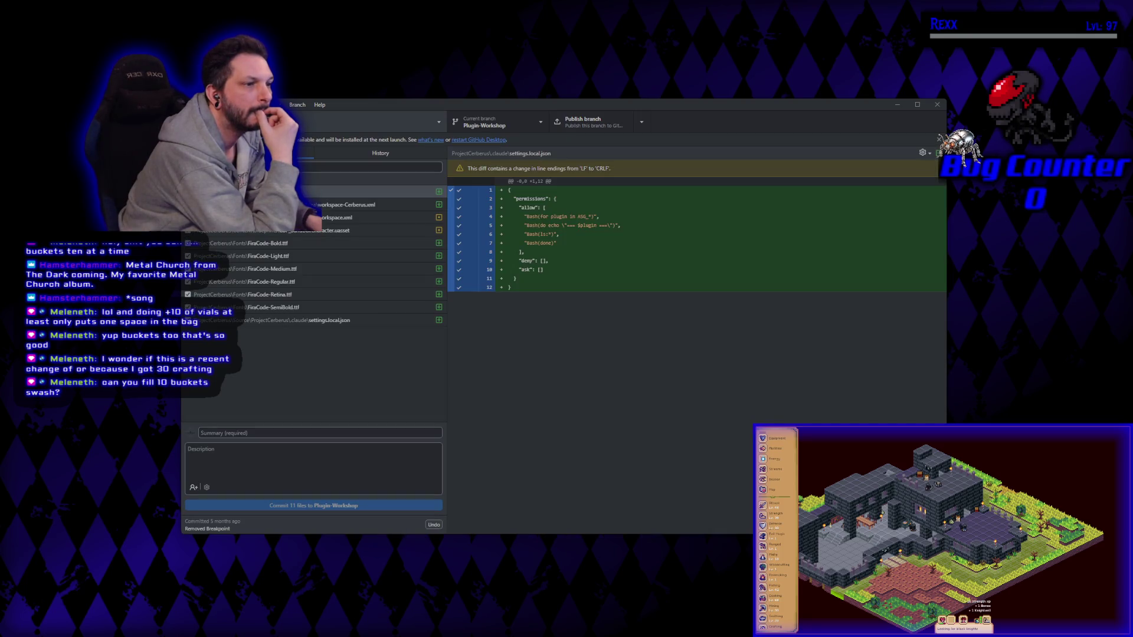
{"action": "key", "text": "ctrl+t"}
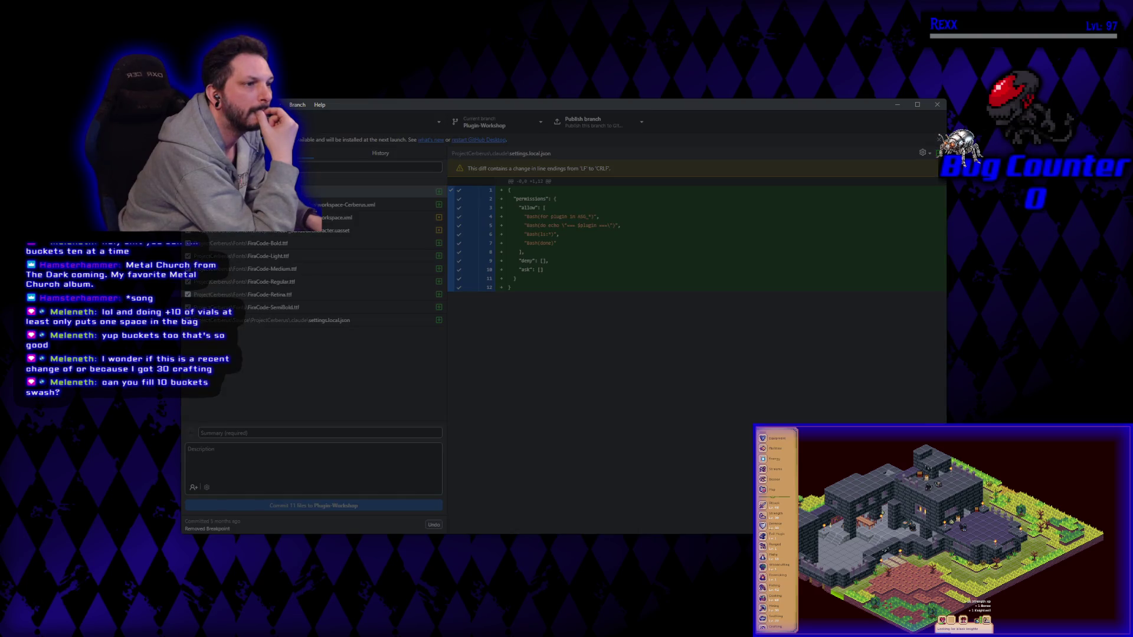
{"action": "key", "text": "ctrl+n"}
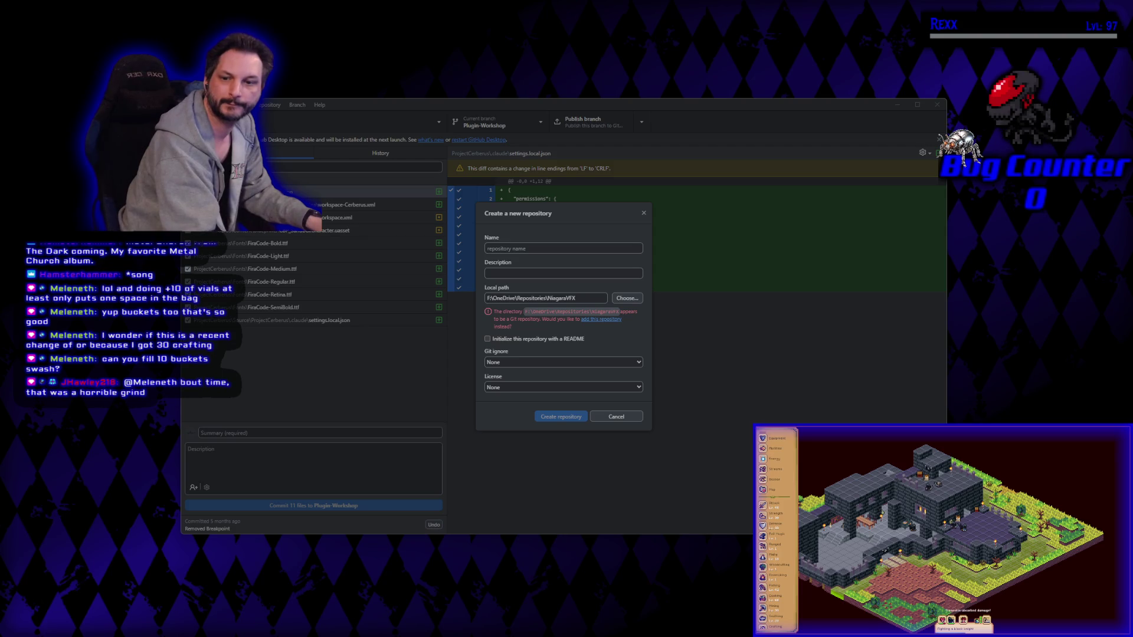
Step: Name the repository NiagaraVFX, choose the UnrealEngine Git ignore, and create it
{"action": "left_click", "coordinate": [545, 248]}
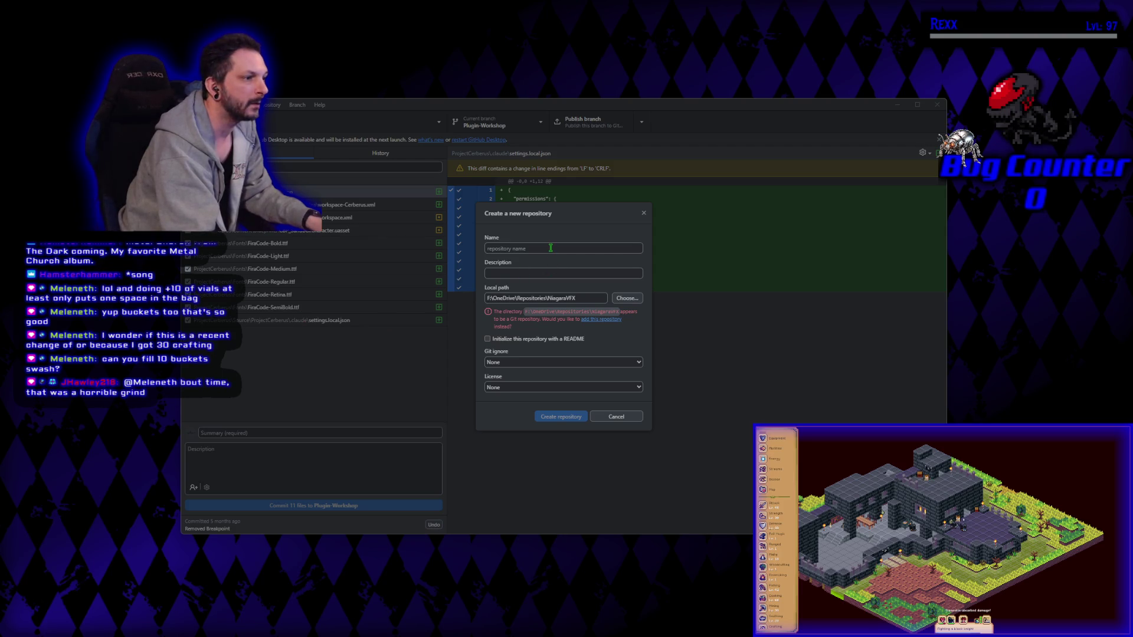
{"action": "type", "text": "Niagara"}
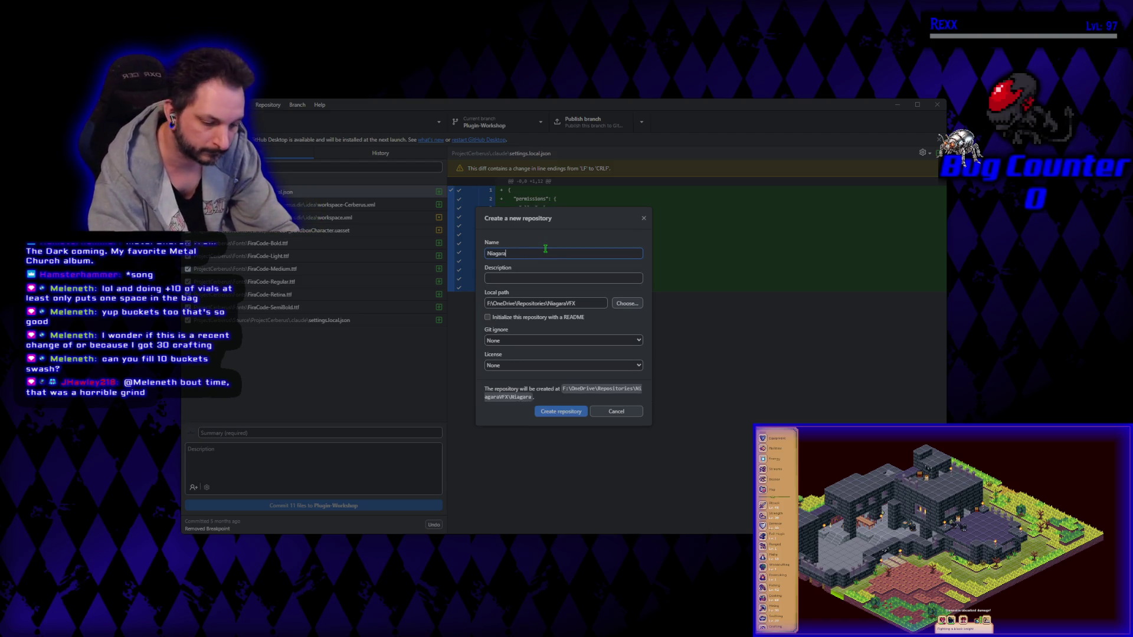
{"action": "type", "text": "VFX"}
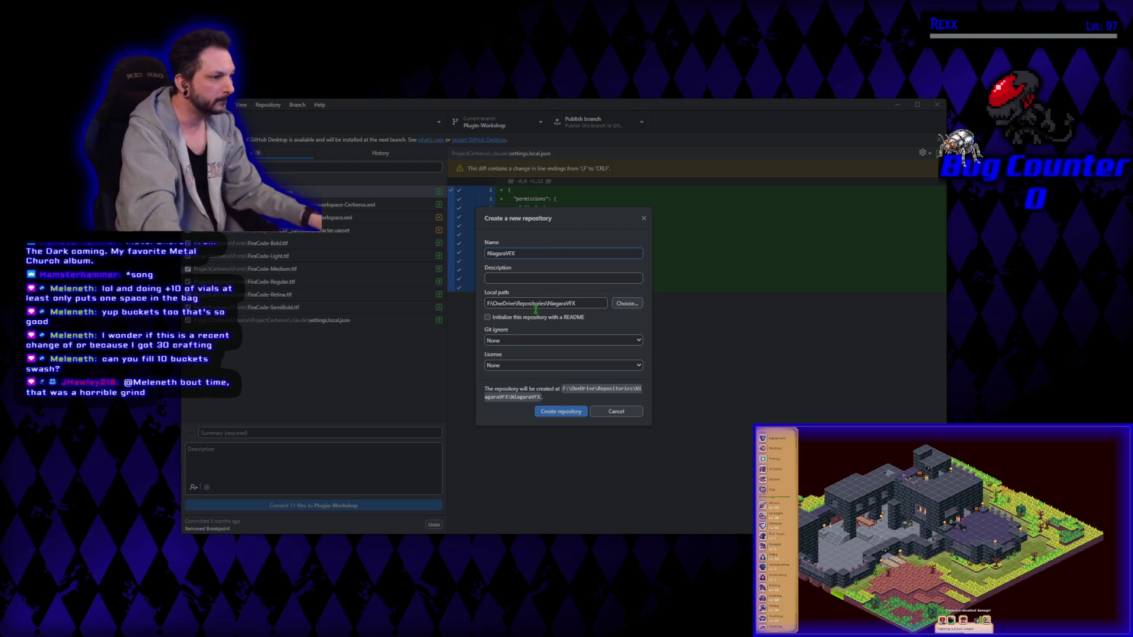
{"action": "left_click", "coordinate": [550, 340]}
{"action": "scroll", "coordinate": [543, 460], "scroll_direction": "down", "scroll_amount": 20}
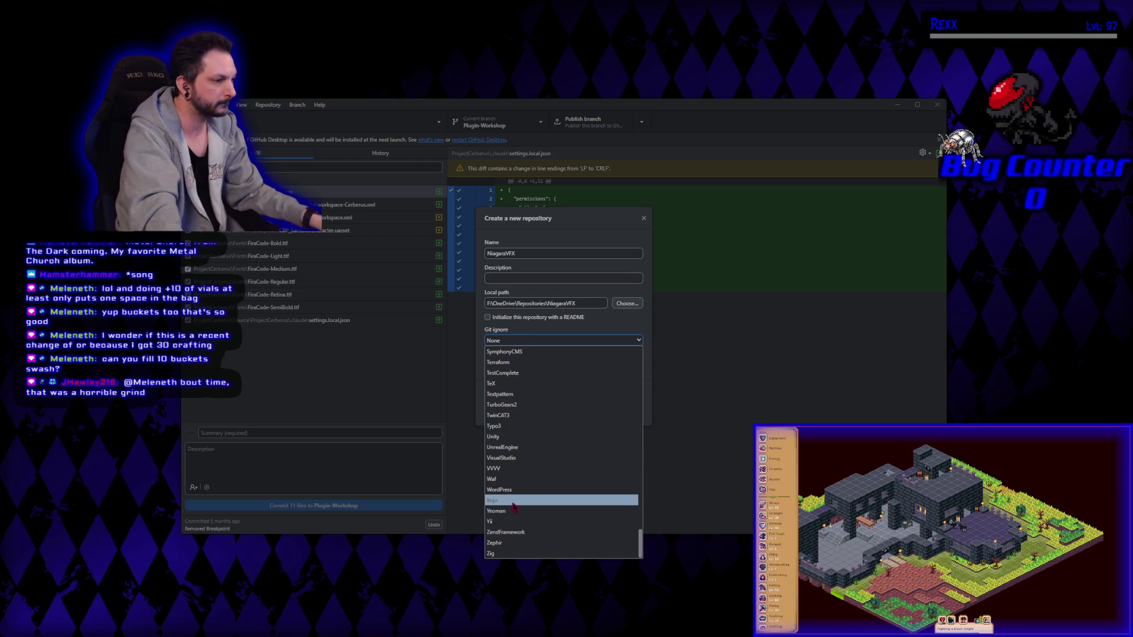
{"action": "left_click", "coordinate": [501, 449]}
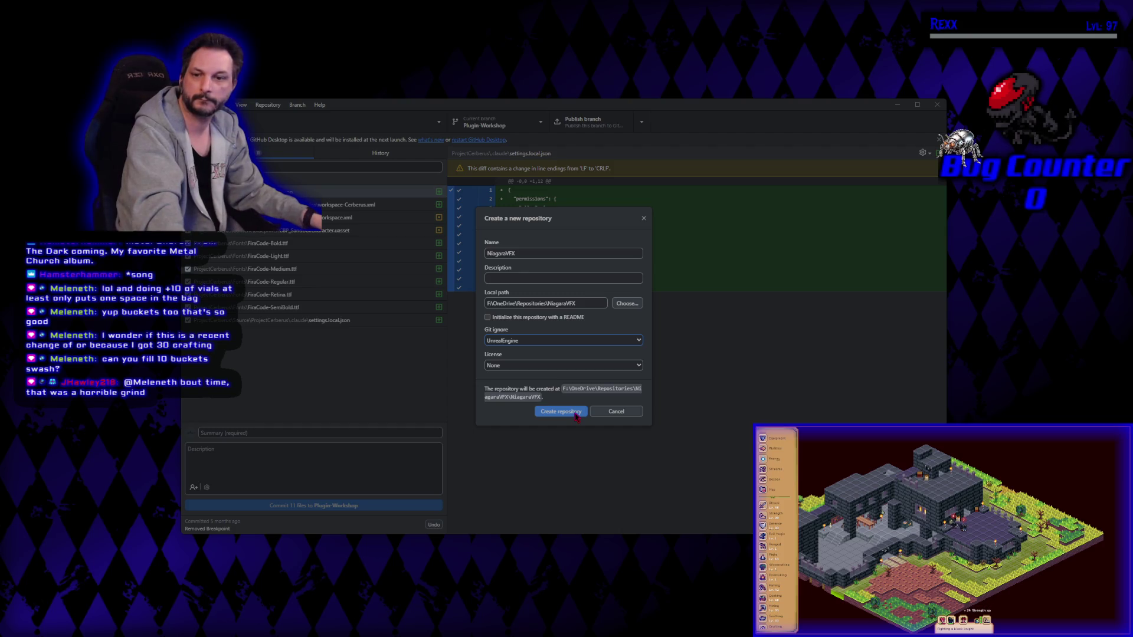
{"action": "left_click", "coordinate": [575, 416]}
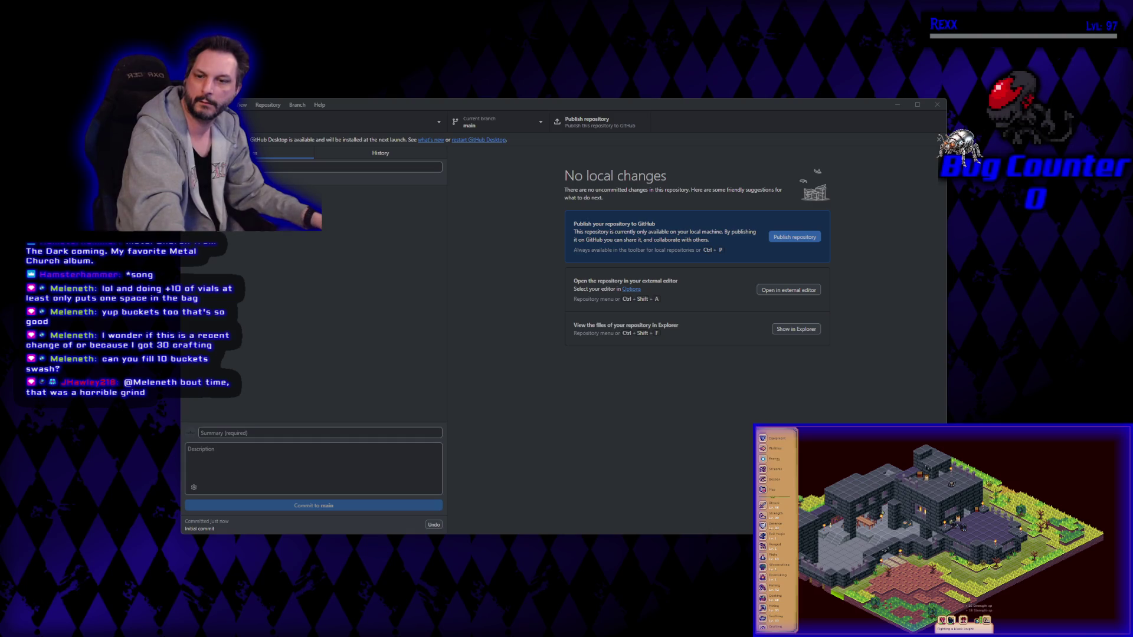
Step: Remove the NiagaraVFX repository from GitHub Desktop and confirm the removal
{"action": "left_click", "coordinate": [266, 109]}
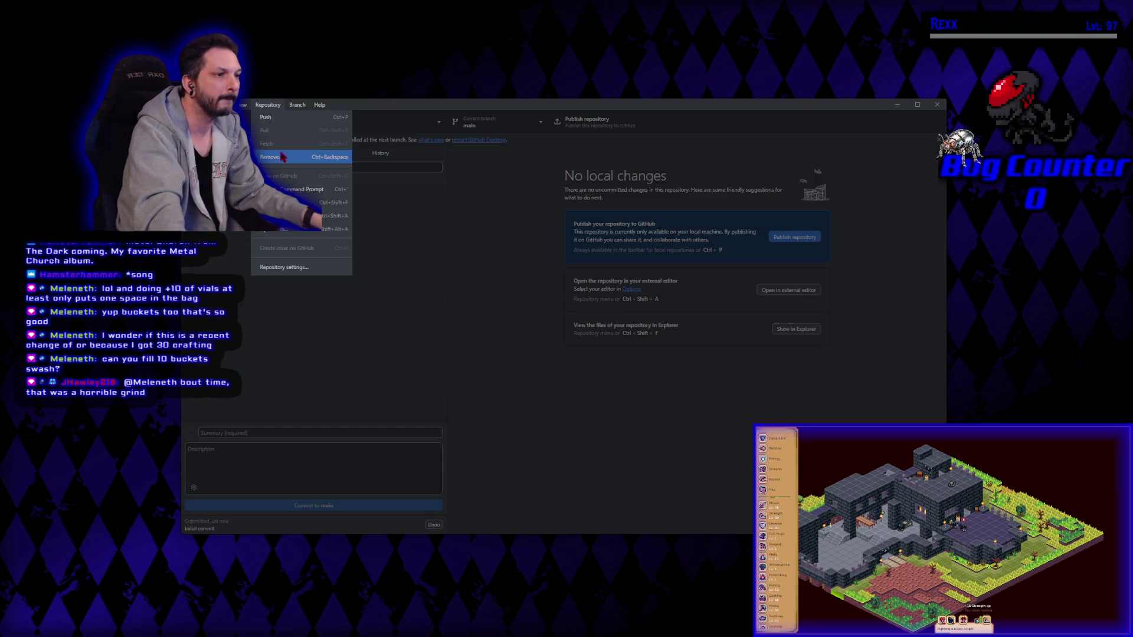
{"action": "left_click", "coordinate": [272, 157]}
{"action": "left_click", "coordinate": [580, 364]}
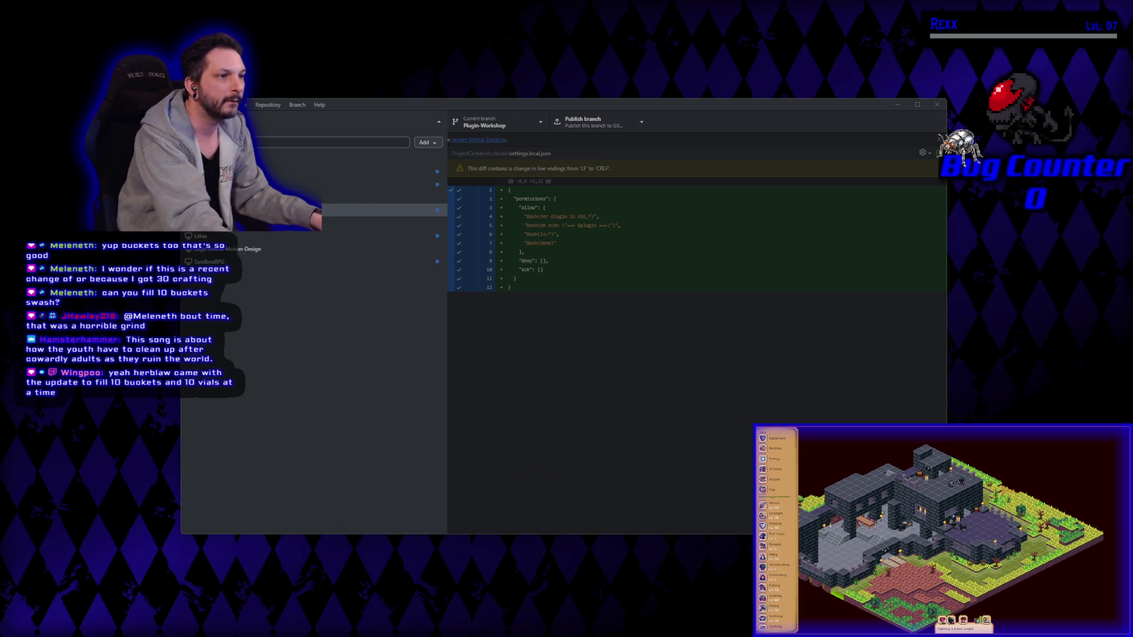
Step: Create repository NiagaraVFX directly in the Repositories folder using the UnrealEngine .gitignore template
{"action": "key", "text": "alt+f"}
{"action": "key", "text": "Return"}
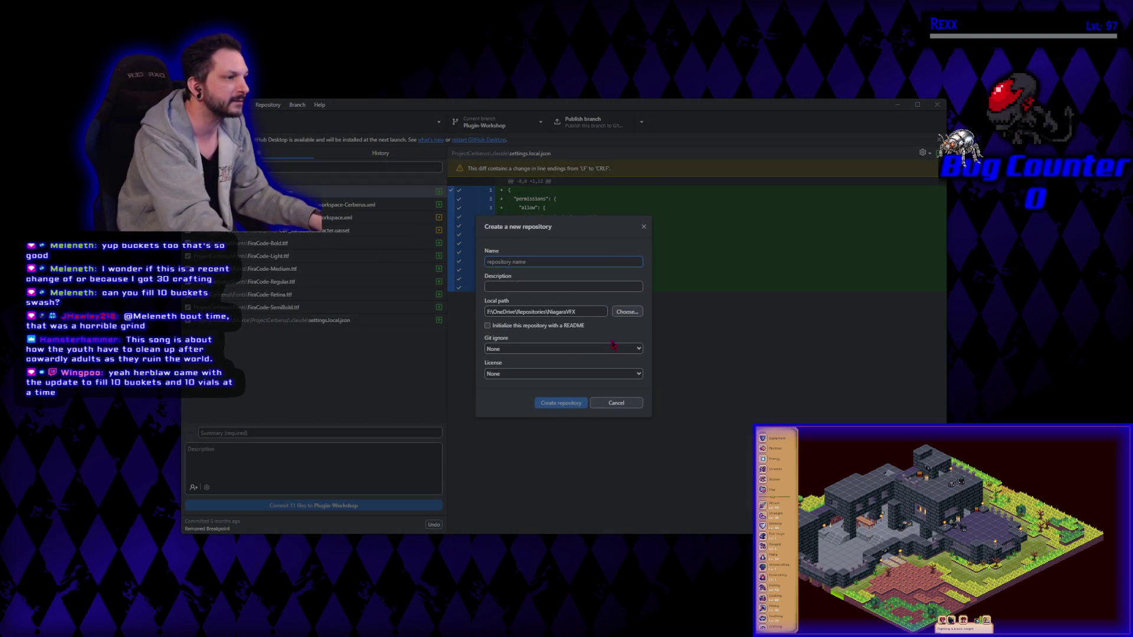
{"action": "left_click_drag", "start_coordinate": [592, 313], "coordinate": [549, 311]}
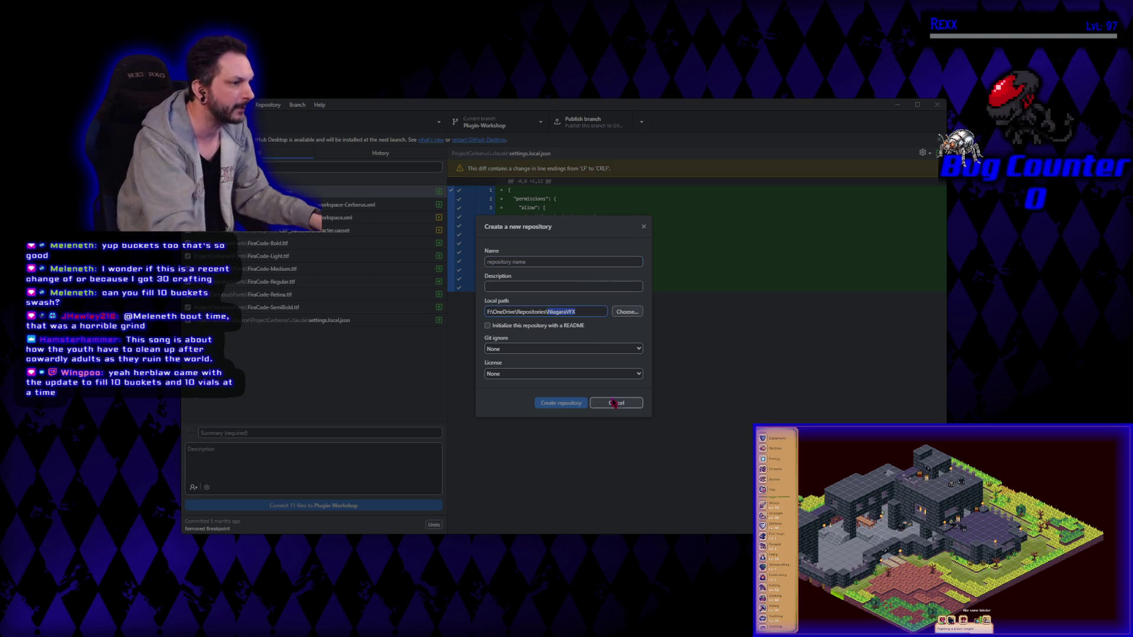
{"action": "key", "text": "BackSpace"}
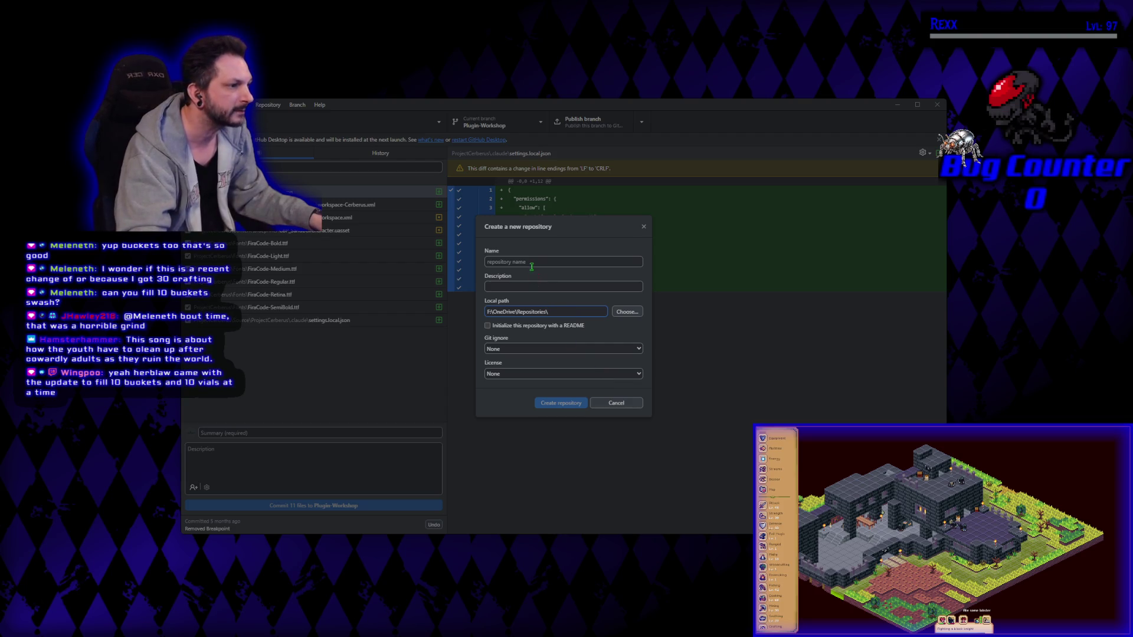
{"action": "type", "text": "NiagaraVFX"}
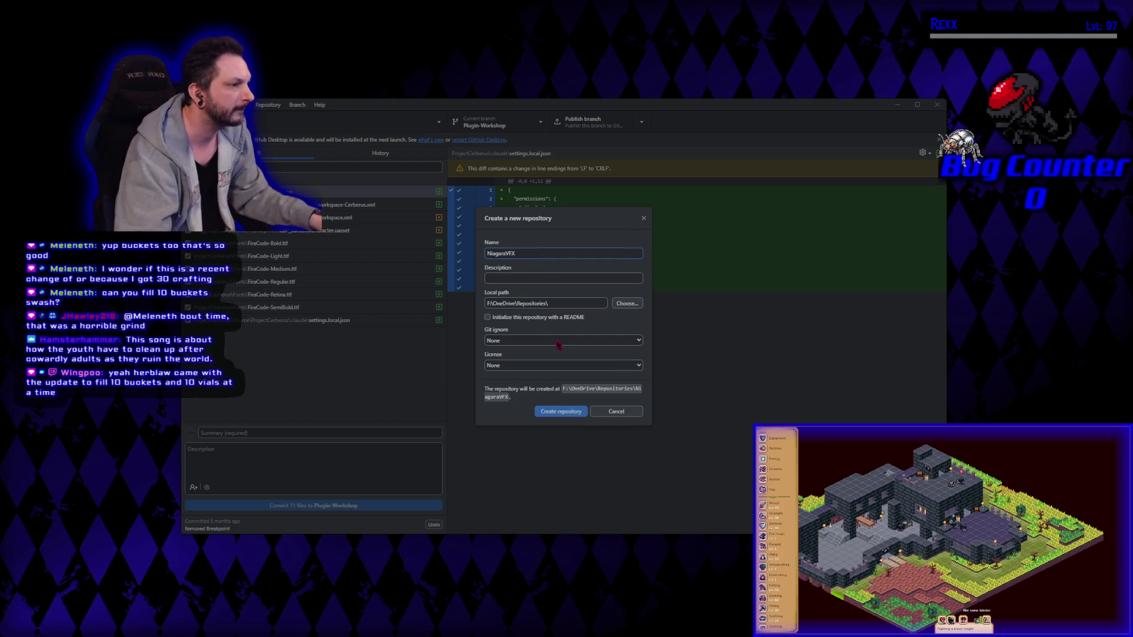
{"action": "left_click", "coordinate": [600, 340]}
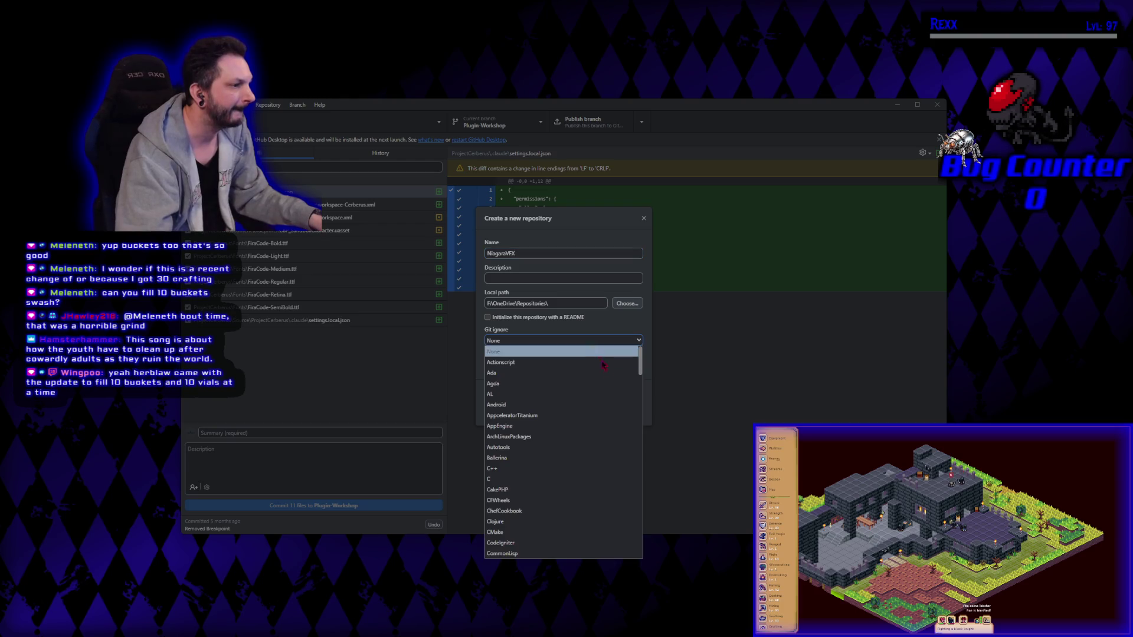
{"action": "left_click_drag", "start_coordinate": [642, 373], "coordinate": [646, 558]}
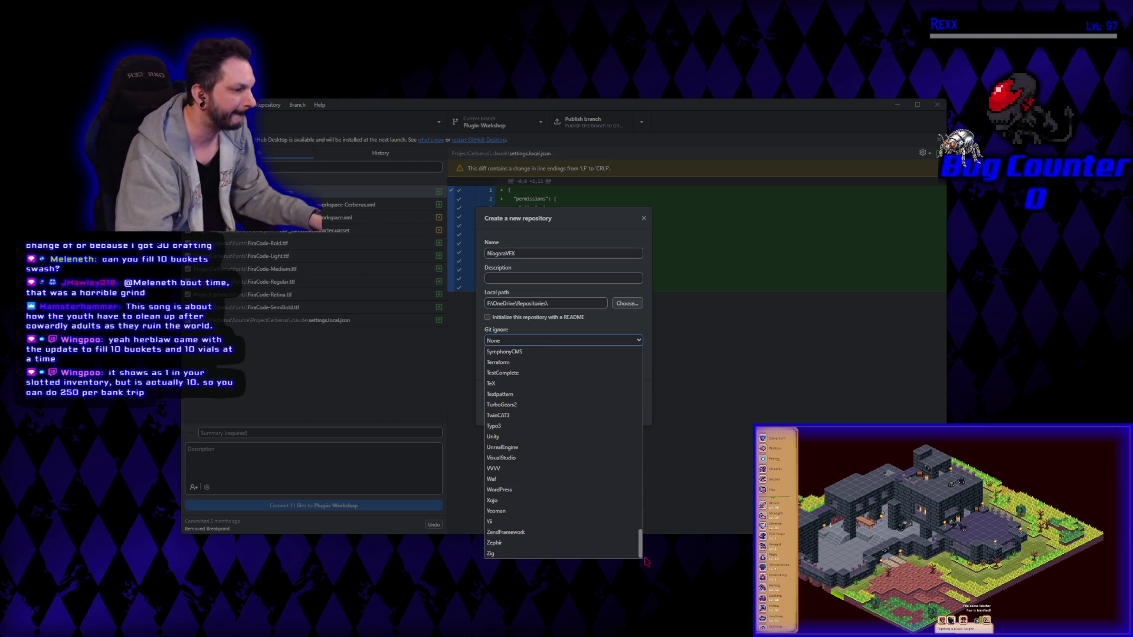
{"action": "left_click", "coordinate": [504, 449]}
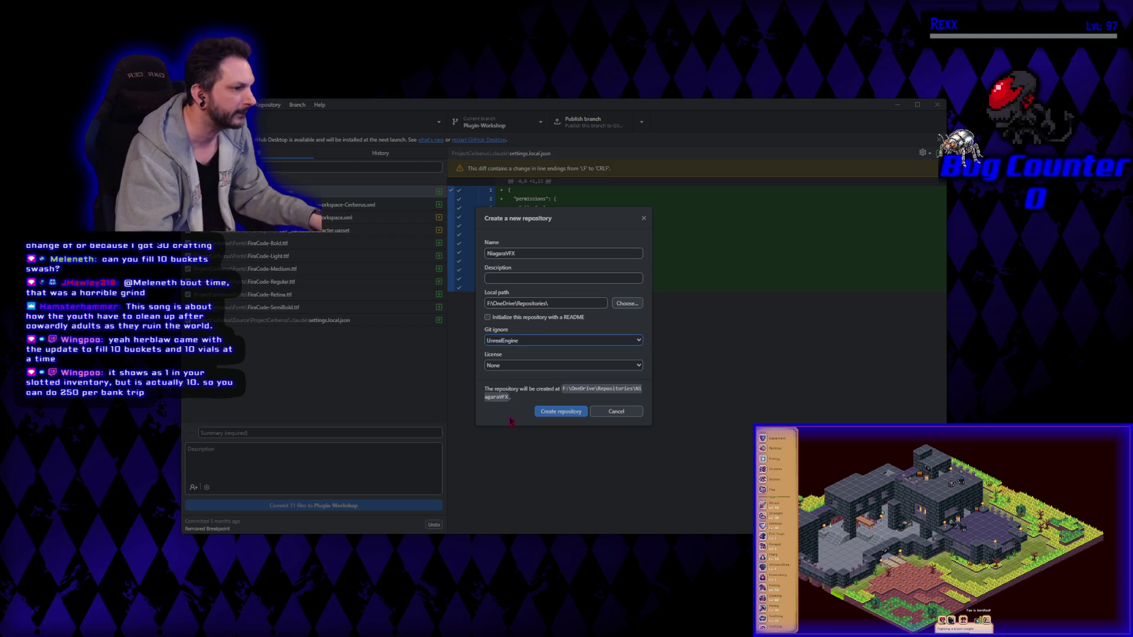
{"action": "left_click", "coordinate": [569, 412]}
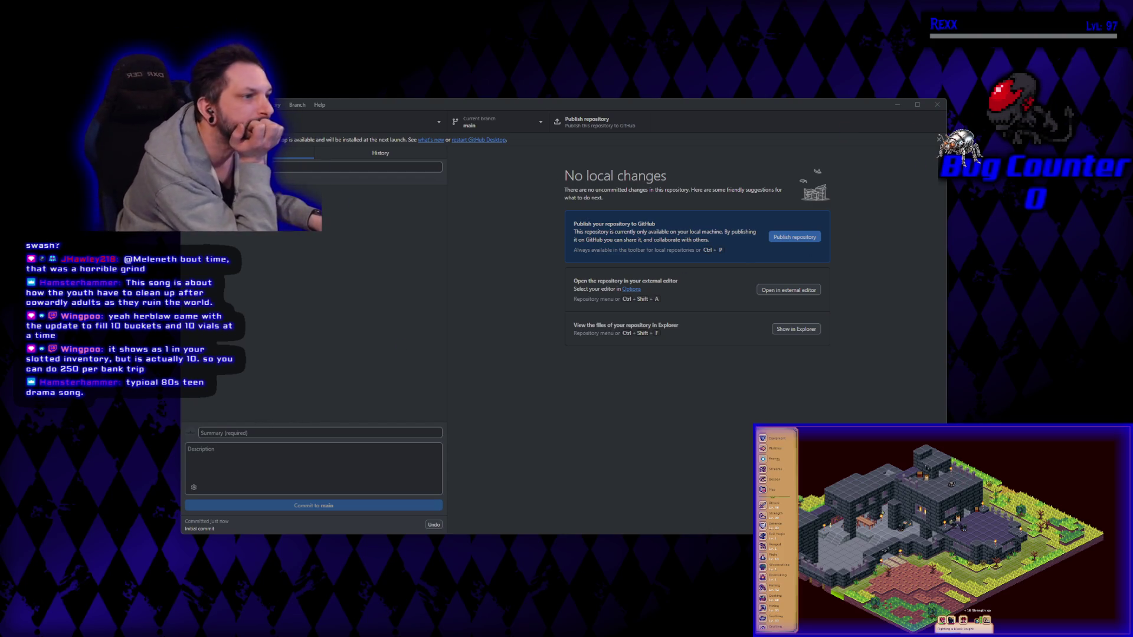
{"action": "left_click", "coordinate": [342, 153]}
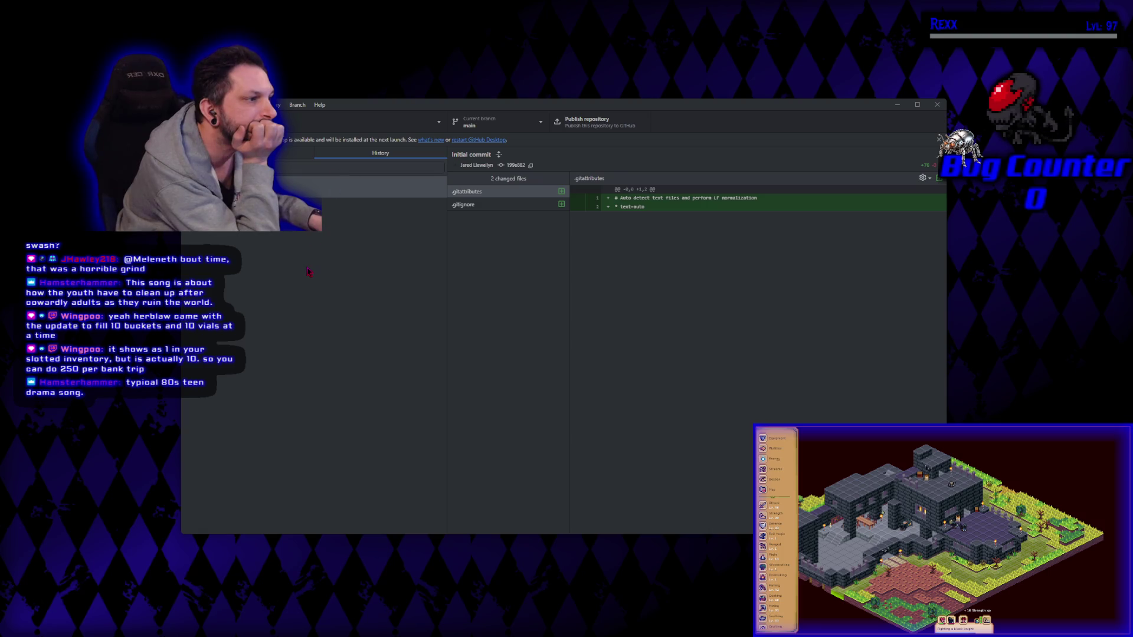
{"action": "left_click", "coordinate": [298, 154]}
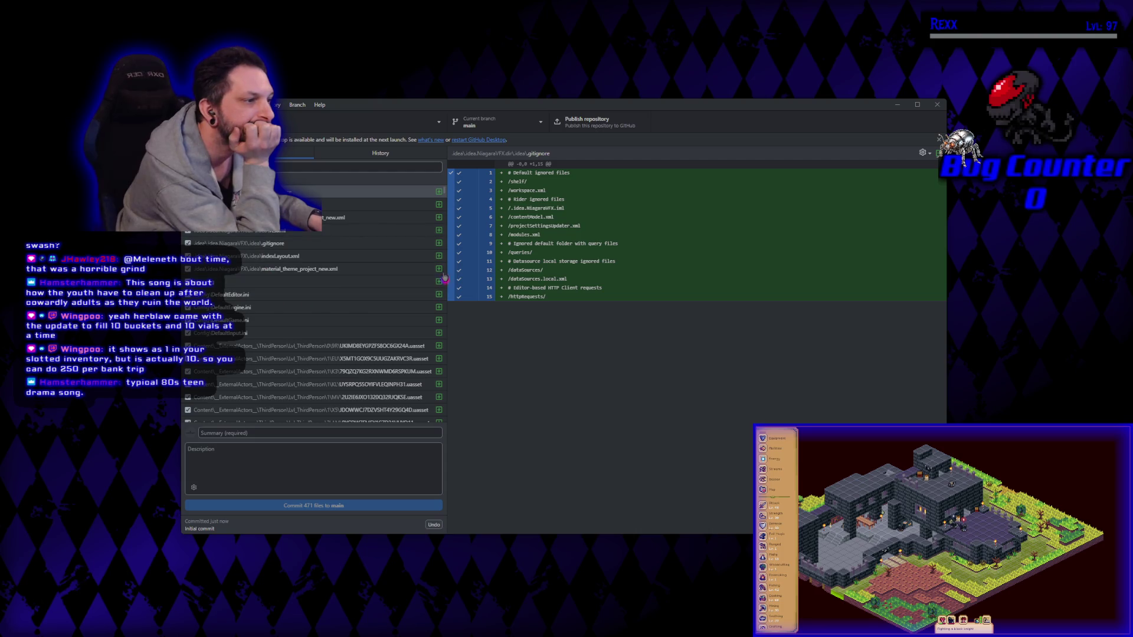
{"action": "scroll", "coordinate": [319, 268], "scroll_direction": "down", "scroll_amount": 10}
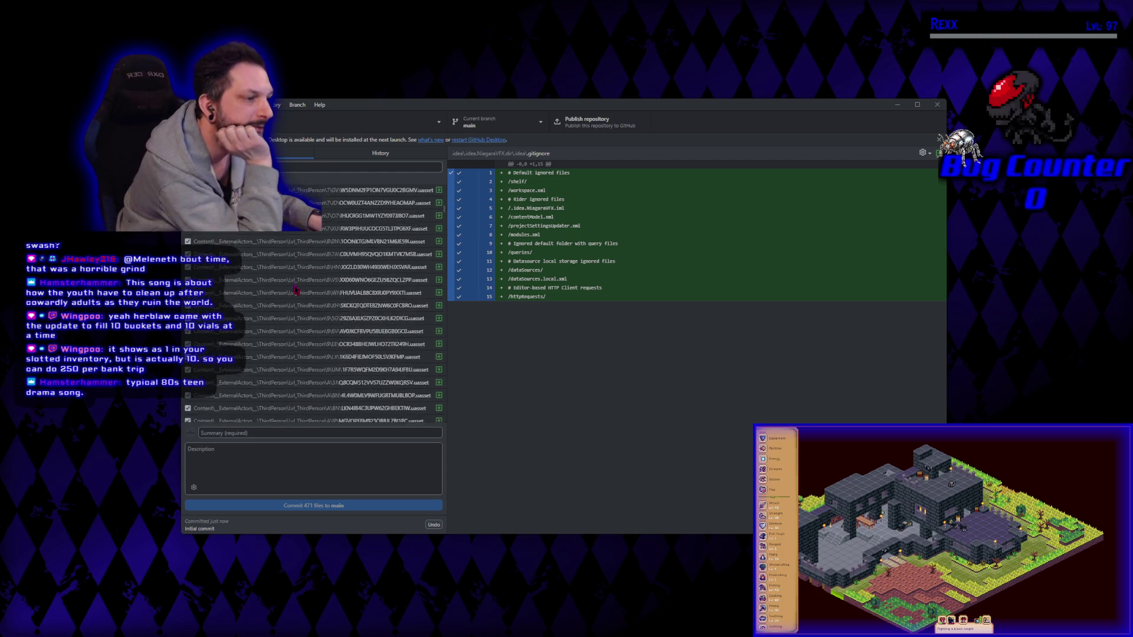
{"action": "scroll", "coordinate": [293, 293], "scroll_direction": "up", "scroll_amount": 5}
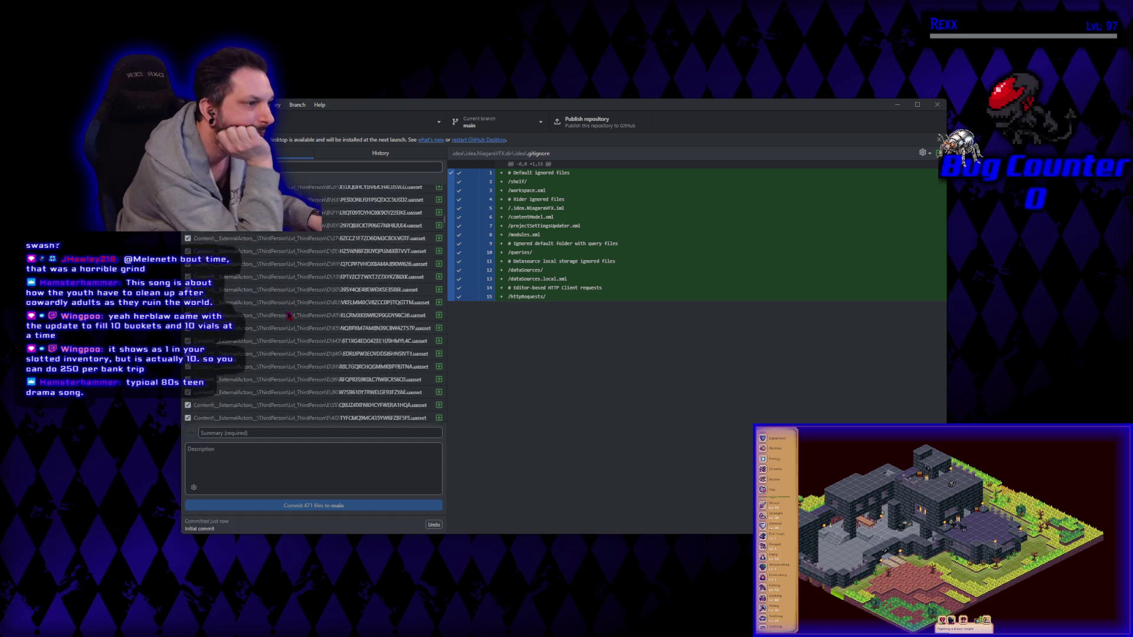
{"action": "scroll", "coordinate": [291, 324], "scroll_direction": "up", "scroll_amount": 10}
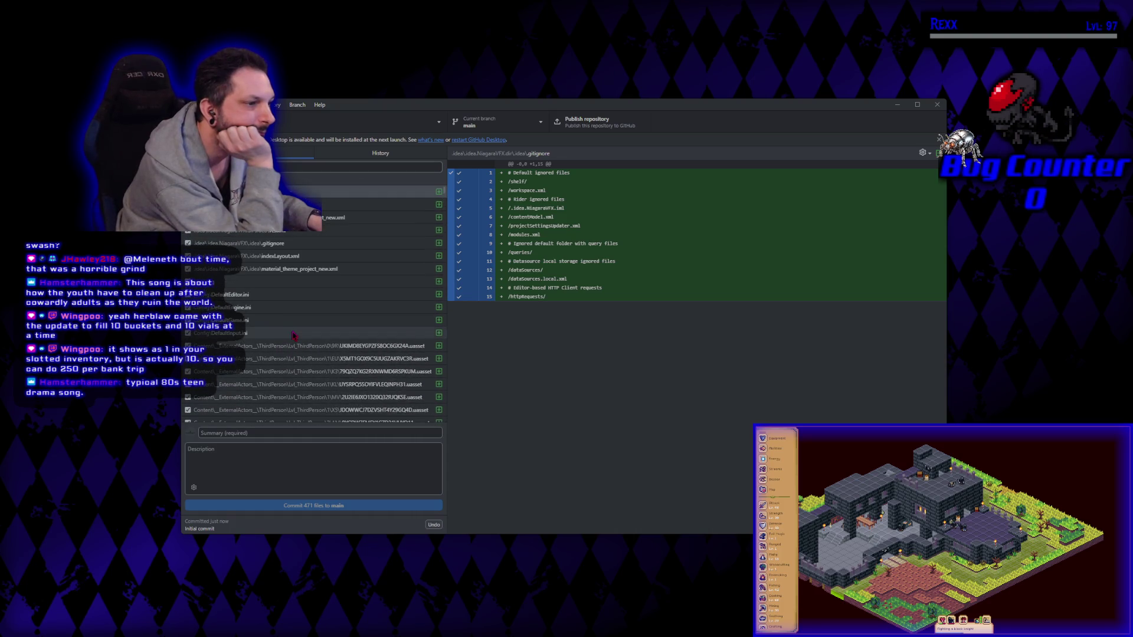
{"action": "left_click", "coordinate": [378, 157]}
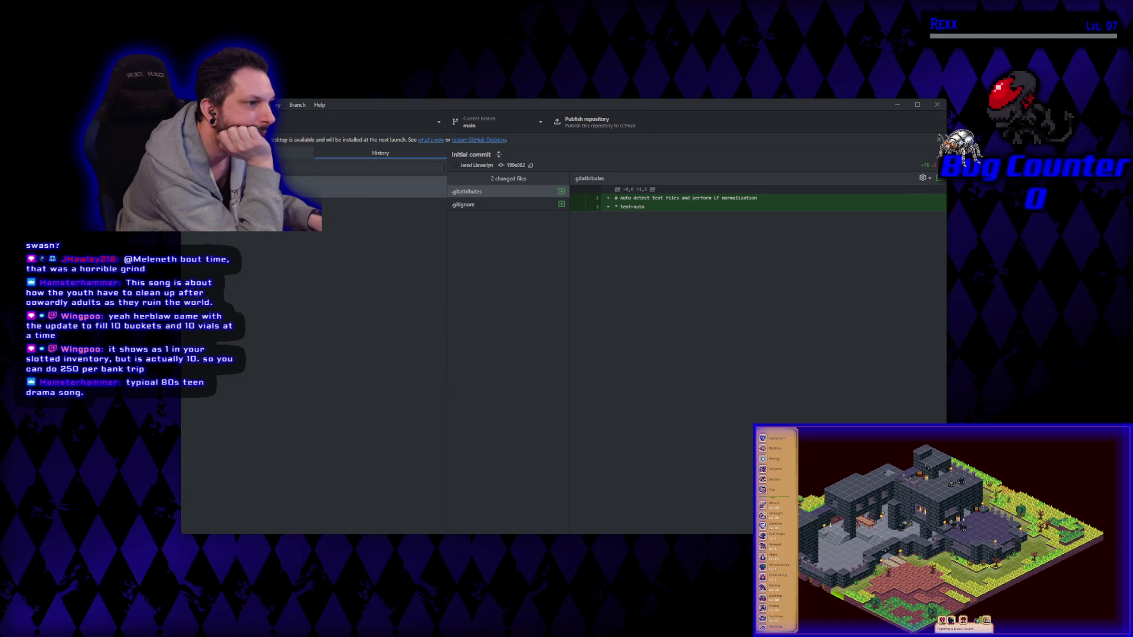
{"action": "left_click", "coordinate": [248, 153]}
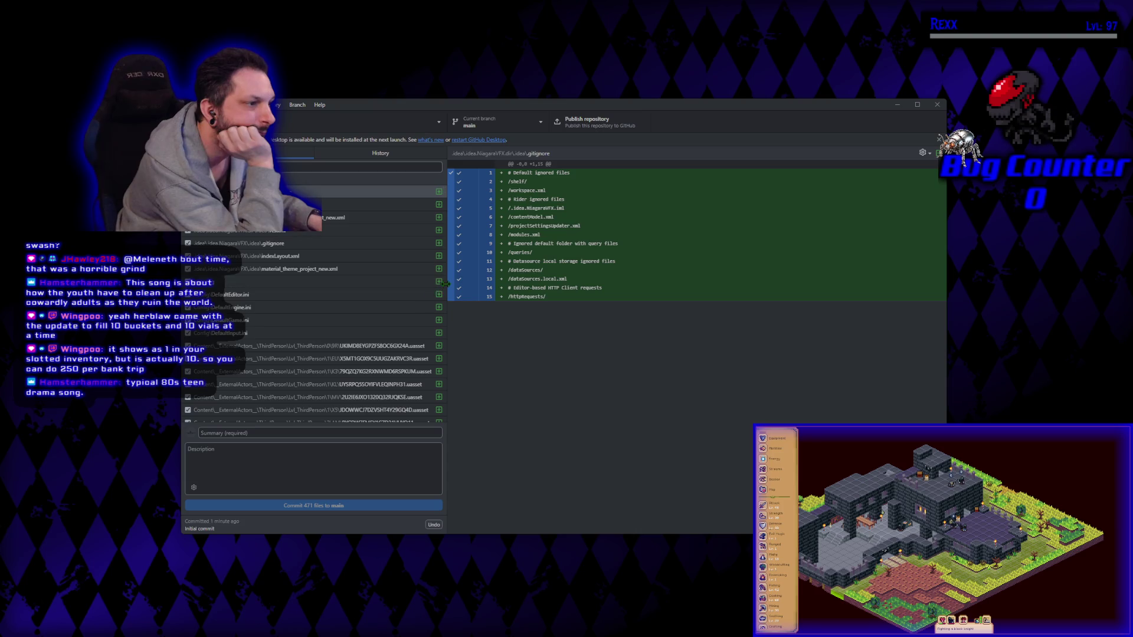
{"action": "scroll", "coordinate": [363, 344], "scroll_direction": "down", "scroll_amount": 10}
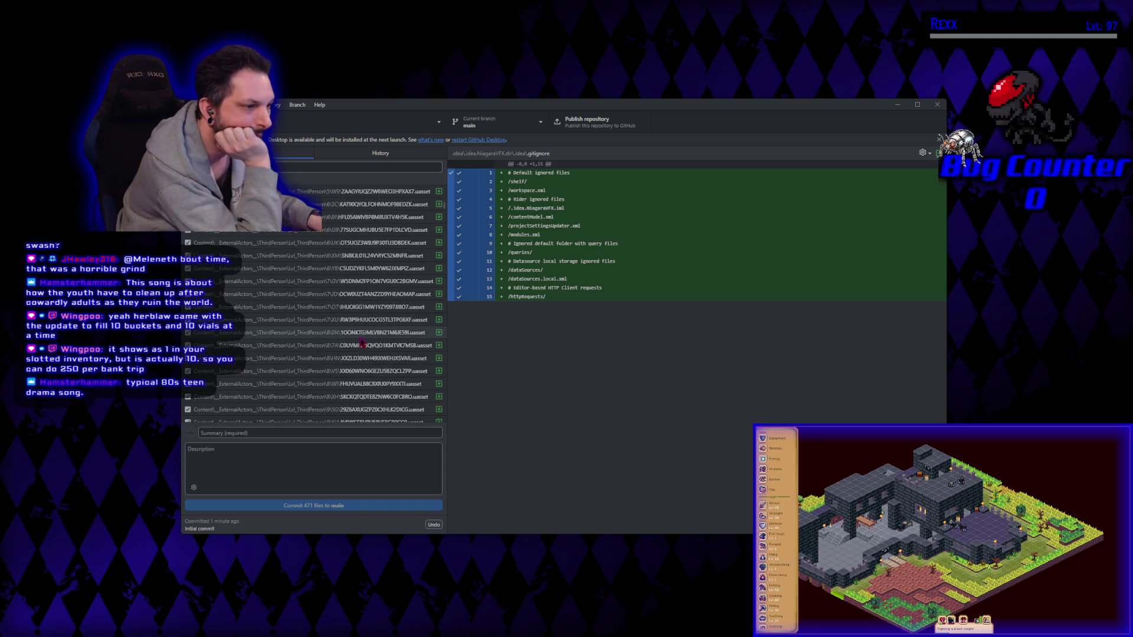
{"action": "scroll", "coordinate": [360, 338], "scroll_direction": "down", "scroll_amount": 5}
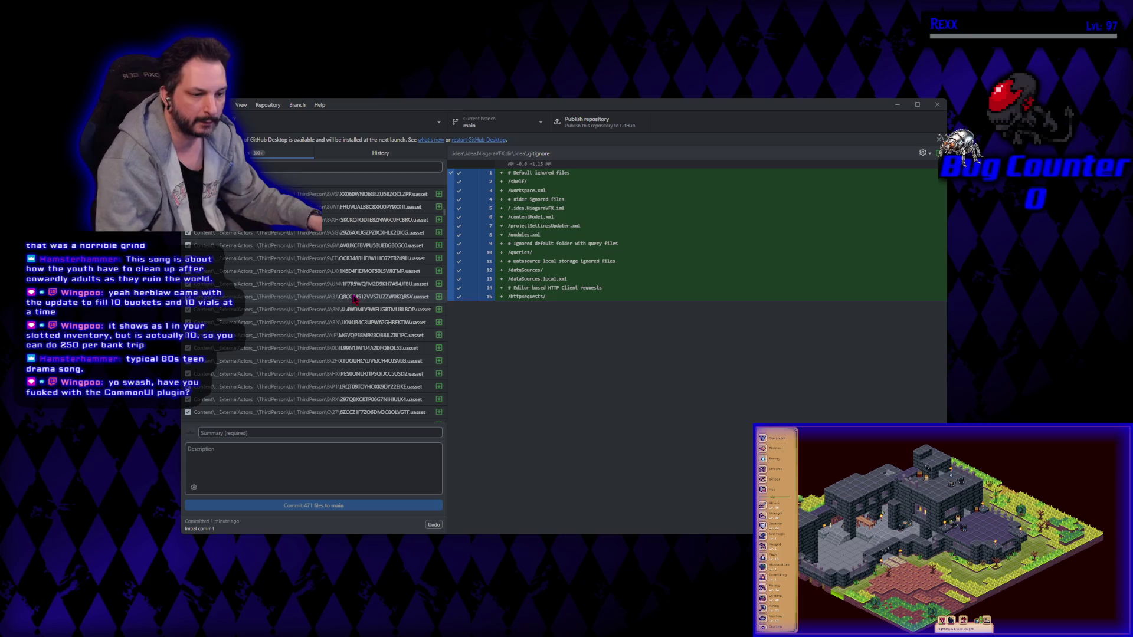
{"action": "scroll", "coordinate": [355, 300], "scroll_direction": "down", "scroll_amount": 2}
{"action": "scroll", "coordinate": [354, 300], "scroll_direction": "down", "scroll_amount": 5}
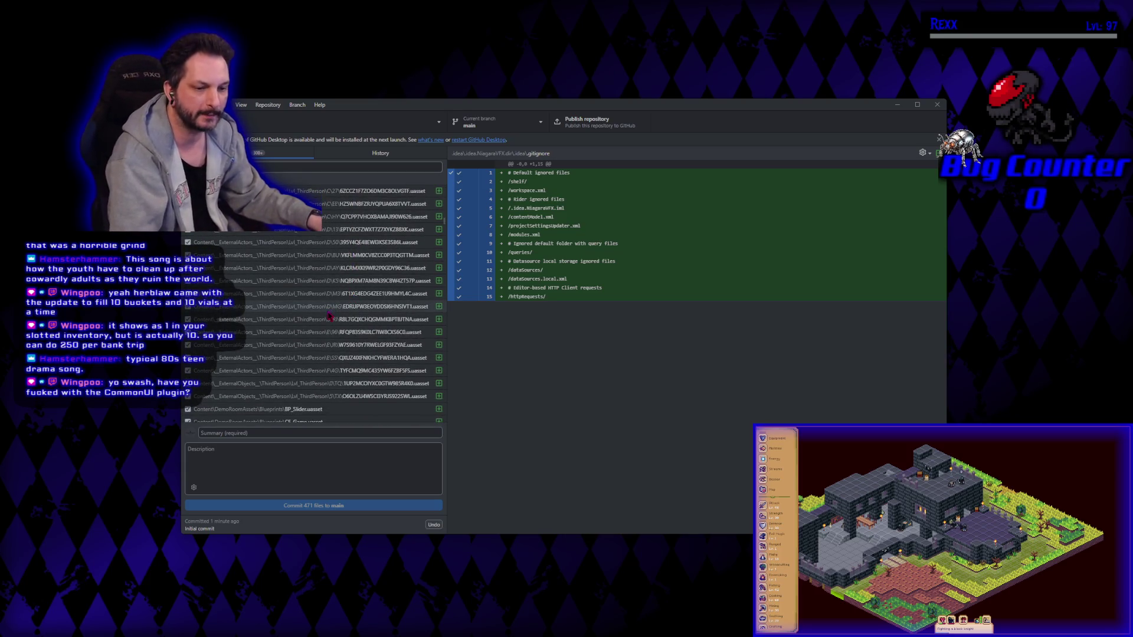
{"action": "scroll", "coordinate": [334, 318], "scroll_direction": "down", "scroll_amount": 2}
{"action": "scroll", "coordinate": [334, 332], "scroll_direction": "down", "scroll_amount": 3}
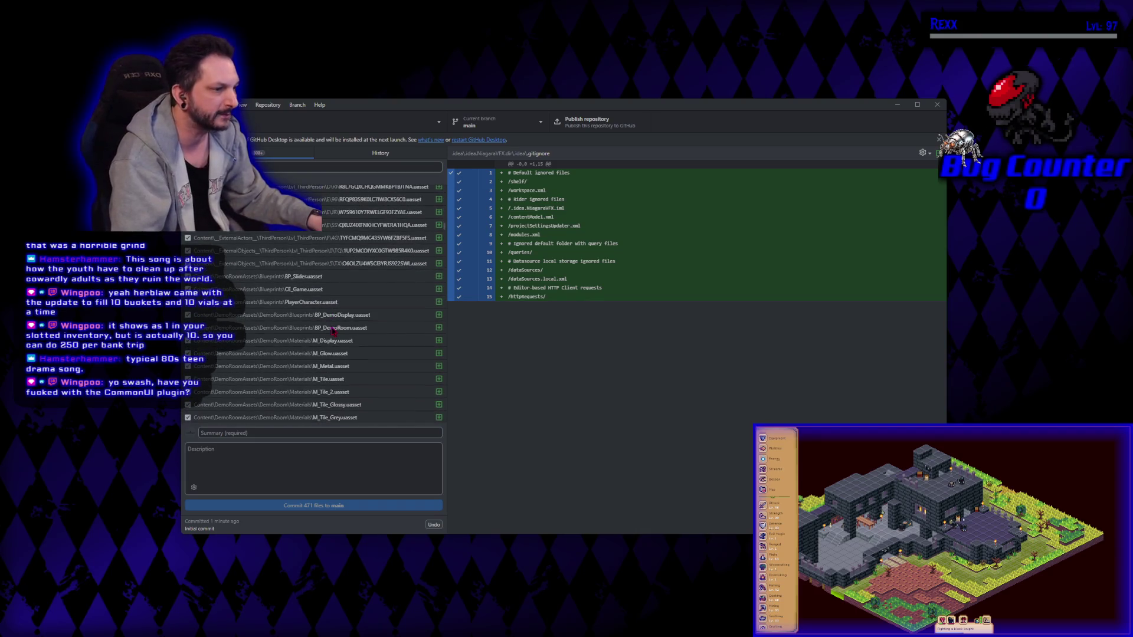
{"action": "scroll", "coordinate": [344, 350], "scroll_direction": "down", "scroll_amount": 10}
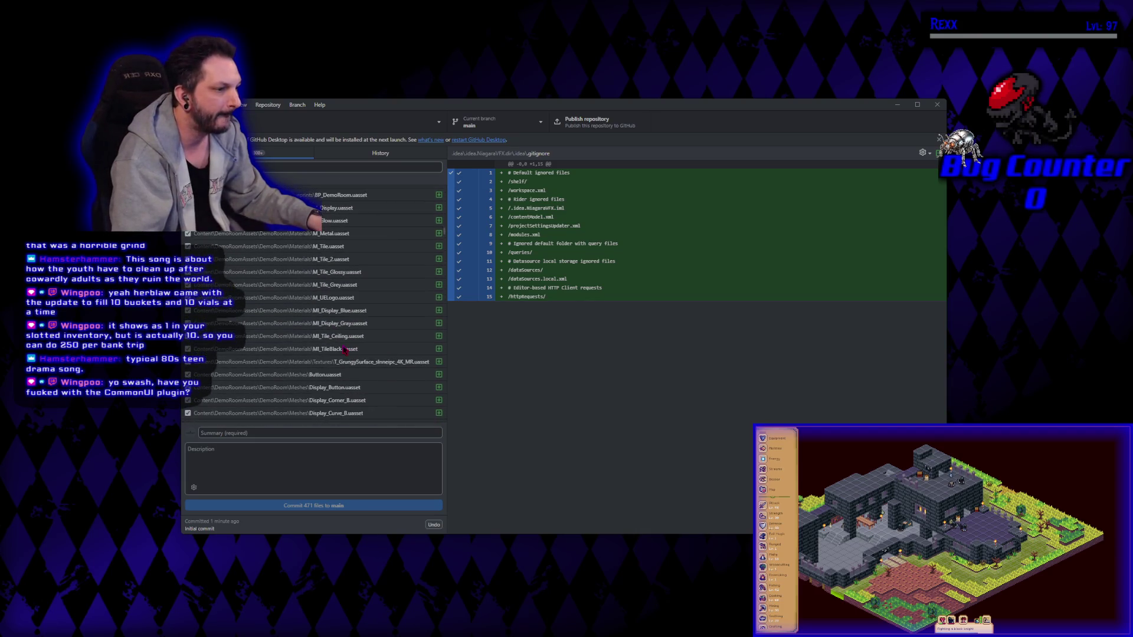
{"action": "scroll", "coordinate": [344, 350], "scroll_direction": "up", "scroll_amount": 10}
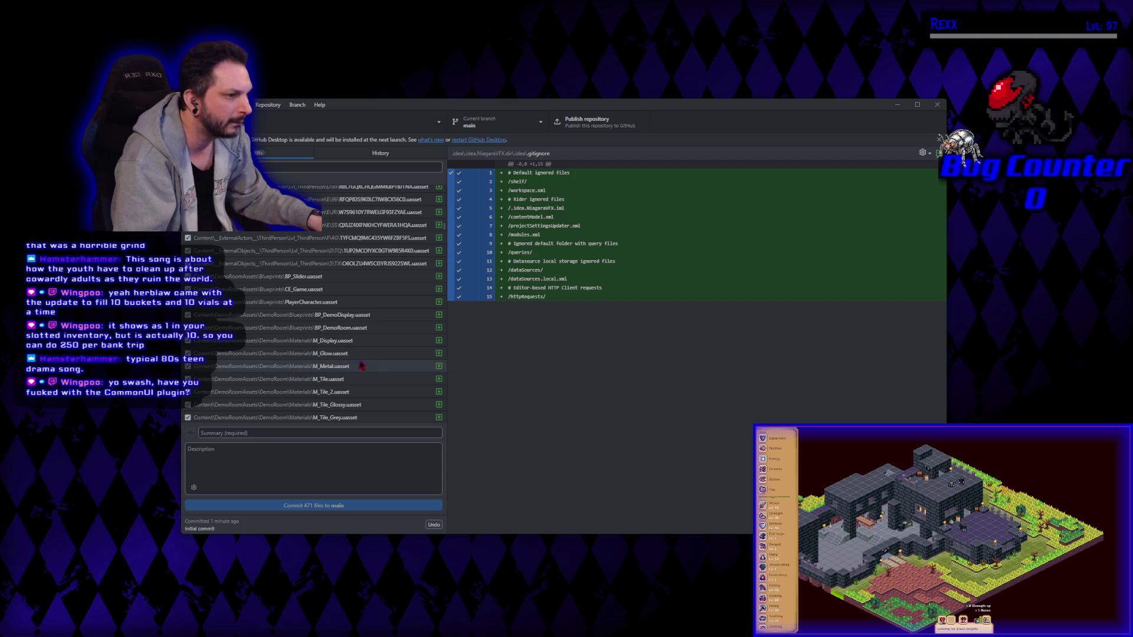
{"action": "scroll", "coordinate": [362, 365], "scroll_direction": "up", "scroll_amount": 1}
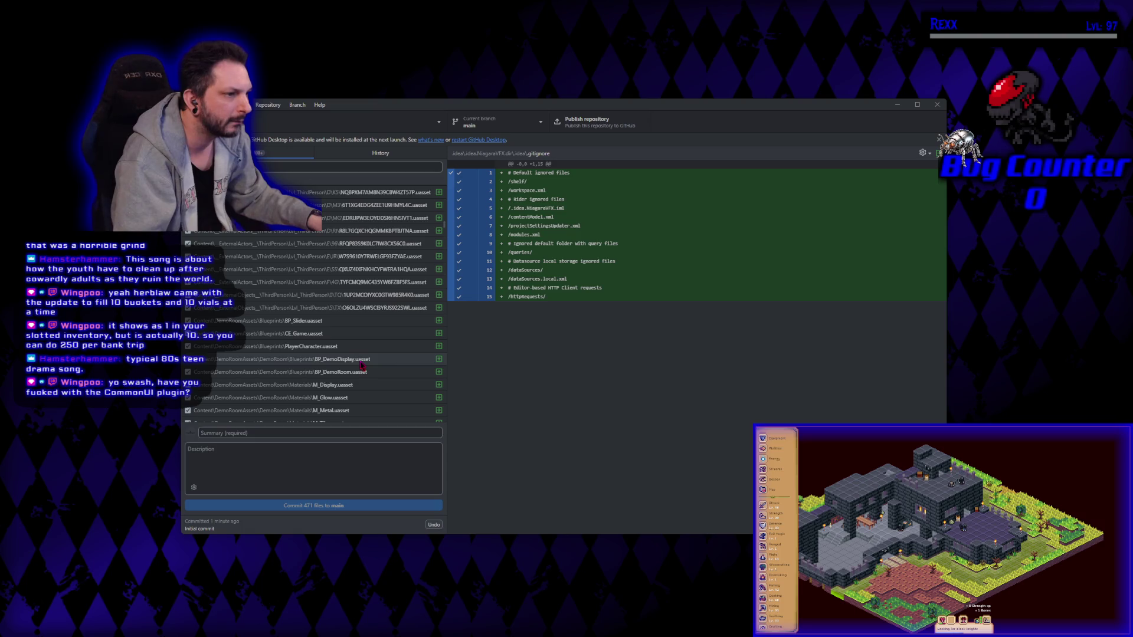
{"action": "scroll", "coordinate": [361, 365], "scroll_direction": "up", "scroll_amount": 8}
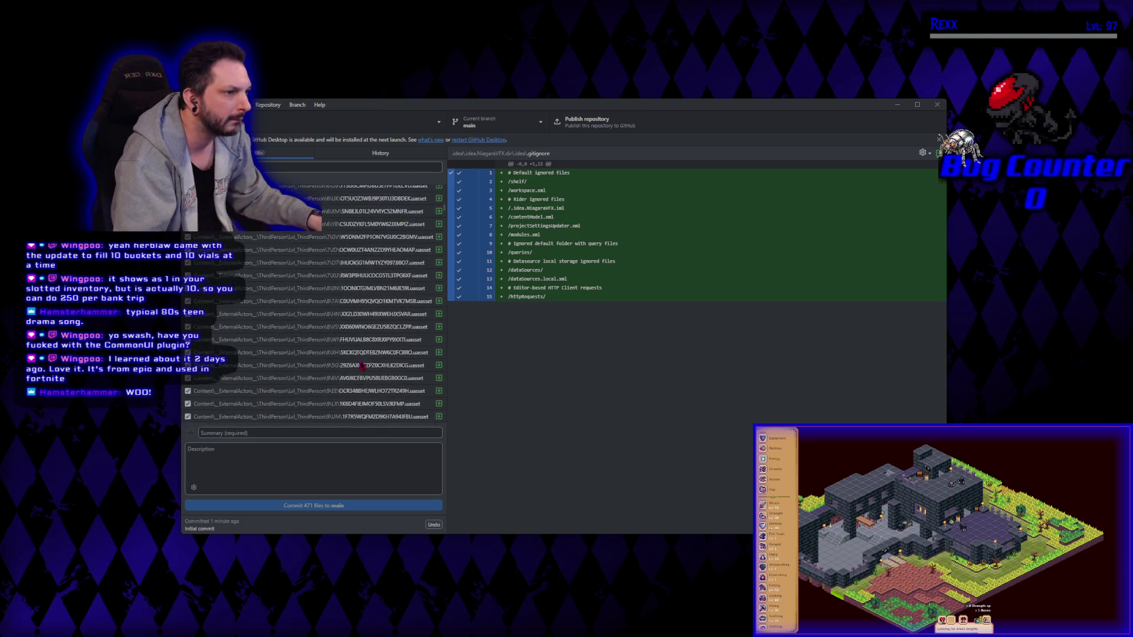
{"action": "scroll", "coordinate": [362, 366], "scroll_direction": "up", "scroll_amount": 6}
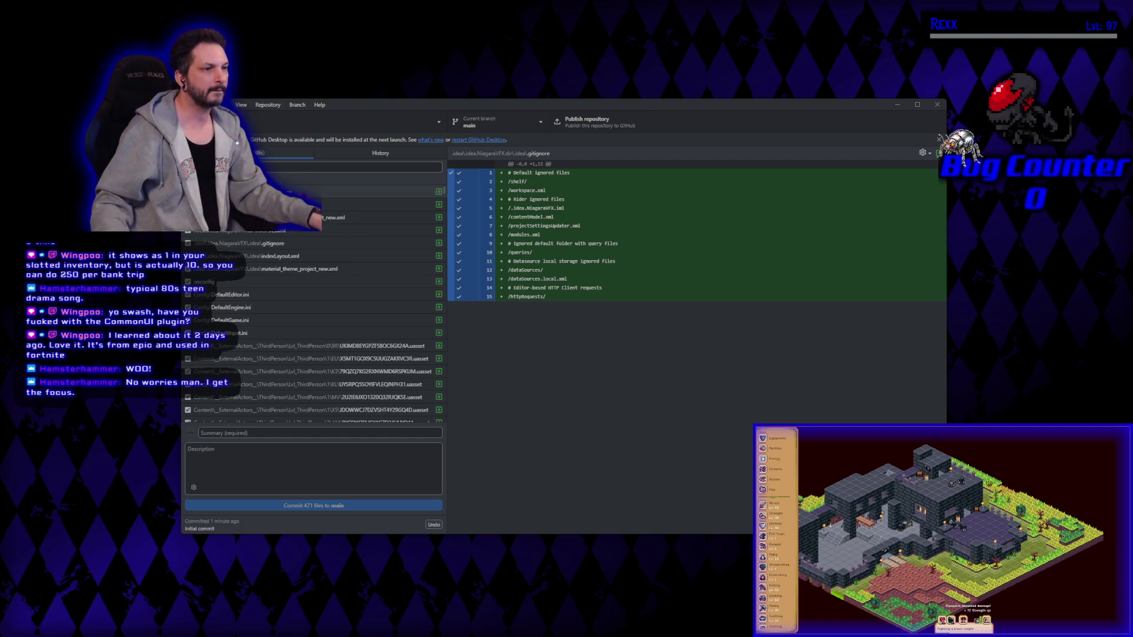
{"action": "left_click", "coordinate": [265, 243]}
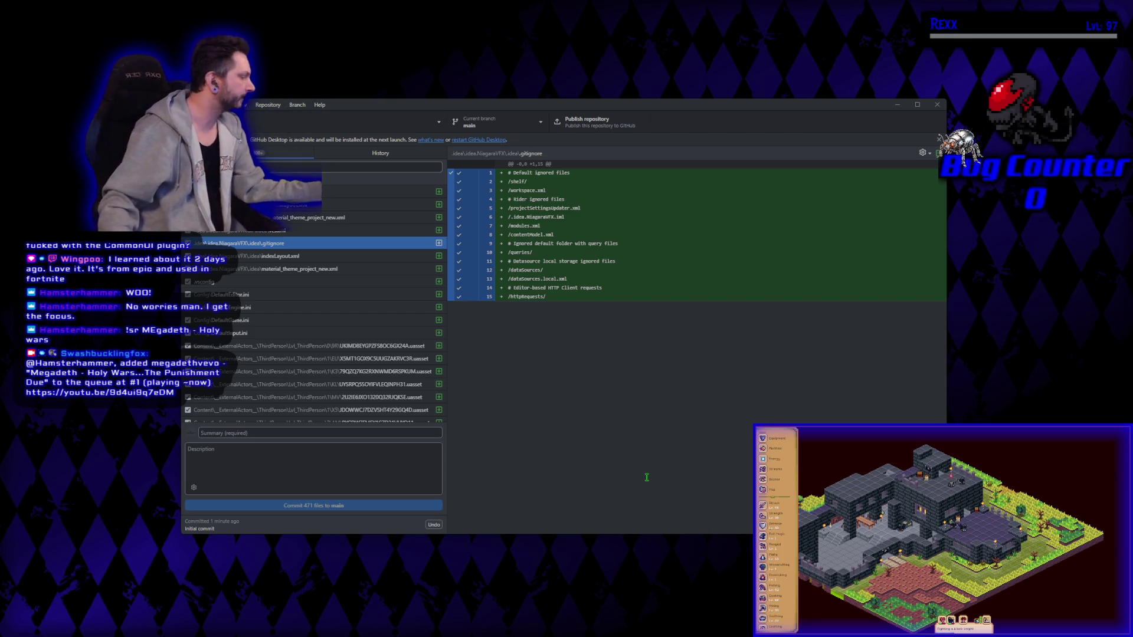
{"action": "left_click", "coordinate": [321, 192]}
Step: Filter the changed files by 'glows' and view both remaining .gitignore diffs
{"action": "scroll", "coordinate": [330, 265], "scroll_direction": "down", "scroll_amount": 15}
{"action": "scroll", "coordinate": [338, 319], "scroll_direction": "down", "scroll_amount": 10}
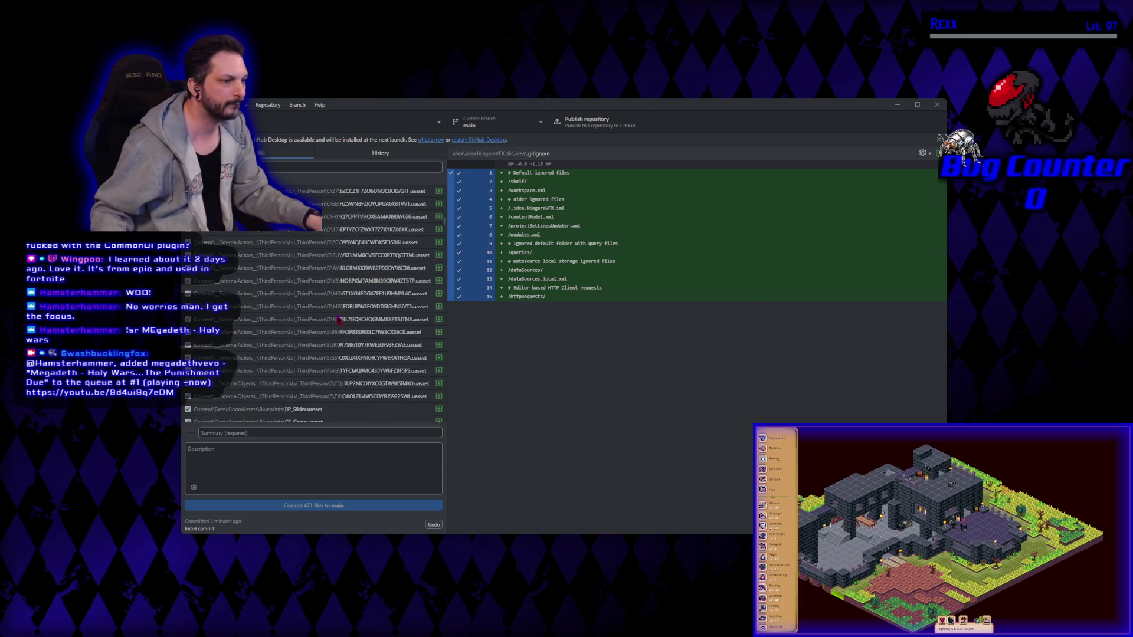
{"action": "scroll", "coordinate": [321, 304], "scroll_direction": "down", "scroll_amount": 10}
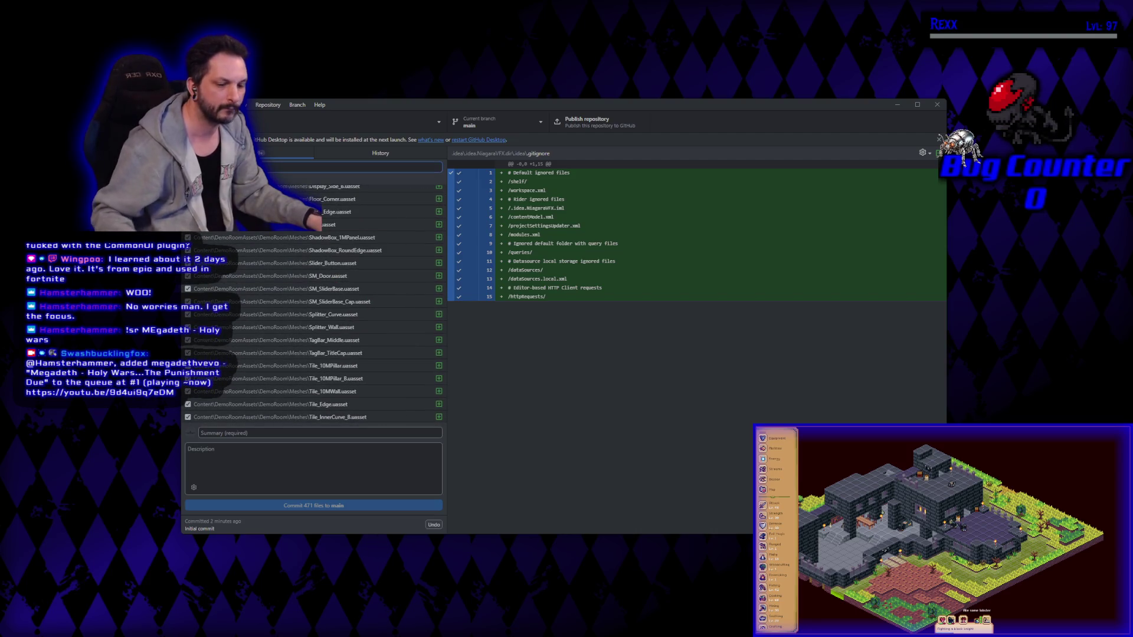
{"action": "type", "text": "light"}
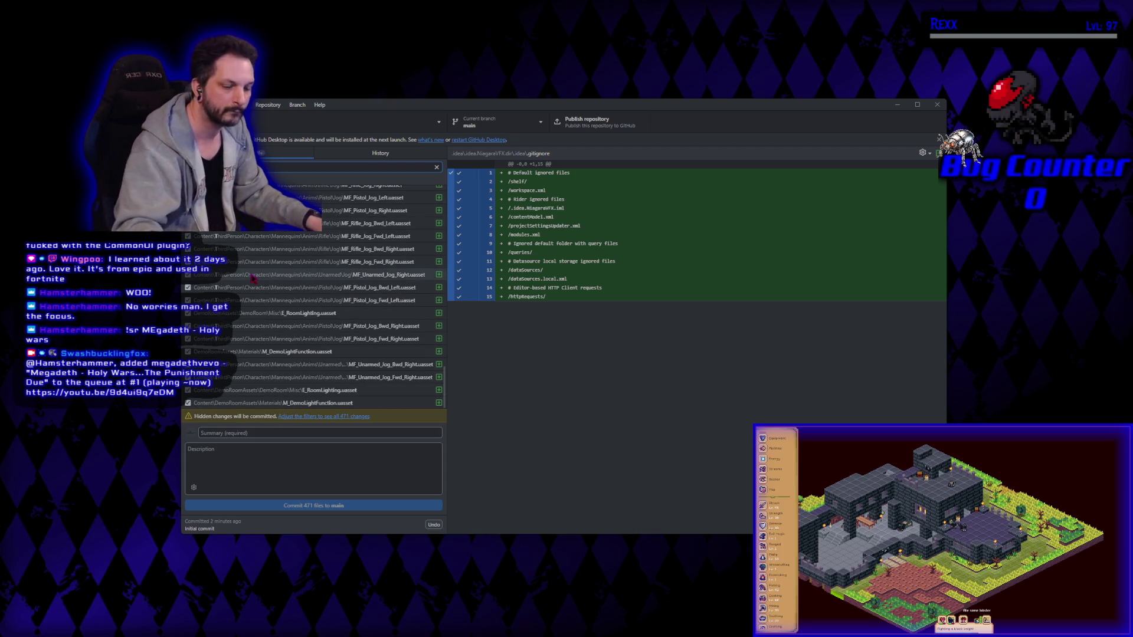
{"action": "key", "text": "ctrl+a"}
{"action": "type", "text": "glows"}
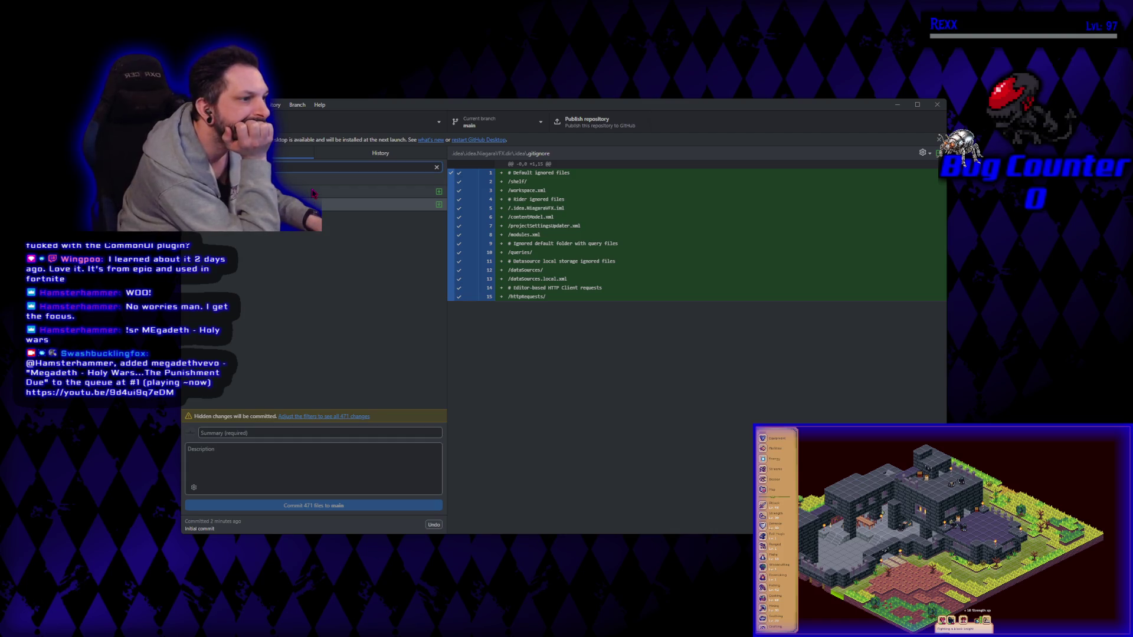
{"action": "left_click", "coordinate": [313, 192]}
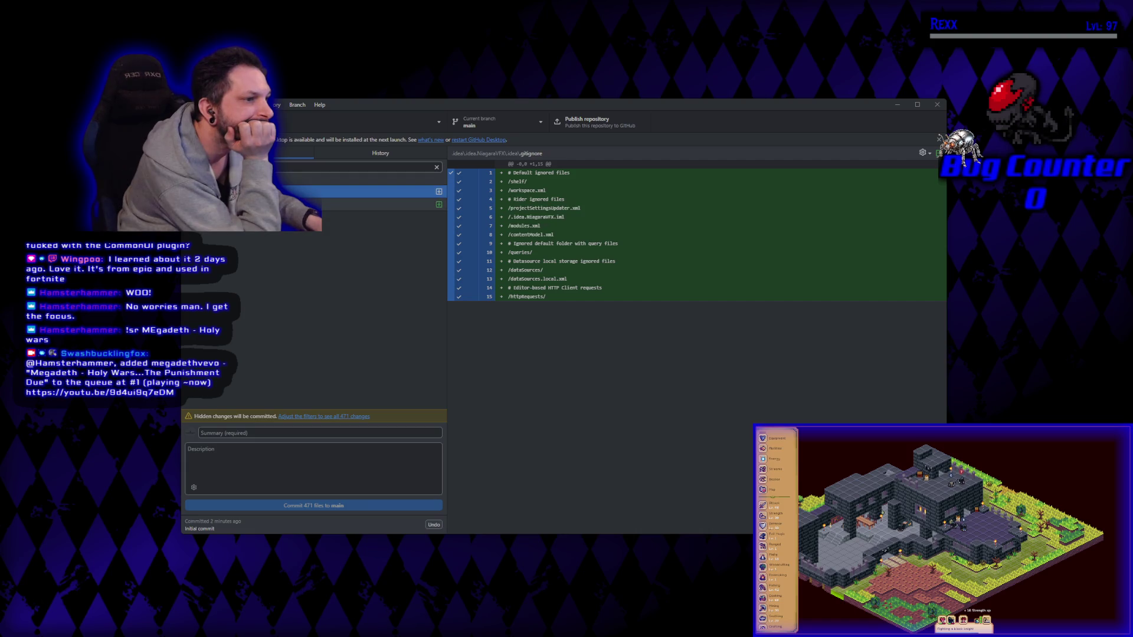
{"action": "left_click", "coordinate": [289, 205]}
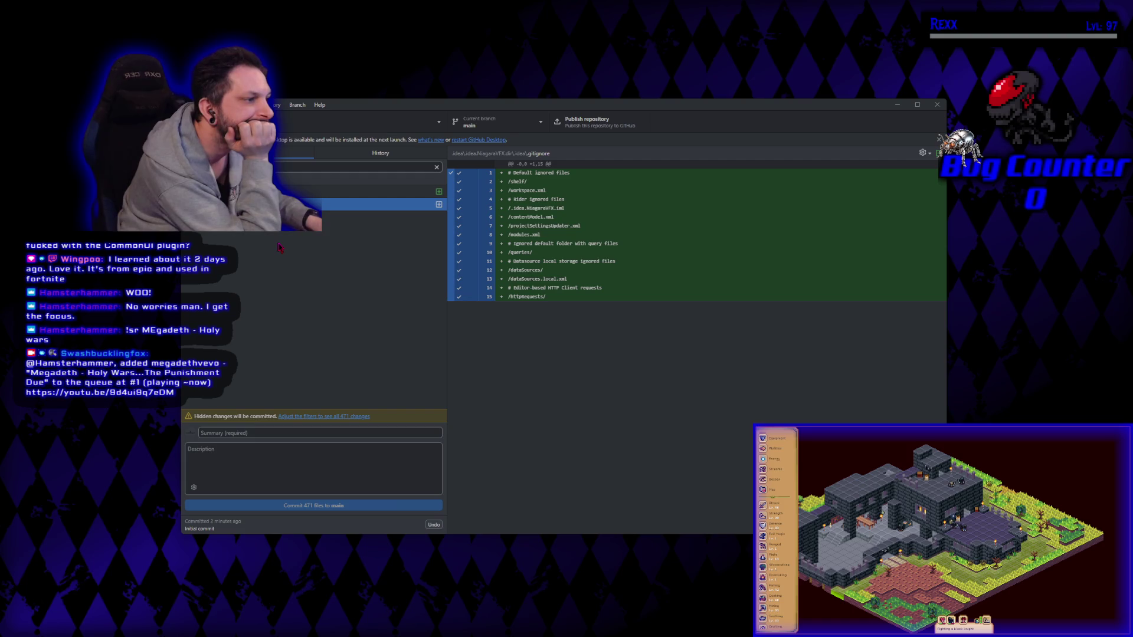
{"action": "left_click", "coordinate": [356, 152]}
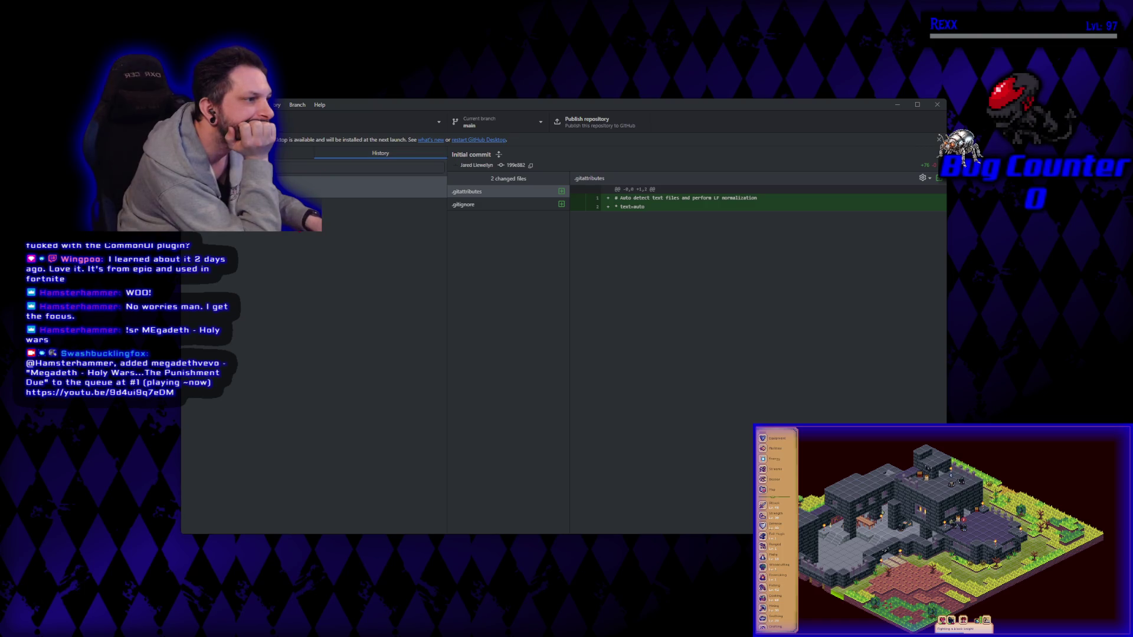
{"action": "left_click", "coordinate": [509, 205]}
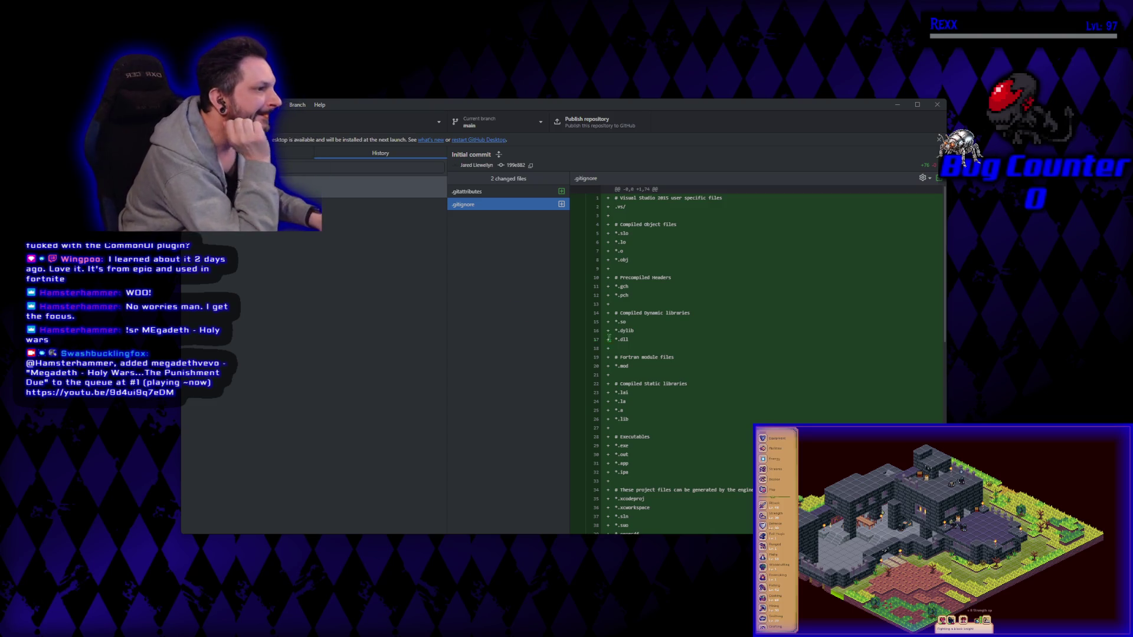
{"action": "scroll", "coordinate": [696, 395], "scroll_direction": "down", "scroll_amount": 8}
{"action": "scroll", "coordinate": [696, 394], "scroll_direction": "down", "scroll_amount": 3}
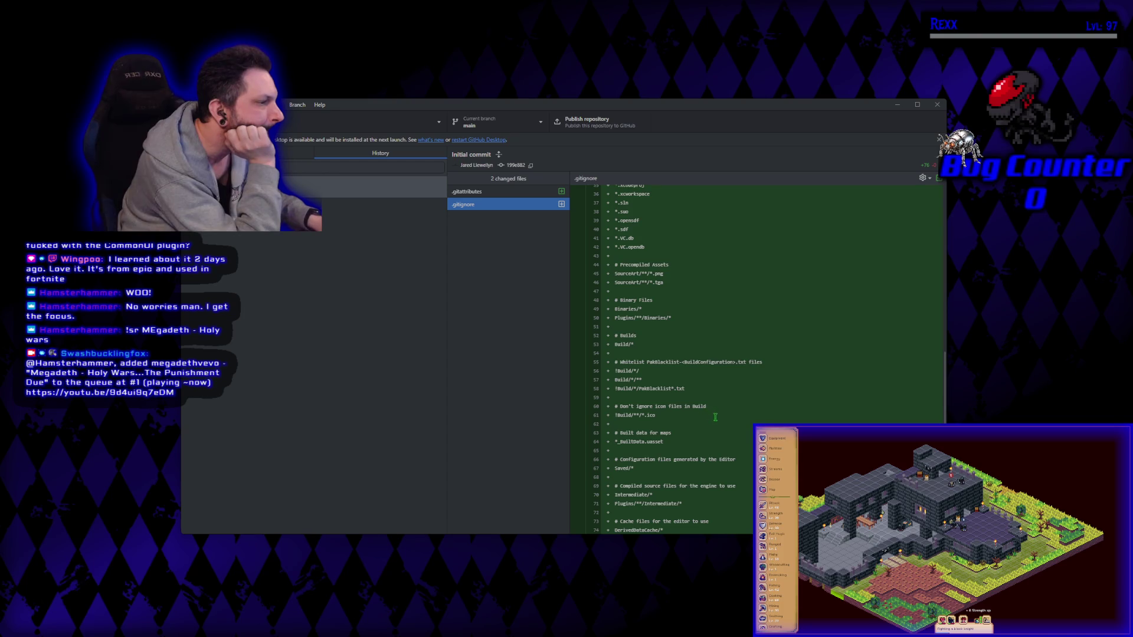
{"action": "scroll", "coordinate": [732, 444], "scroll_direction": "up", "scroll_amount": 7}
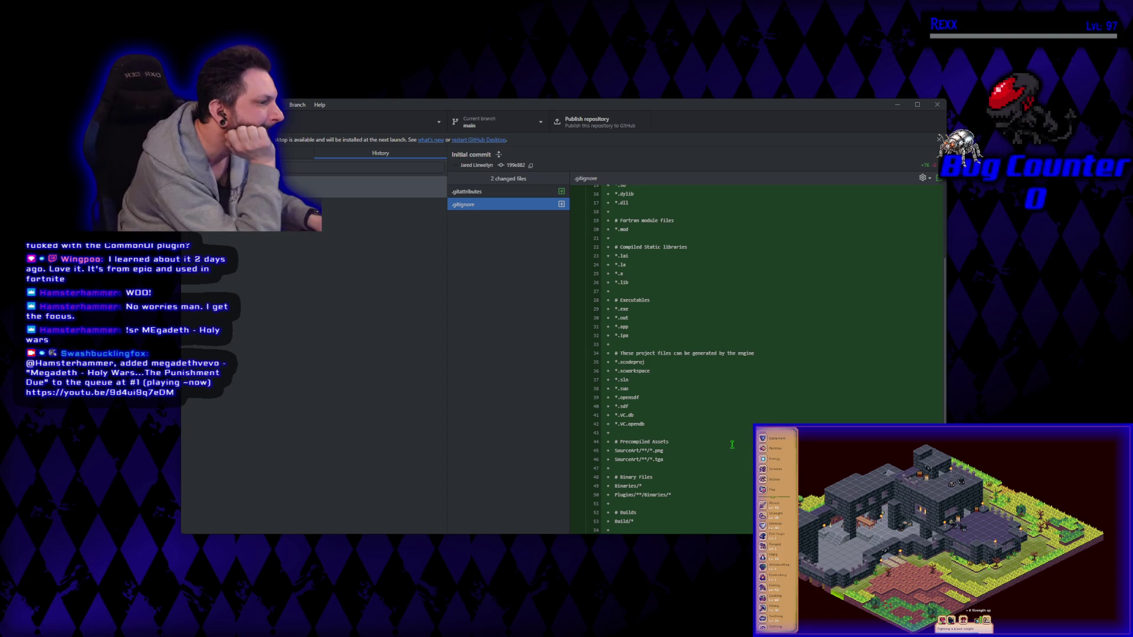
{"action": "scroll", "coordinate": [673, 420], "scroll_direction": "up", "scroll_amount": 5}
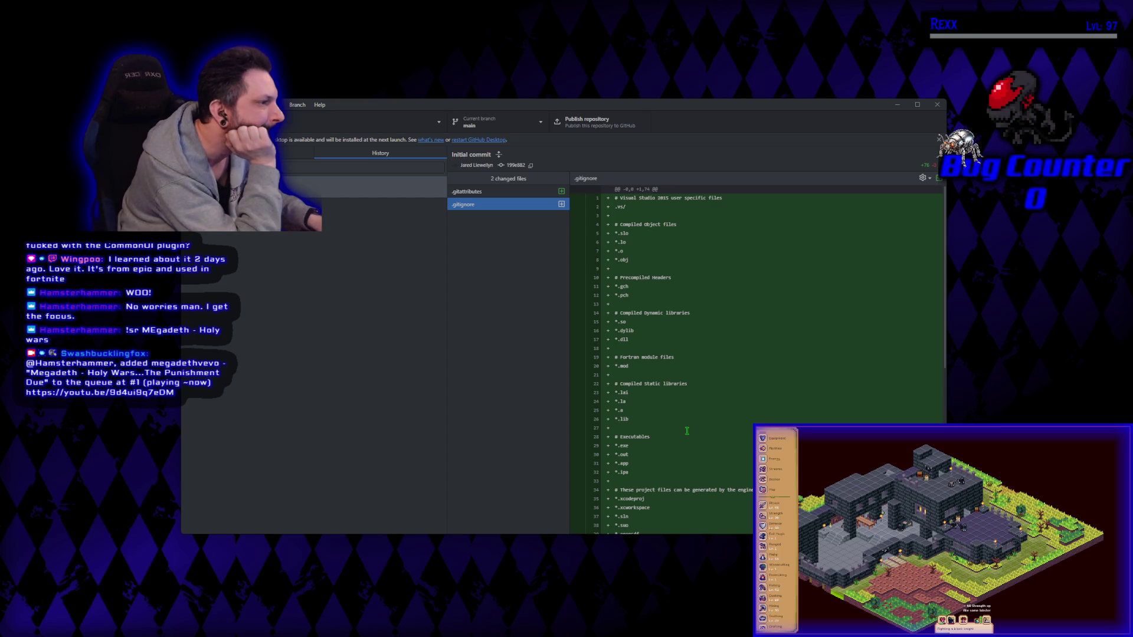
{"action": "scroll", "coordinate": [686, 431], "scroll_direction": "down", "scroll_amount": 10}
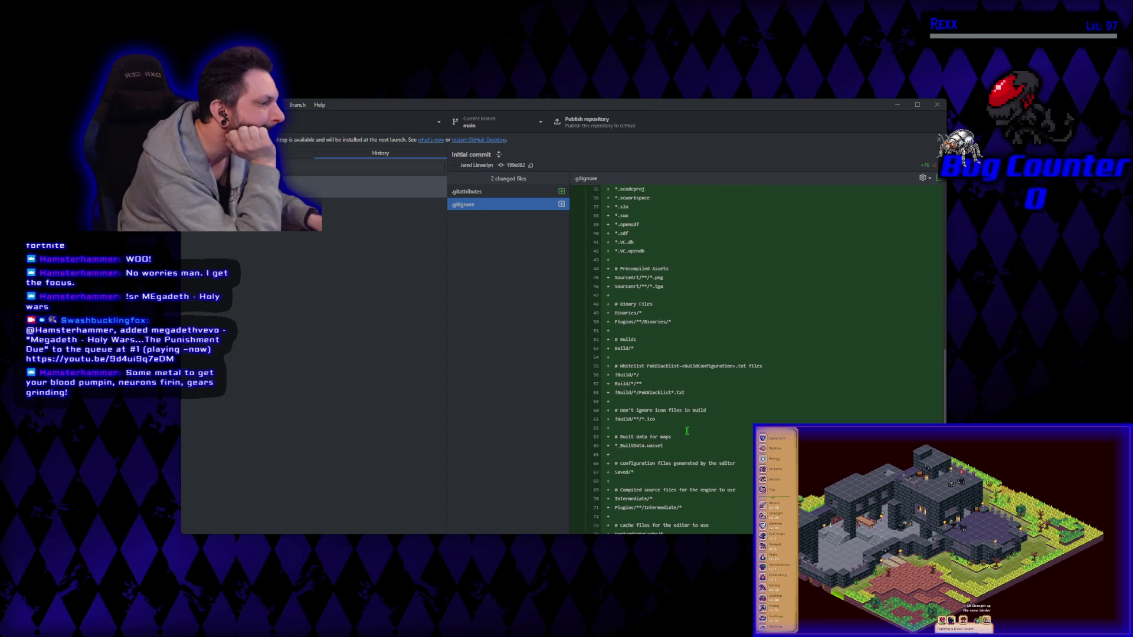
{"action": "scroll", "coordinate": [687, 430], "scroll_direction": "down", "scroll_amount": 1}
{"action": "scroll", "coordinate": [686, 428], "scroll_direction": "up", "scroll_amount": 10}
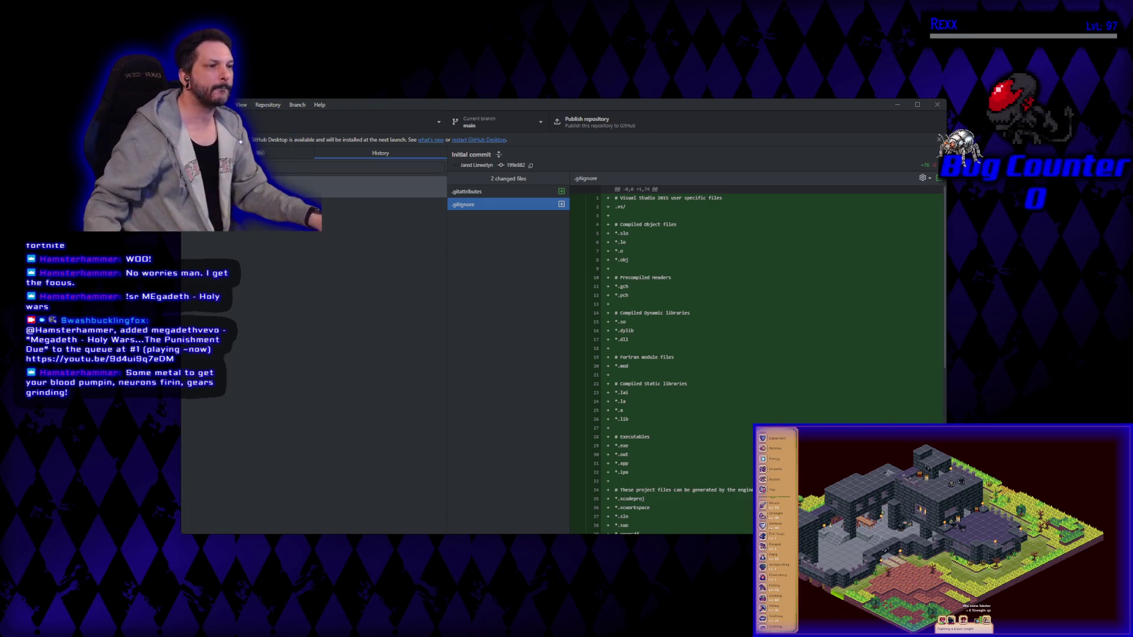
{"action": "key", "text": "alt+Tab"}
{"action": "left_click", "coordinate": [284, 152]}
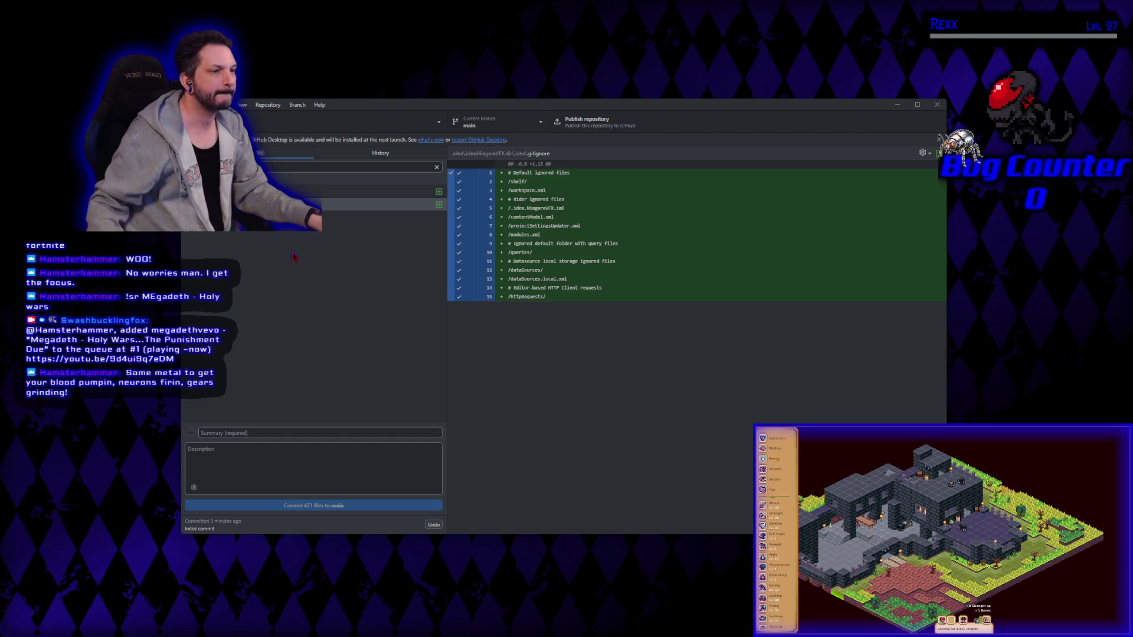
Step: Create and switch to a Development branch, bringing the 471 uncommitted changes along
{"action": "left_click", "coordinate": [295, 204]}
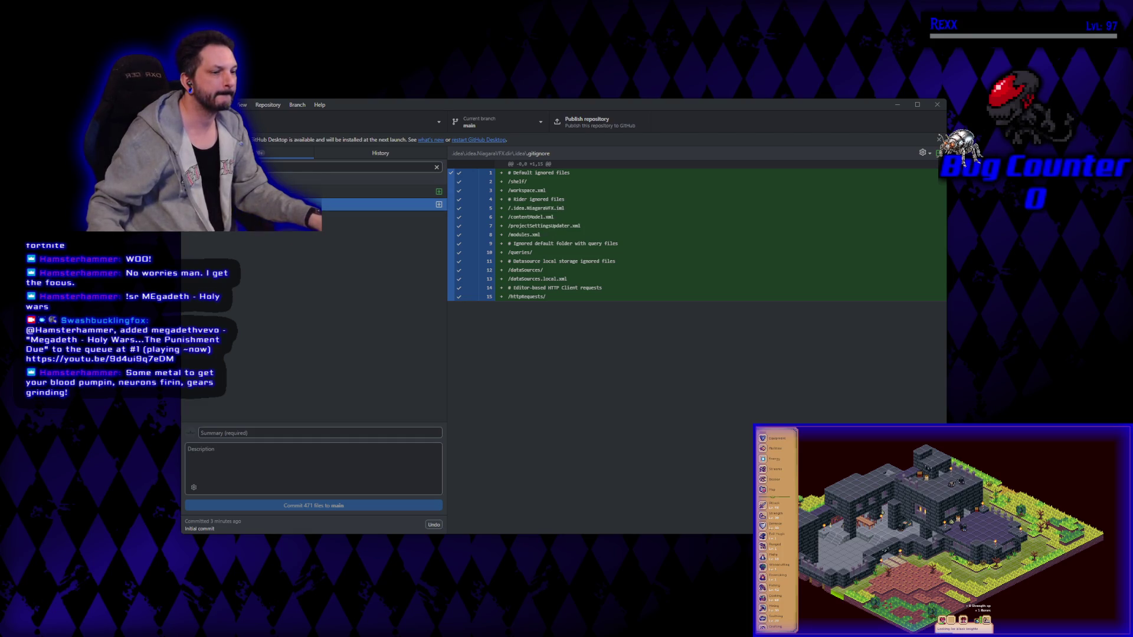
{"action": "left_click", "coordinate": [258, 431]}
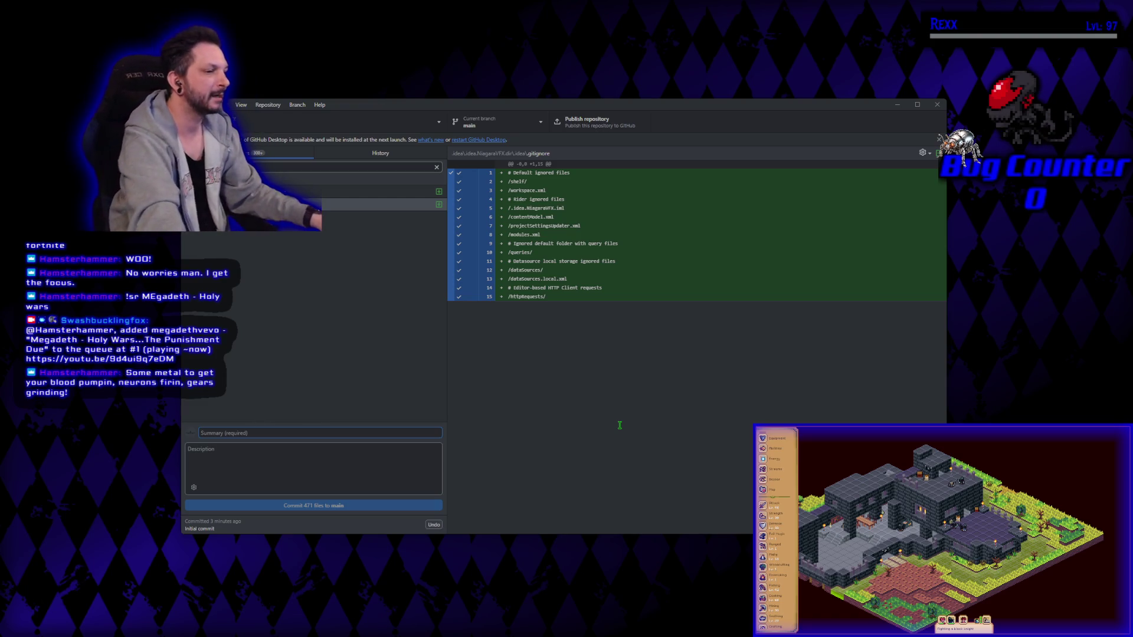
{"action": "left_click", "coordinate": [499, 124]}
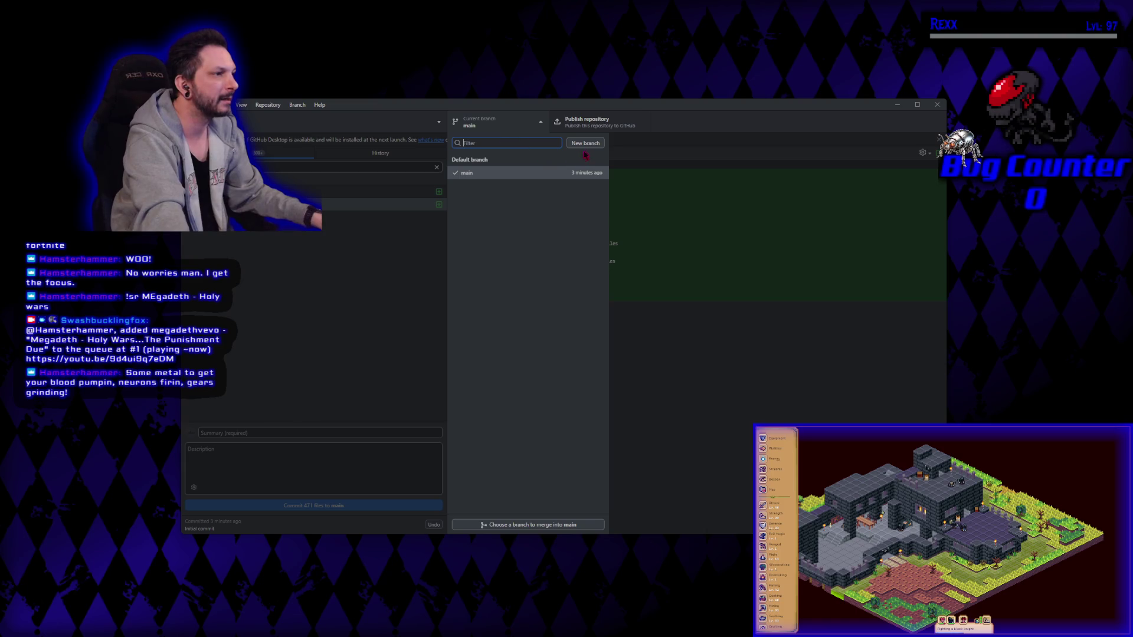
{"action": "left_click", "coordinate": [586, 144]}
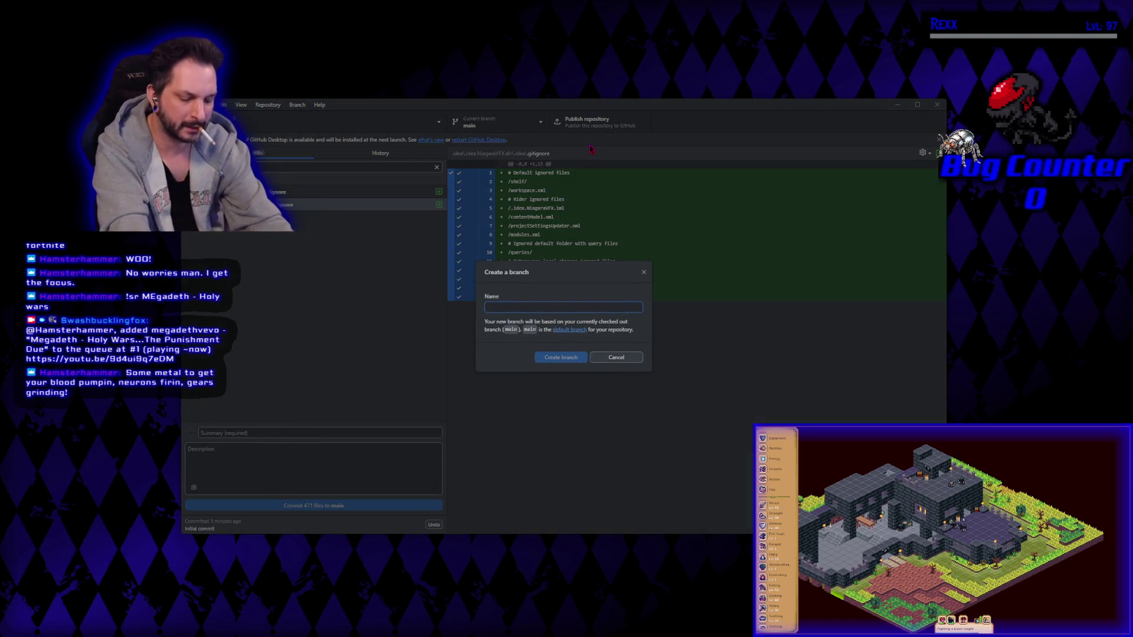
{"action": "type", "text": "Development"}
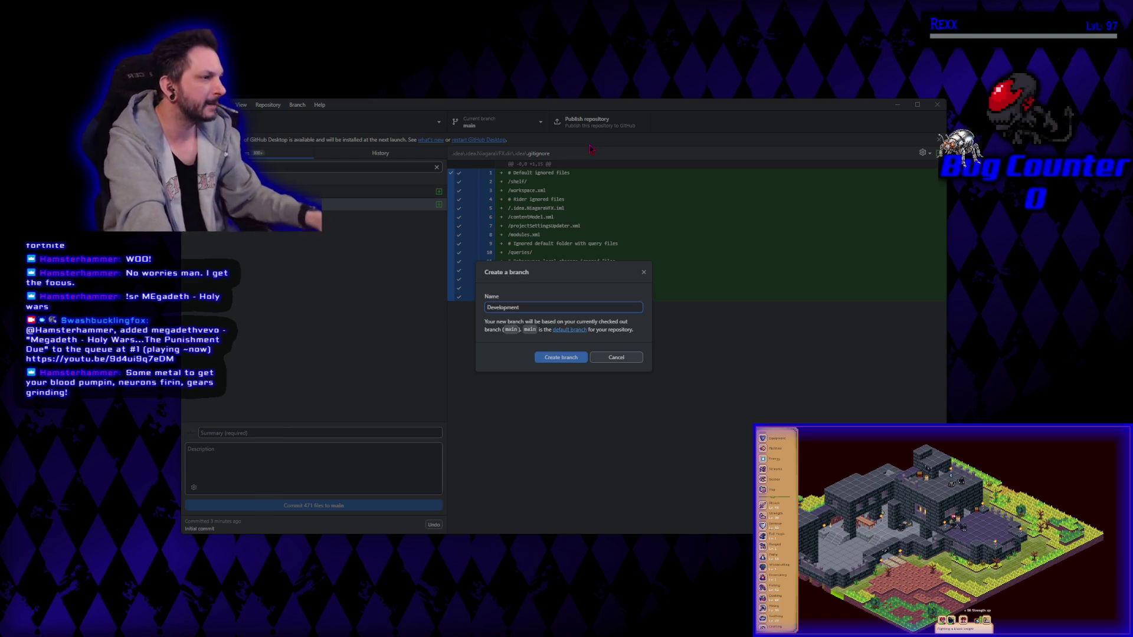
{"action": "left_click", "coordinate": [564, 361]}
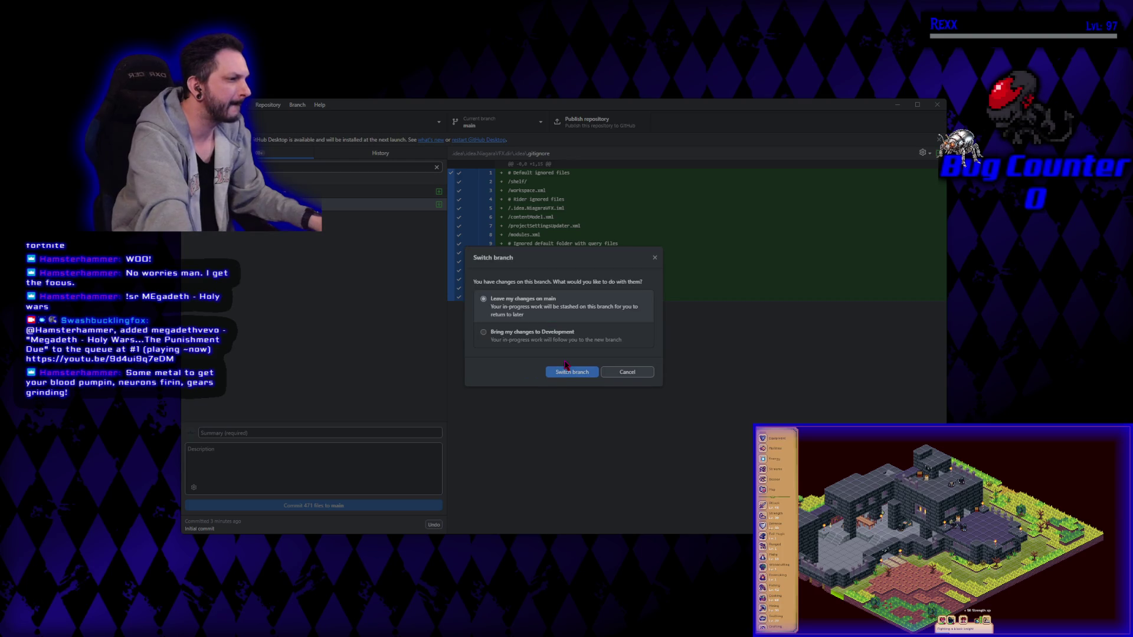
{"action": "left_click", "coordinate": [524, 341]}
{"action": "left_click", "coordinate": [566, 372]}
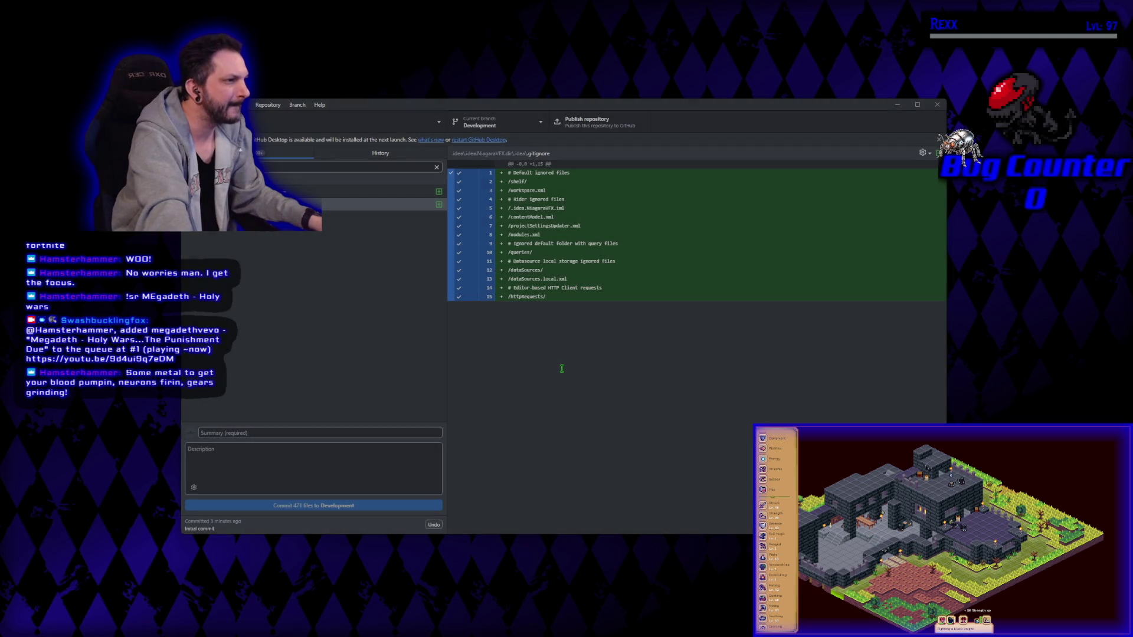
Step: Commit the 471 files to Development with the summary 'First Commit'
{"action": "left_click", "coordinate": [294, 432]}
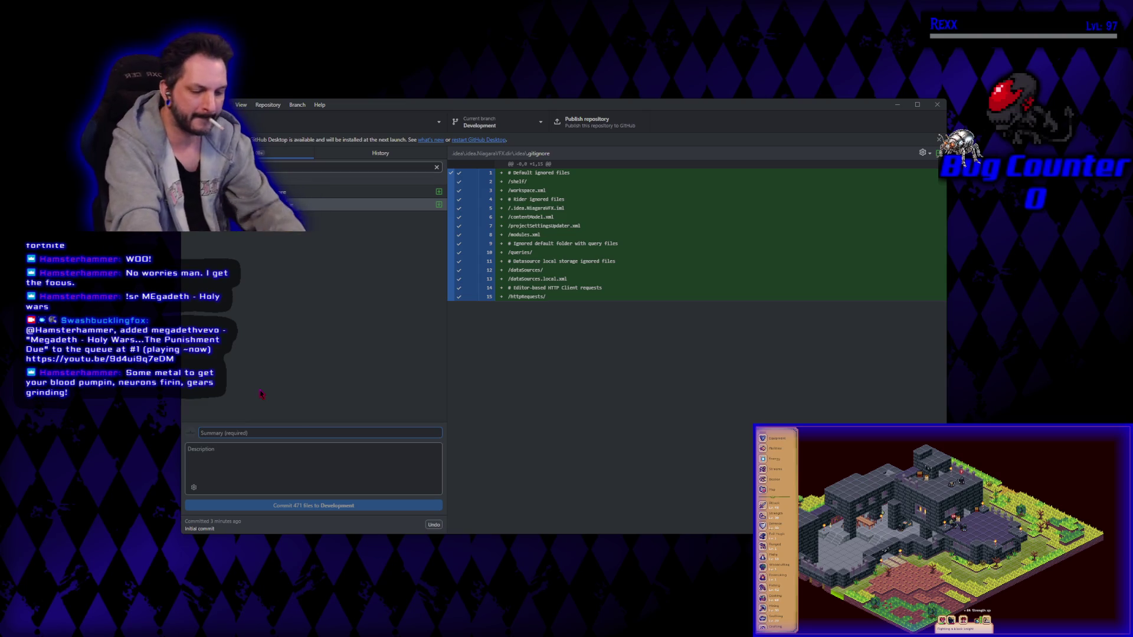
{"action": "type", "text": "First Commit"}
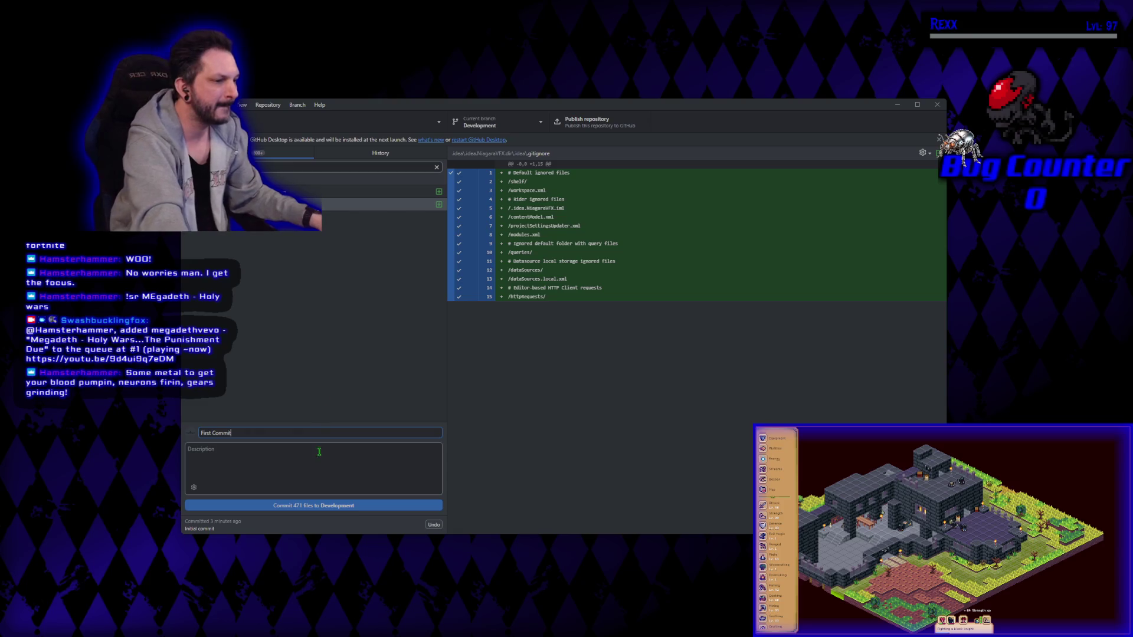
{"action": "left_click", "coordinate": [298, 509]}
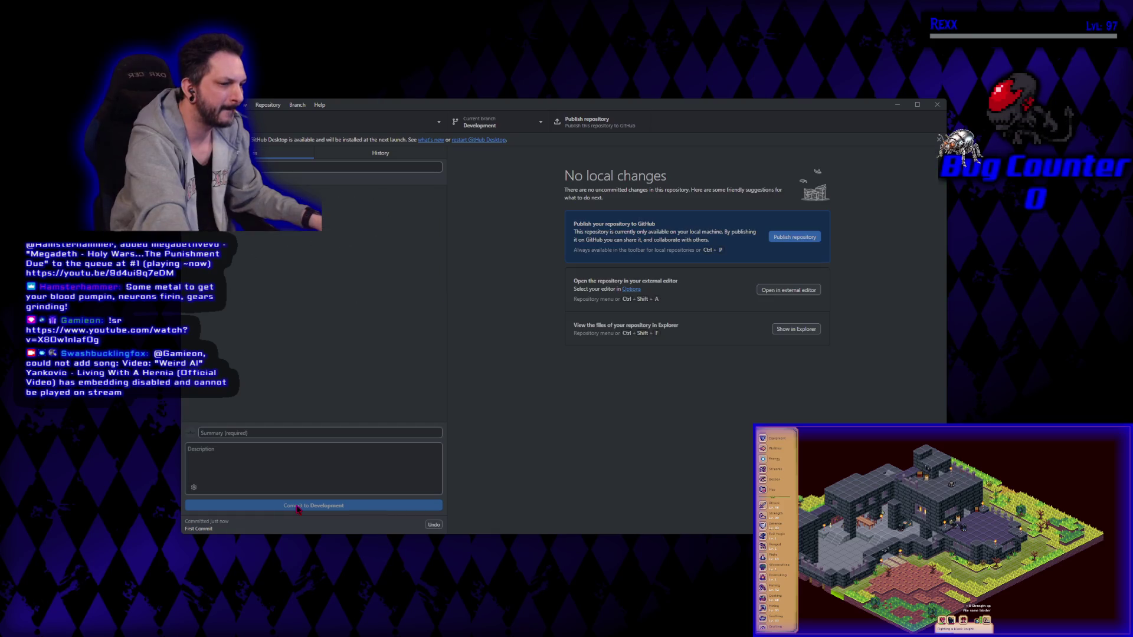
Step: Publish NiagaraVFX to GitHub as a private repository with no organization
{"action": "left_click", "coordinate": [800, 239]}
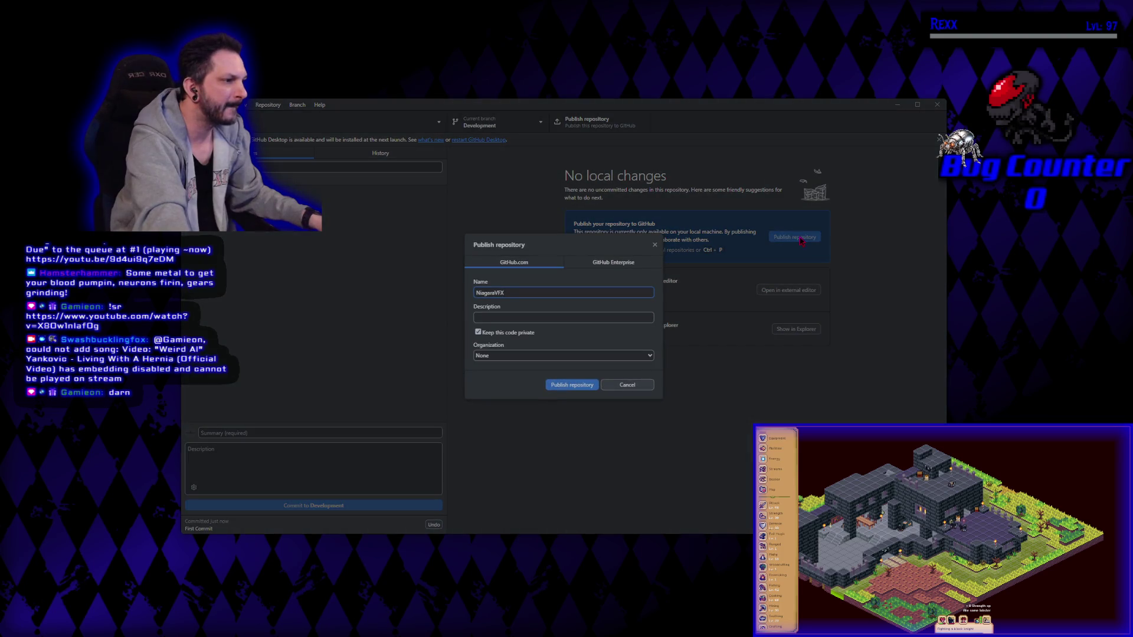
{"action": "left_click", "coordinate": [551, 357]}
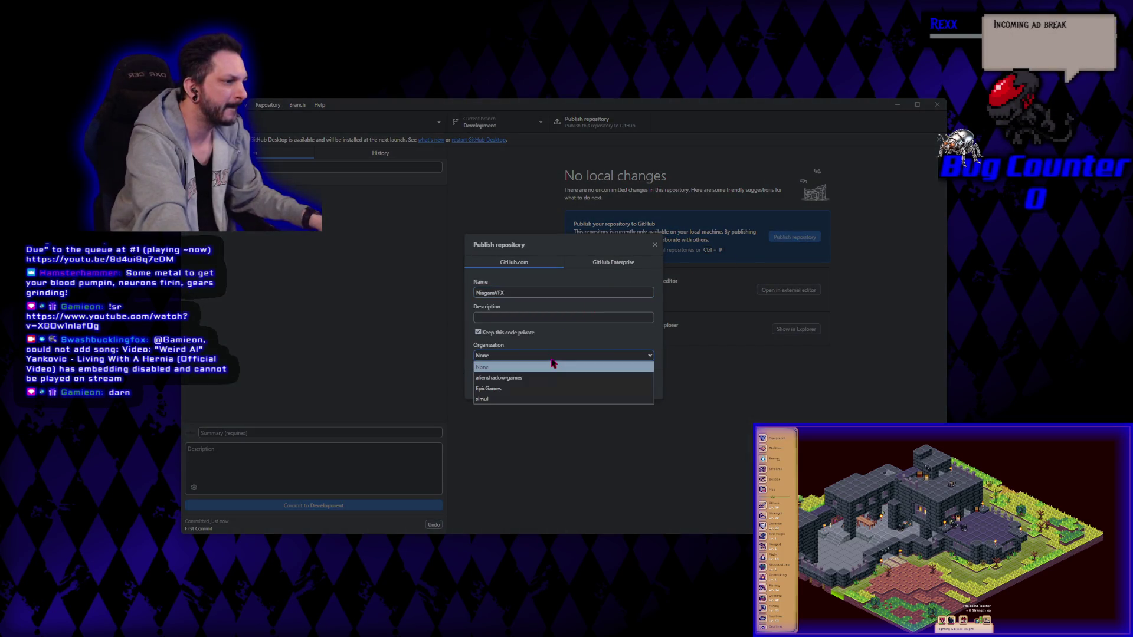
{"action": "left_click", "coordinate": [512, 368]}
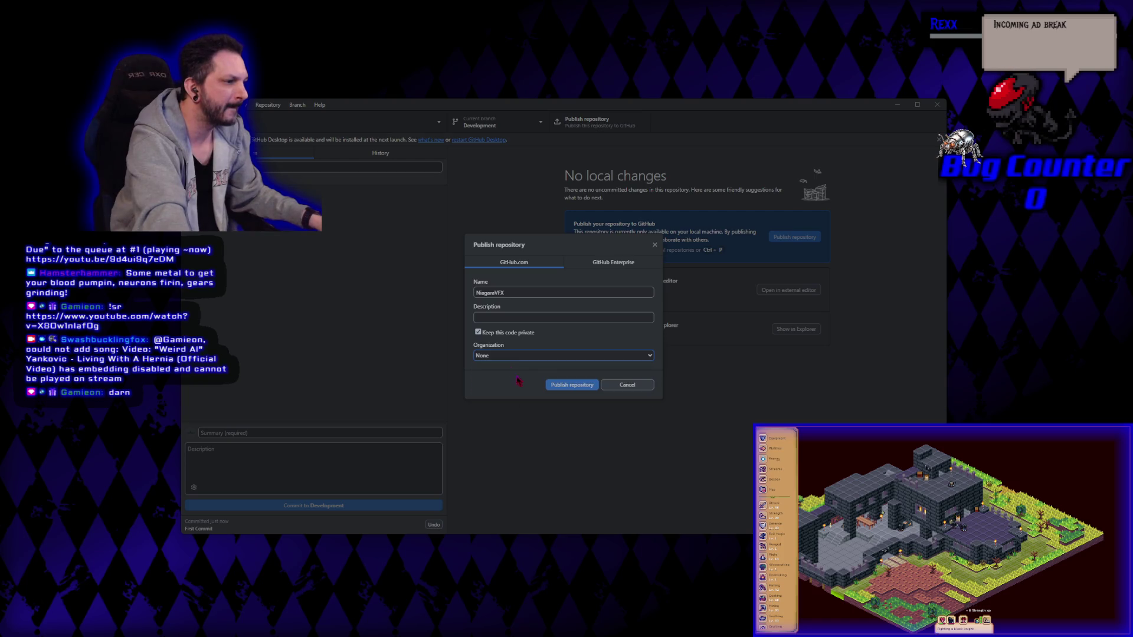
{"action": "left_click", "coordinate": [565, 385]}
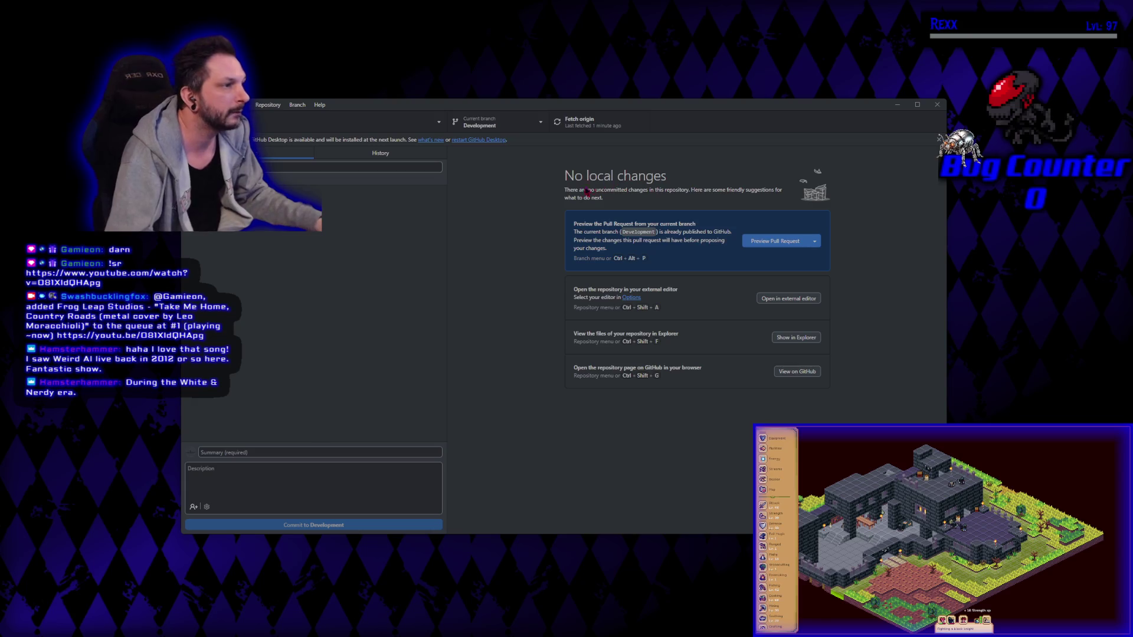
Step: Review main's history showing the Initial commit, then open the branch list
{"action": "left_click", "coordinate": [414, 155]}
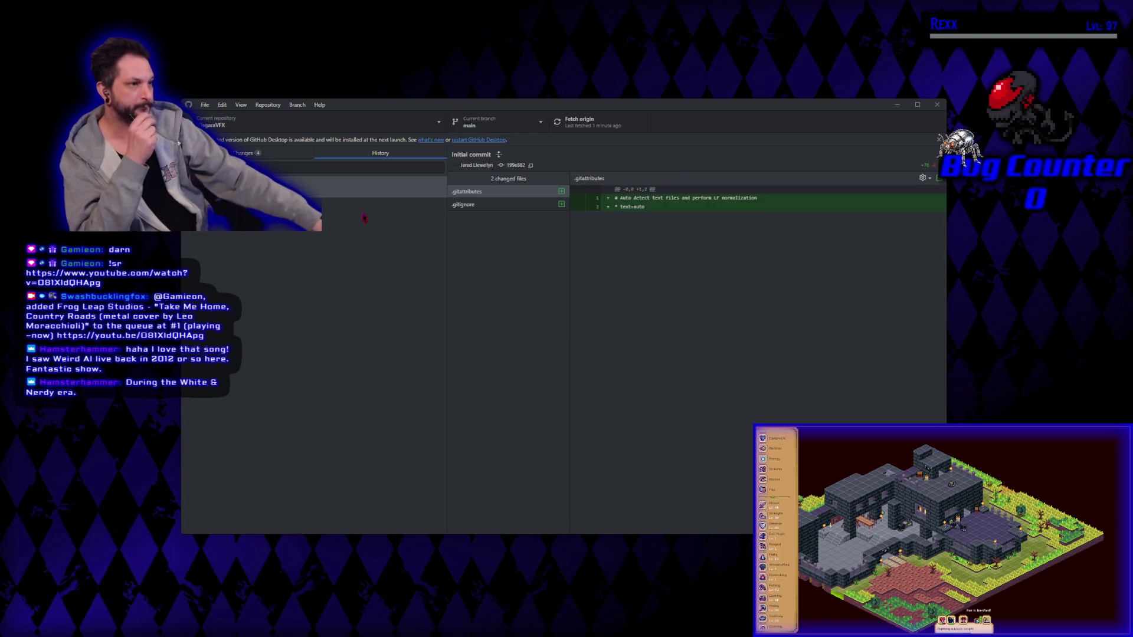
{"action": "left_click", "coordinate": [512, 118]}
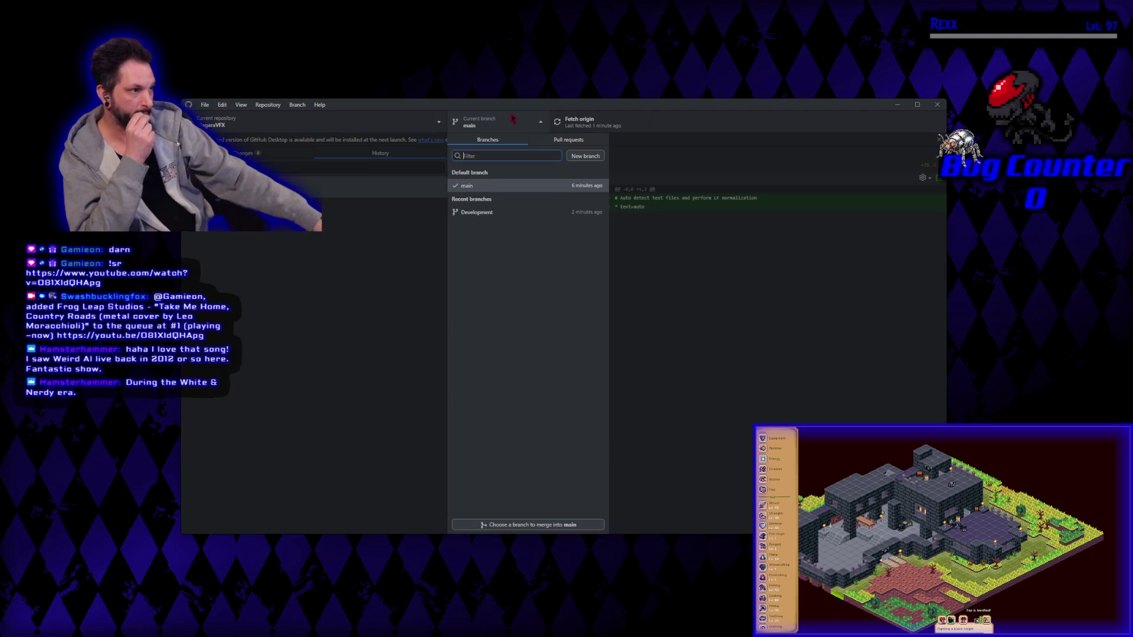
{"action": "left_click", "coordinate": [496, 212]}
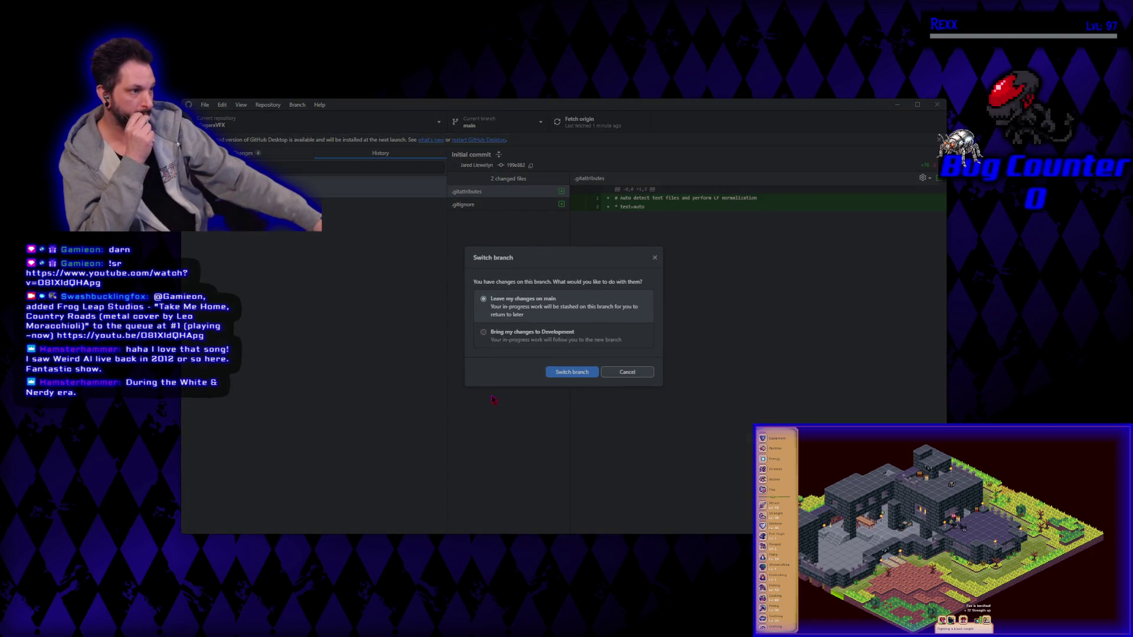
{"action": "left_click", "coordinate": [534, 335]}
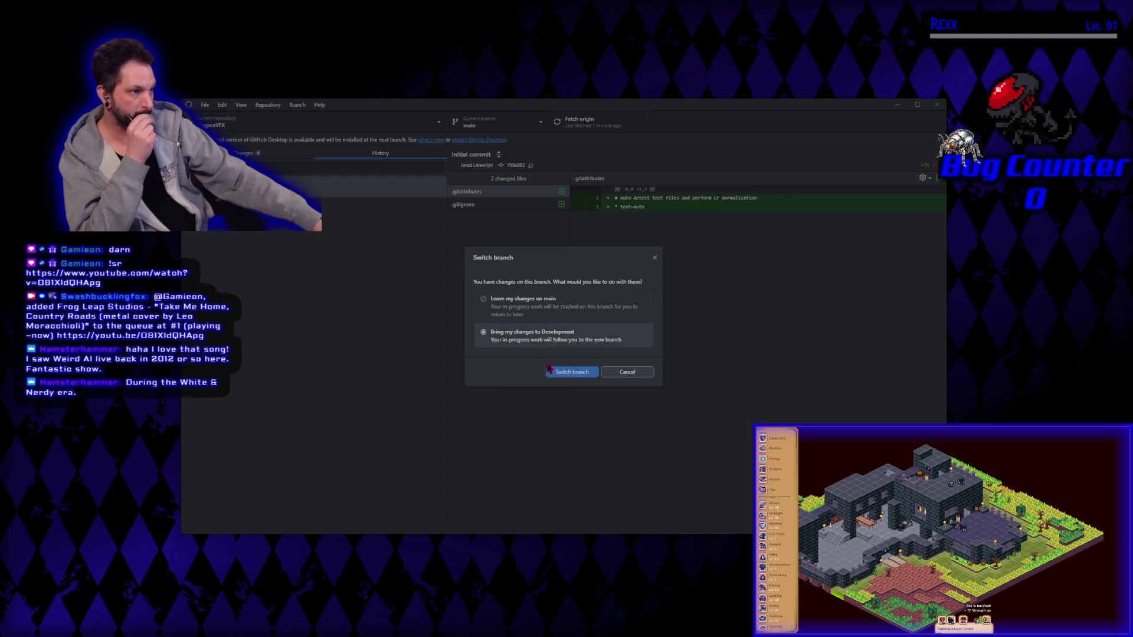
{"action": "left_click", "coordinate": [562, 376]}
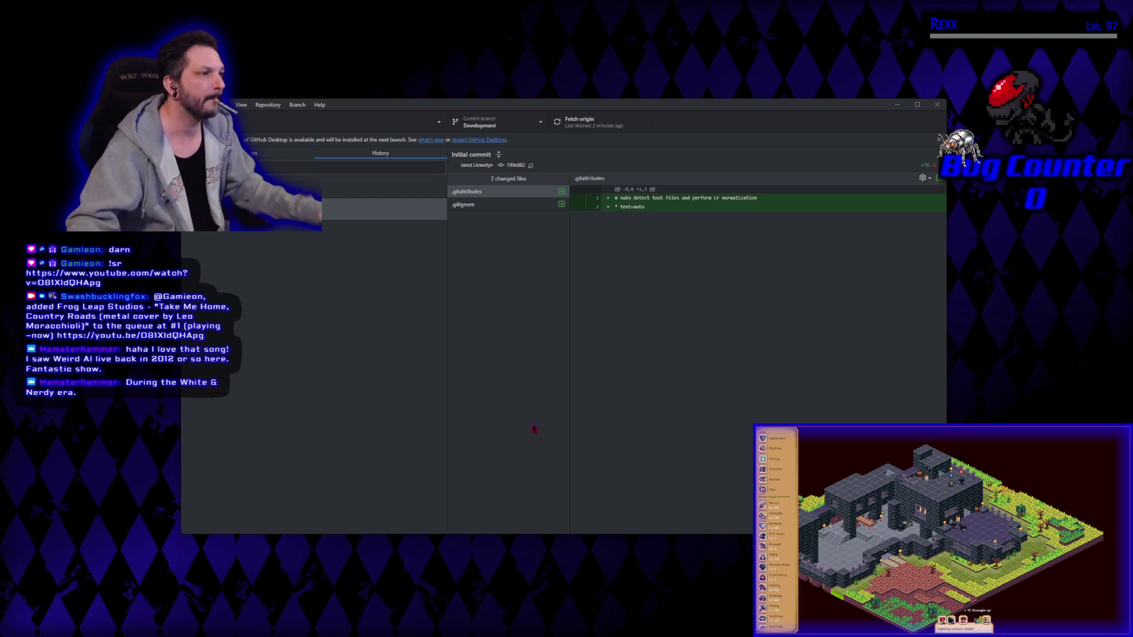
{"action": "left_click", "coordinate": [504, 124]}
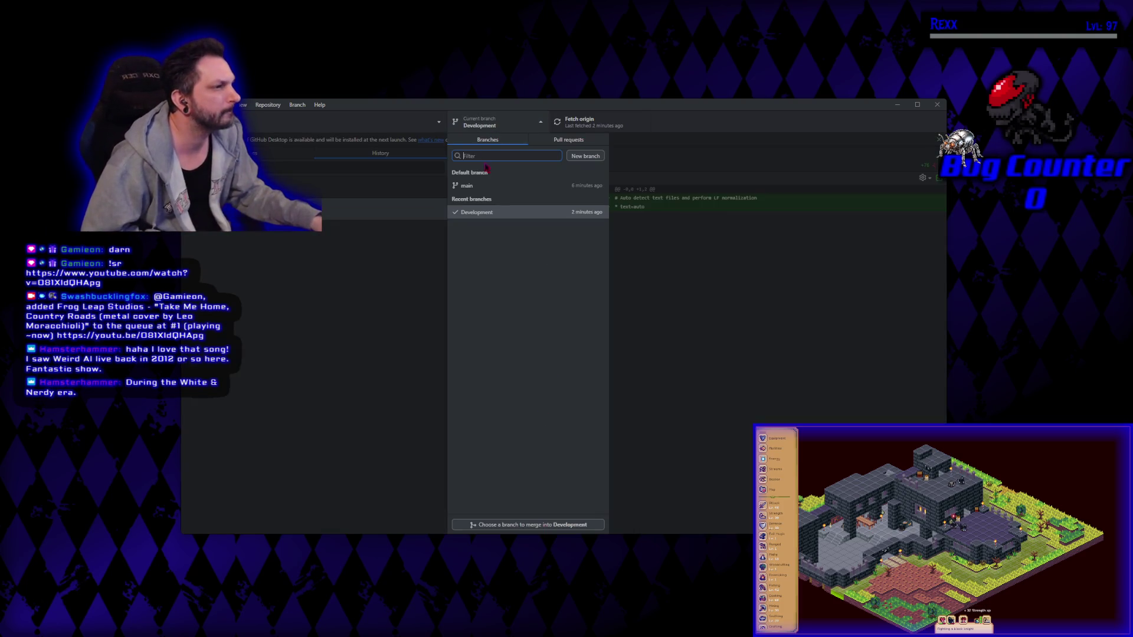
{"action": "left_click", "coordinate": [495, 185]}
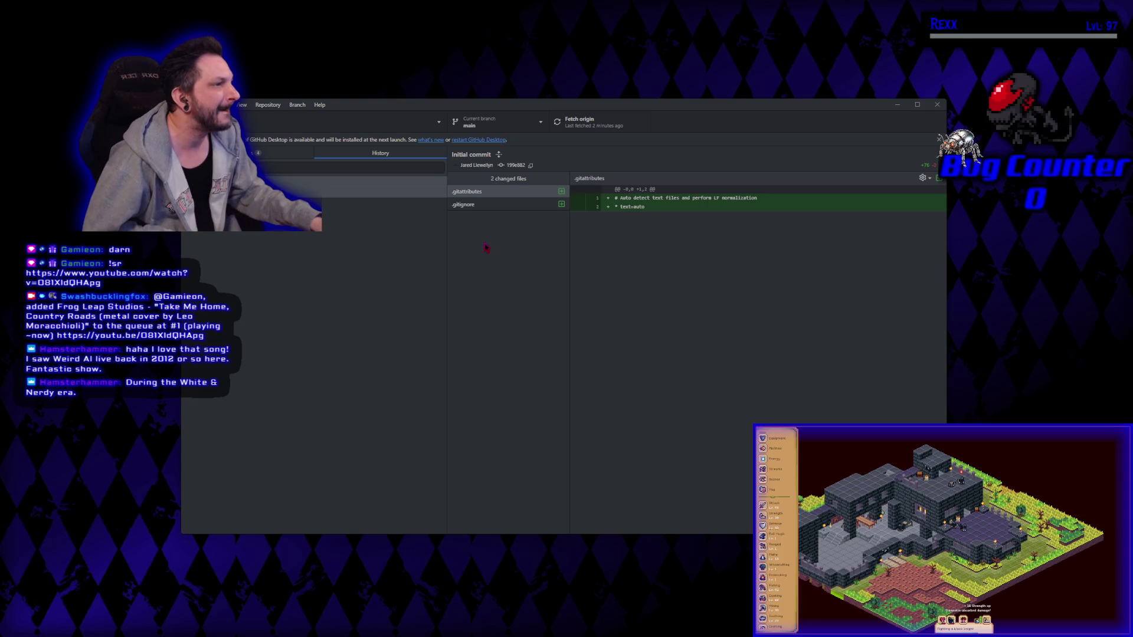
Step: Review the Initial commit's .gitattributes and .gitignore and main's pending changes
{"action": "left_click", "coordinate": [529, 216]}
{"action": "left_click", "coordinate": [524, 204]}
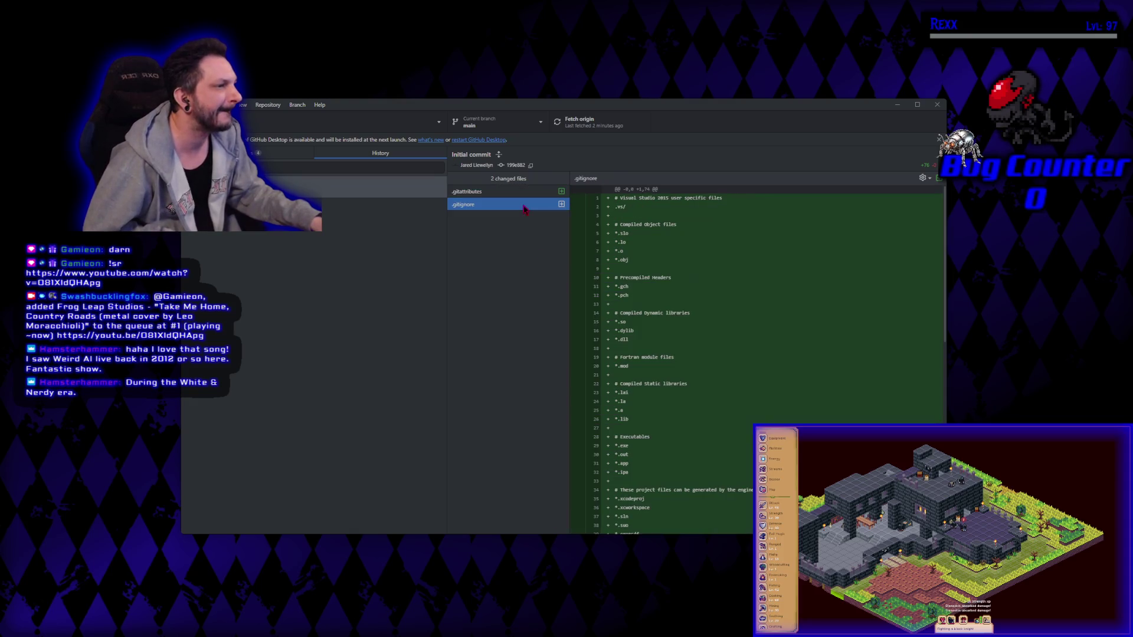
{"action": "left_click", "coordinate": [522, 192]}
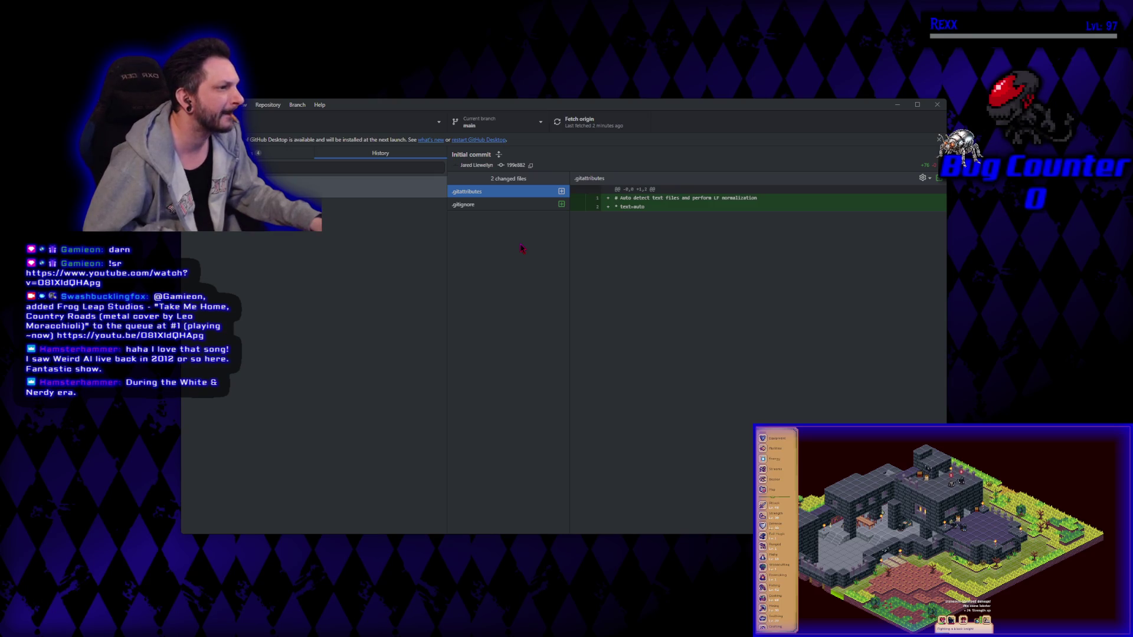
{"action": "left_click", "coordinate": [283, 153]}
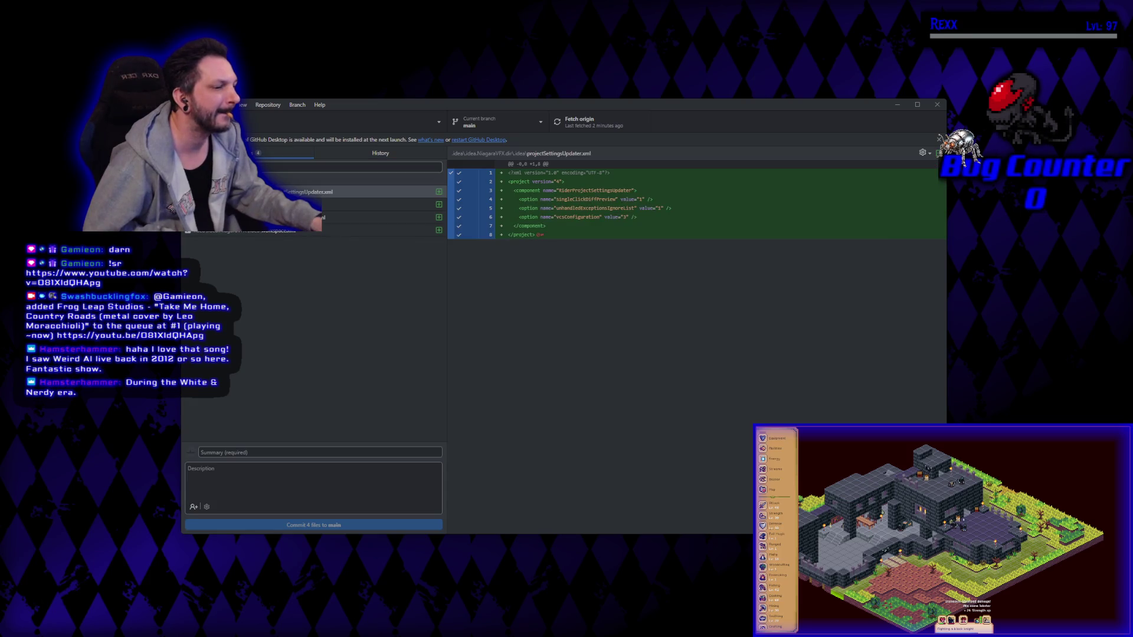
{"action": "left_click", "coordinate": [281, 451]}
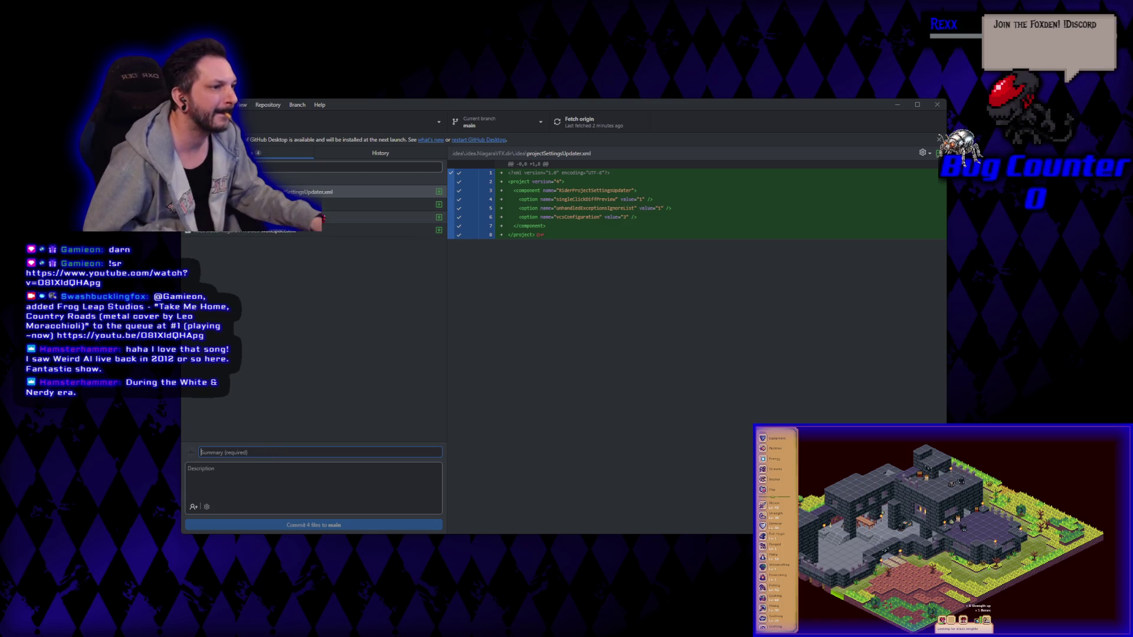
{"action": "left_click", "coordinate": [372, 162]}
{"action": "left_click", "coordinate": [295, 154]}
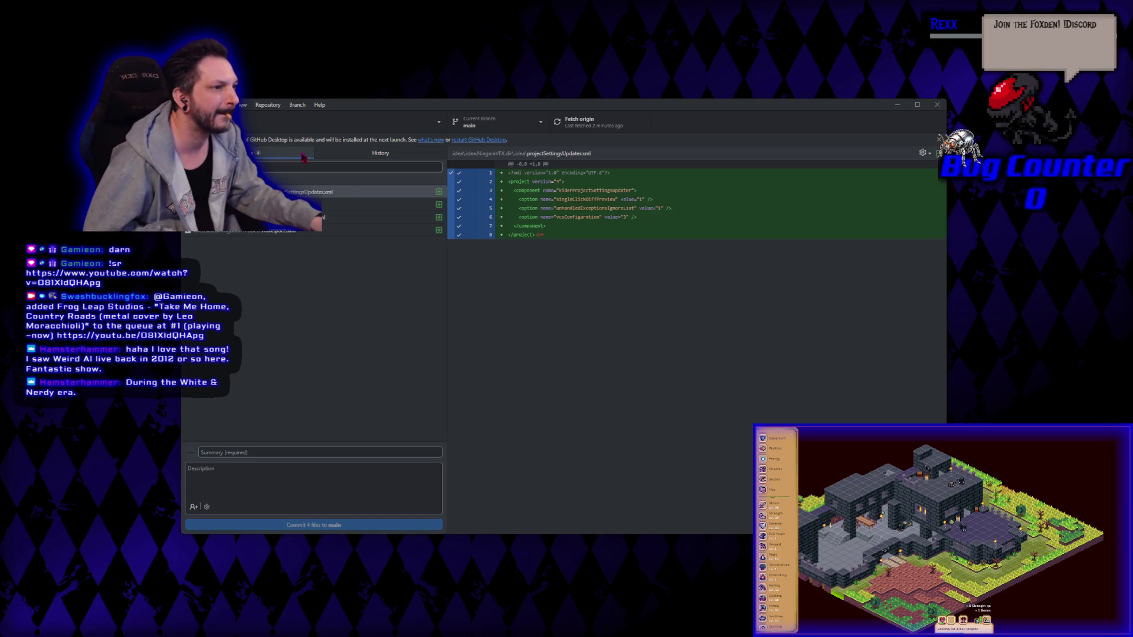
Step: Switch back to the Development branch
{"action": "left_click", "coordinate": [500, 122]}
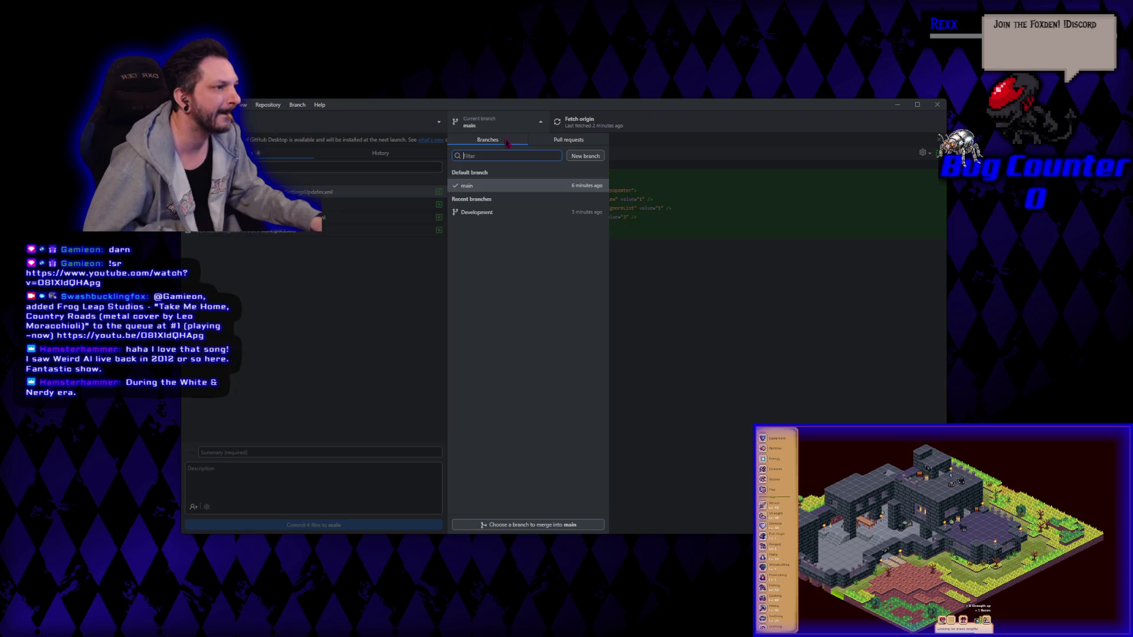
{"action": "left_click", "coordinate": [502, 213]}
{"action": "left_click", "coordinate": [572, 372]}
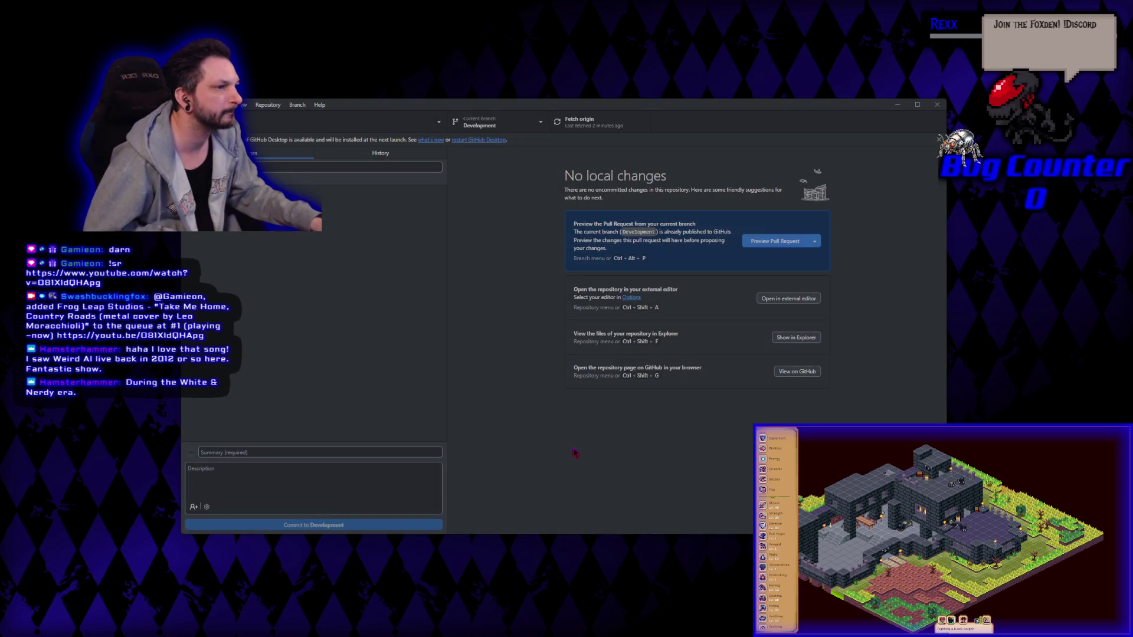
Step: Check Development's First Commit in History, then close GitHub Desktop
{"action": "left_click", "coordinate": [381, 154]}
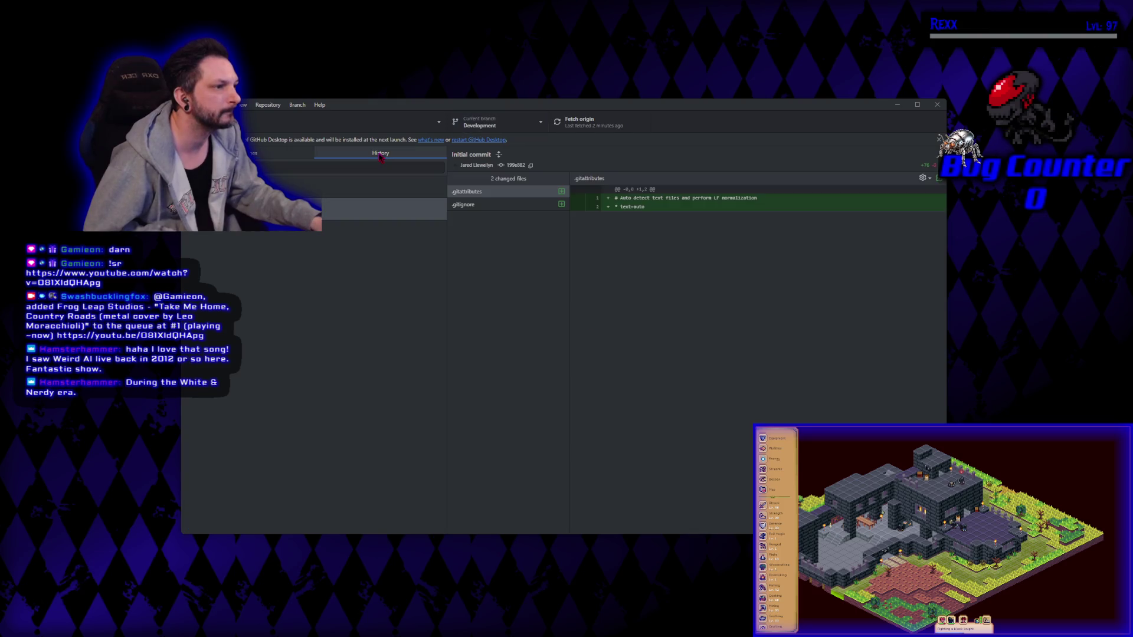
{"action": "left_click", "coordinate": [333, 186]}
{"action": "left_click", "coordinate": [273, 155]}
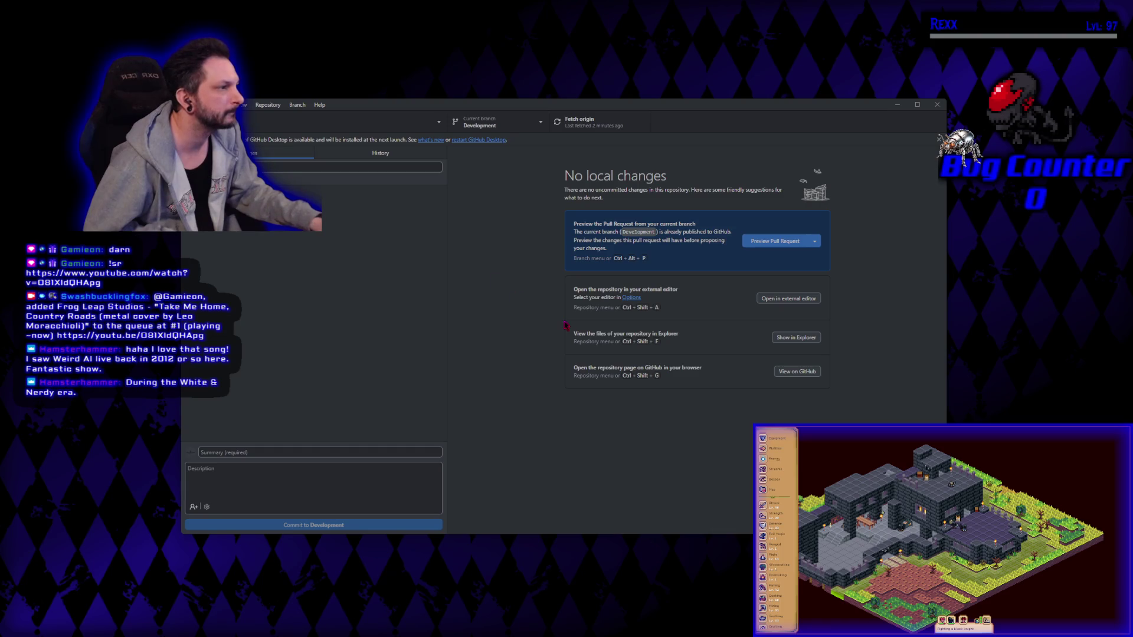
{"action": "left_click", "coordinate": [496, 124]}
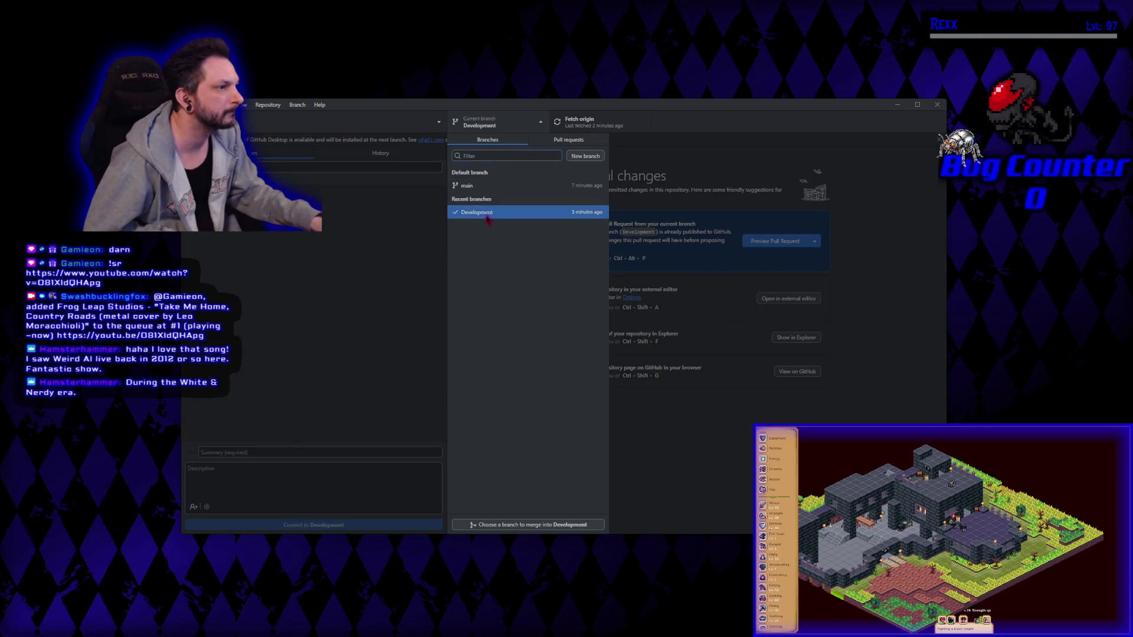
{"action": "left_click", "coordinate": [488, 217]}
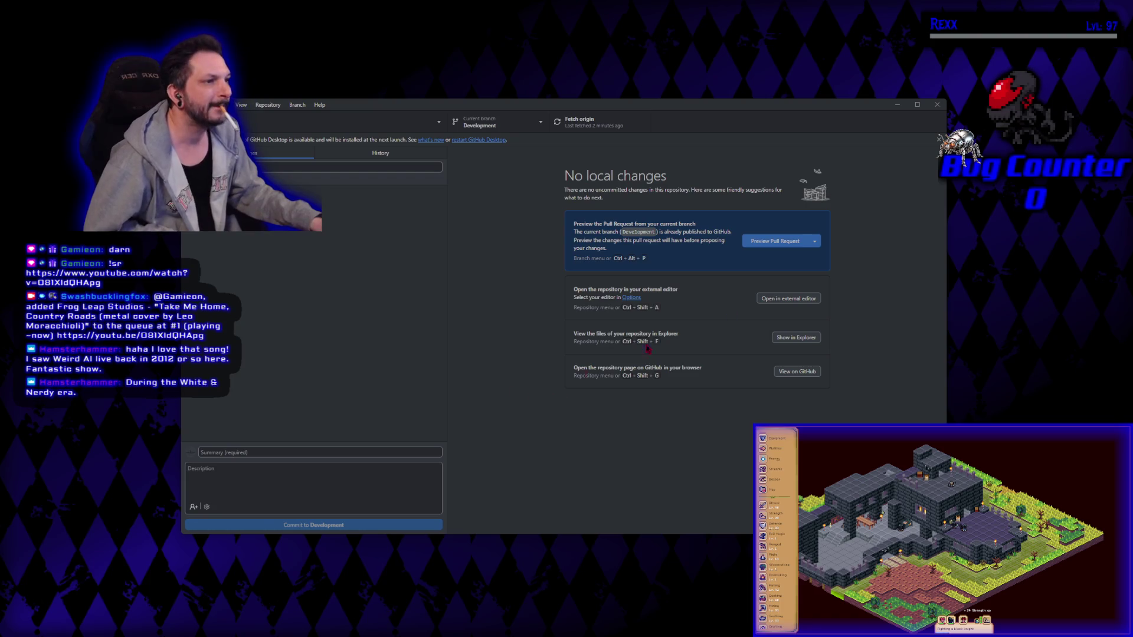
{"action": "key", "text": "alt+F4"}
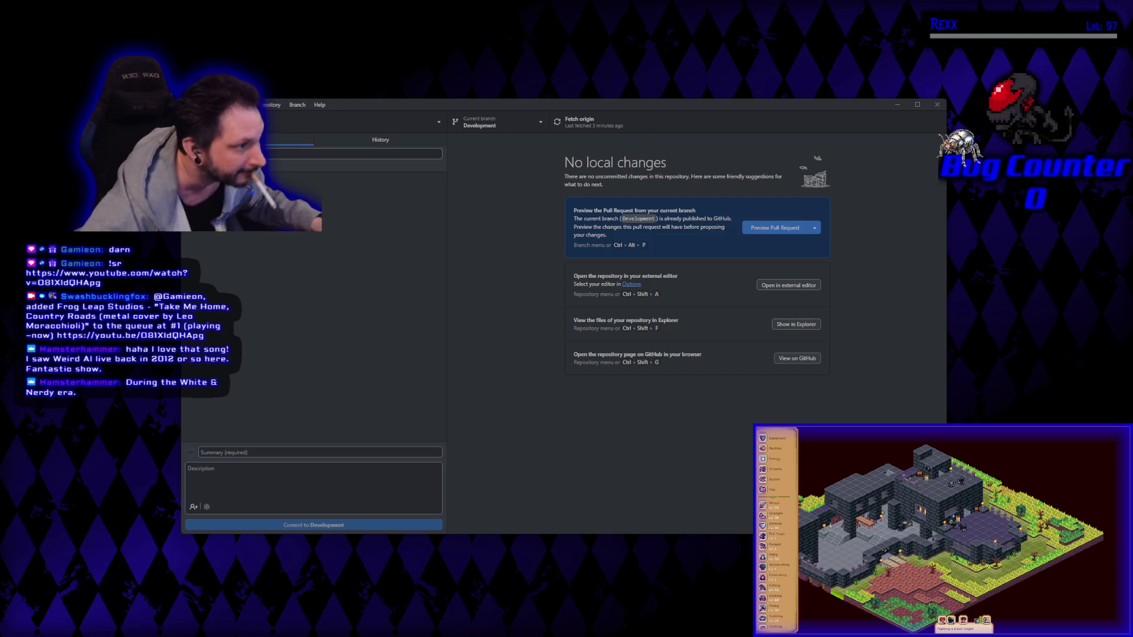
{"action": "left_click", "coordinate": [937, 104]}
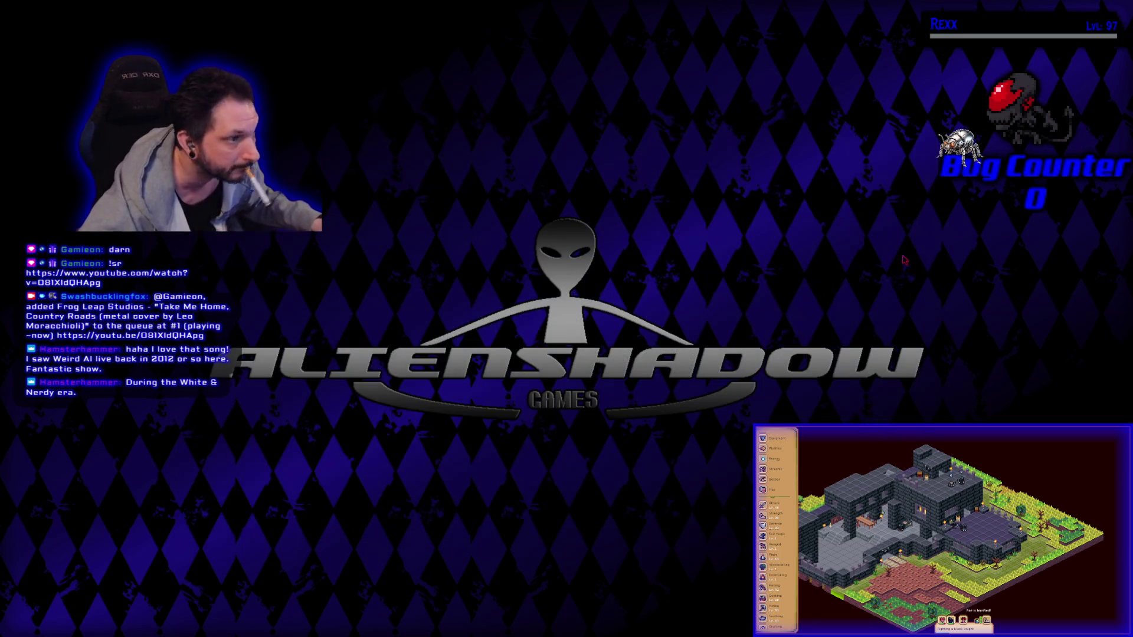
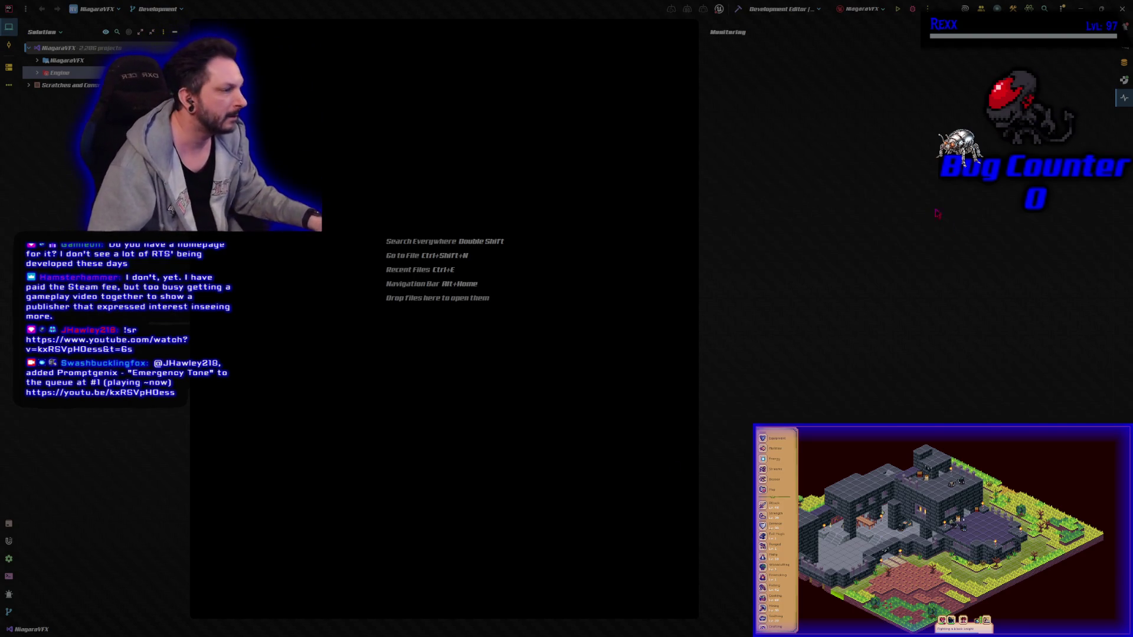
Step: Launch NiagaraVFX from Rider's debugger so Unreal Editor opens the First Emitter level
{"action": "left_click", "coordinate": [865, 396]}
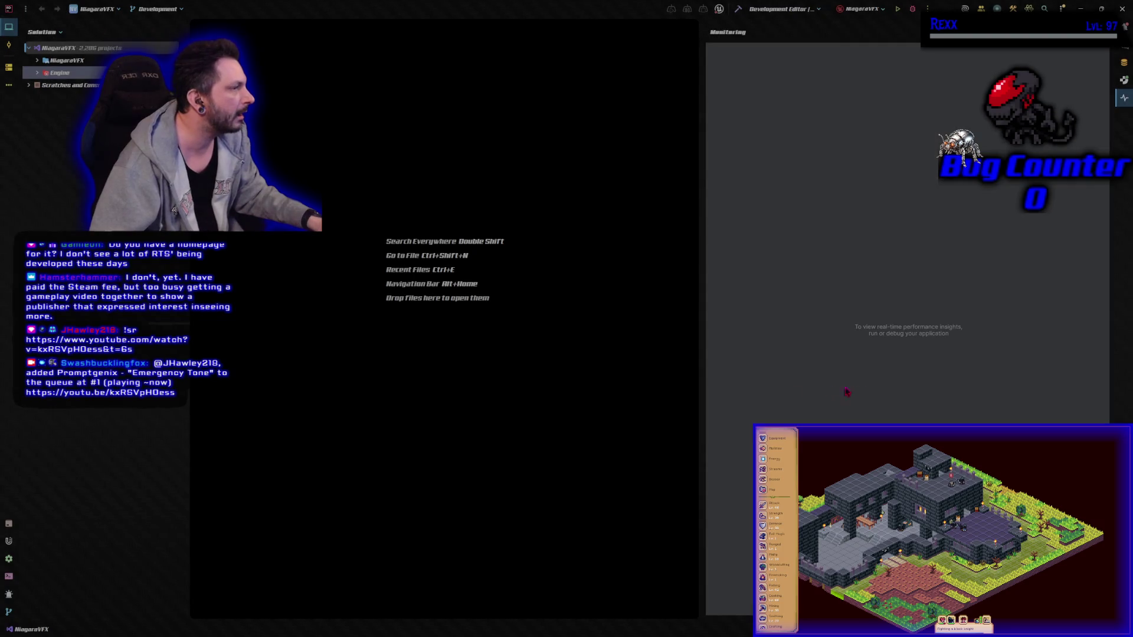
{"action": "left_click", "coordinate": [911, 13]}
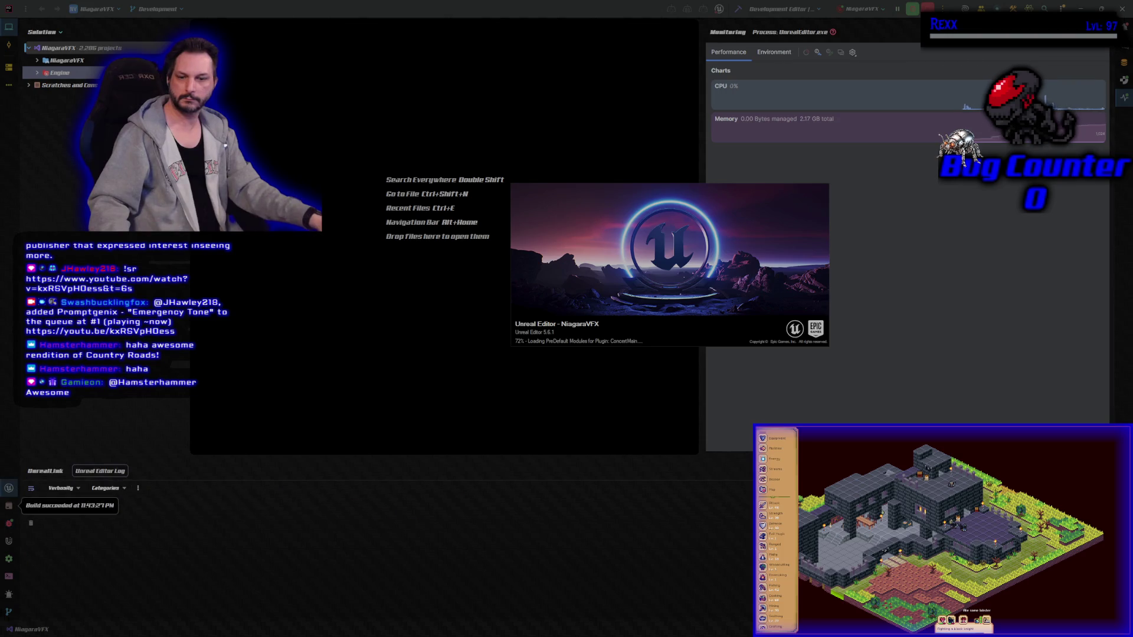
{"action": "mouse_move", "coordinate": [699, 301]}
{"action": "left_mouse_down"}
{"action": "mouse_move", "coordinate": [946, 319]}
{"action": "mouse_move", "coordinate": [934, 313]}
{"action": "left_mouse_up"}
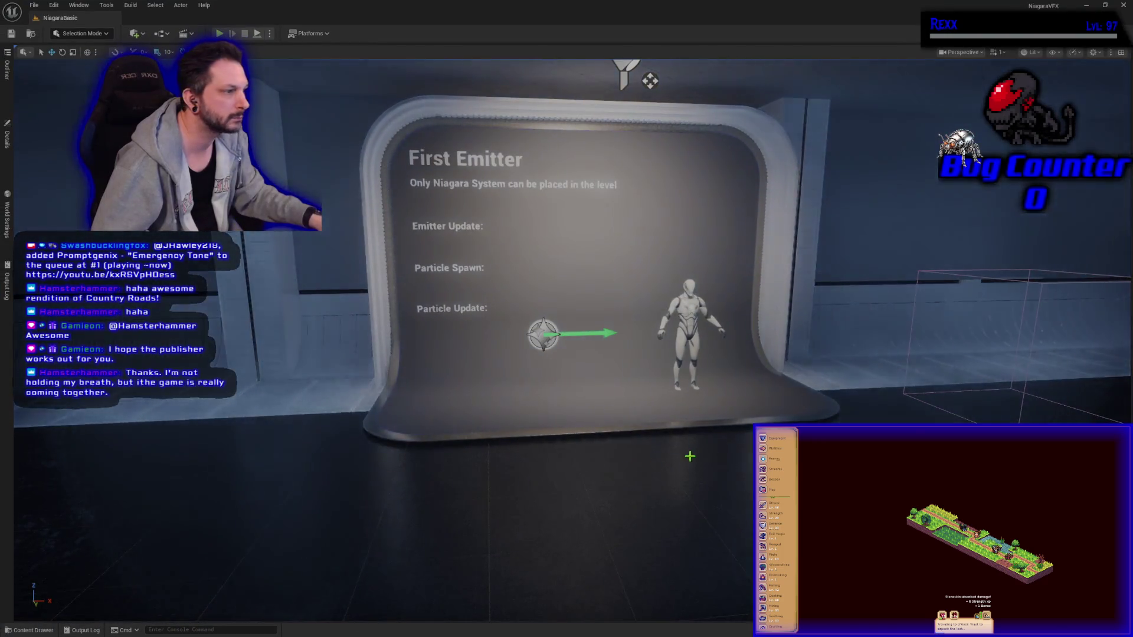
{"action": "mouse_move", "coordinate": [688, 454]}
{"action": "left_mouse_down"}
{"action": "mouse_move", "coordinate": [625, 443]}
{"action": "mouse_move", "coordinate": [692, 456]}
{"action": "left_mouse_up"}
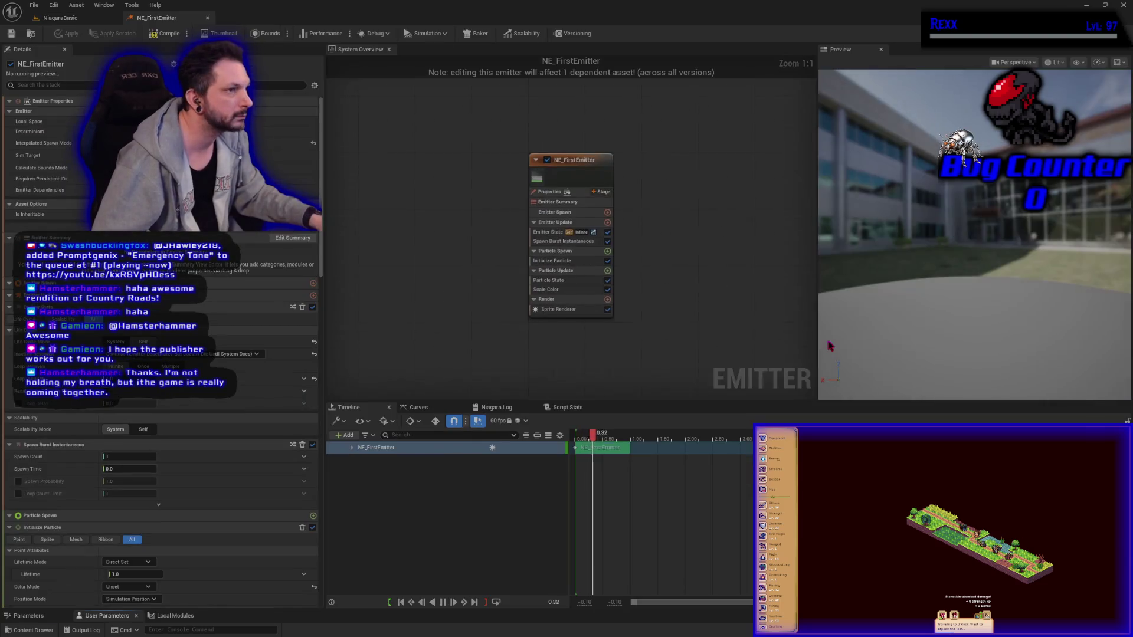
Step: Return to the NiagaraBasic level and fly close to the First Emitter display's labels
{"action": "left_click", "coordinate": [68, 19]}
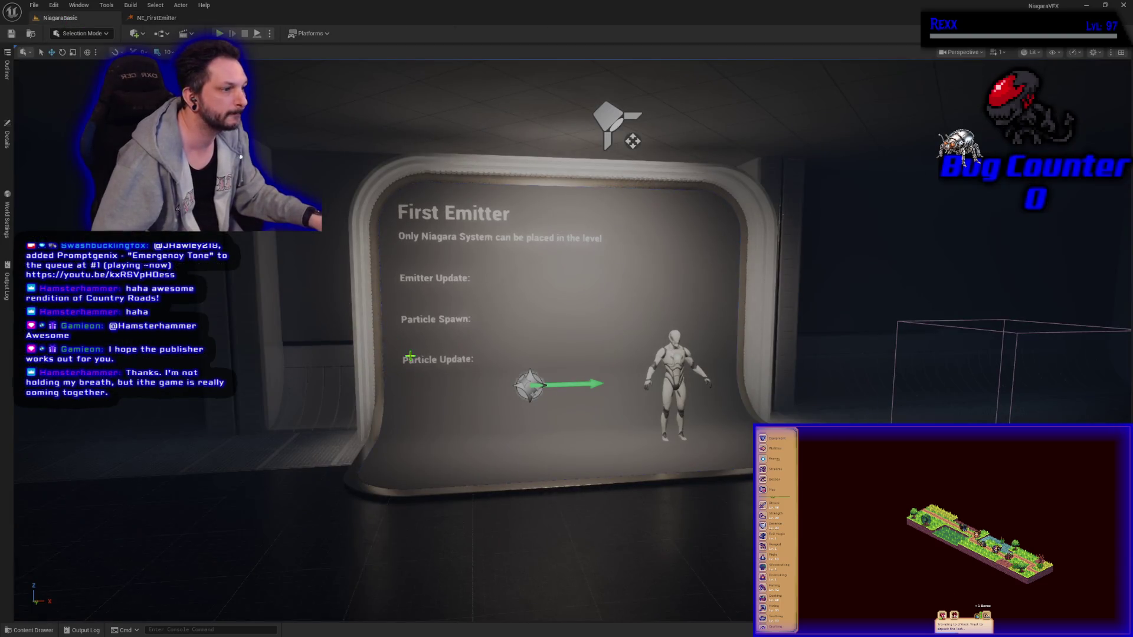
{"action": "mouse_move", "coordinate": [426, 361]}
{"action": "left_mouse_down"}
{"action": "mouse_move", "coordinate": [377, 301]}
{"action": "mouse_move", "coordinate": [372, 274]}
{"action": "left_mouse_up"}
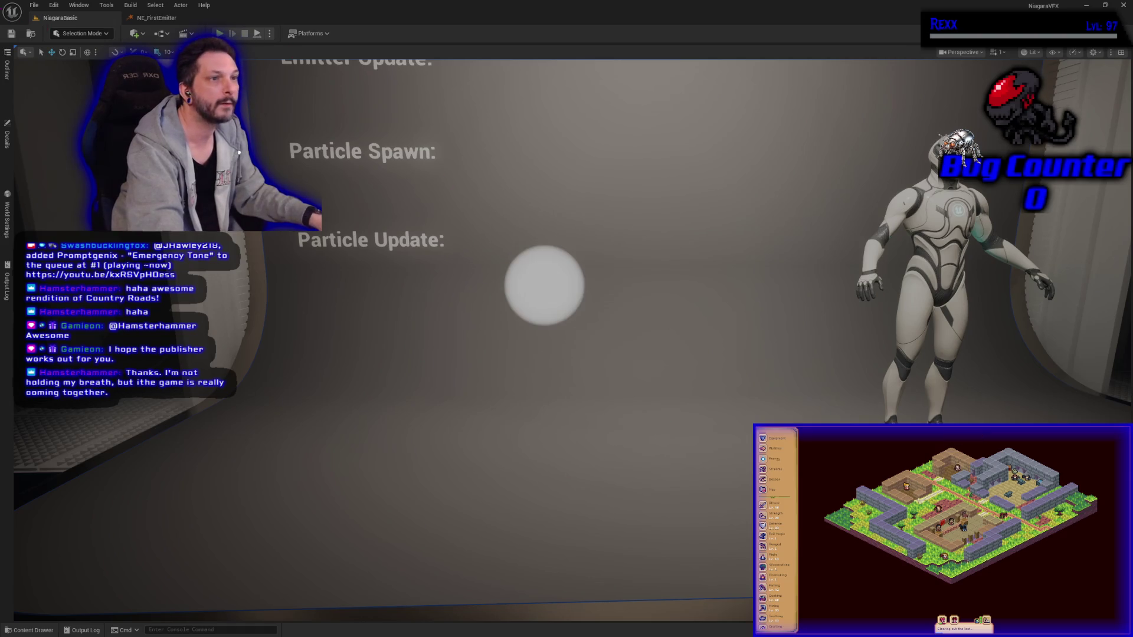
{"action": "left_click", "coordinate": [62, 8]}
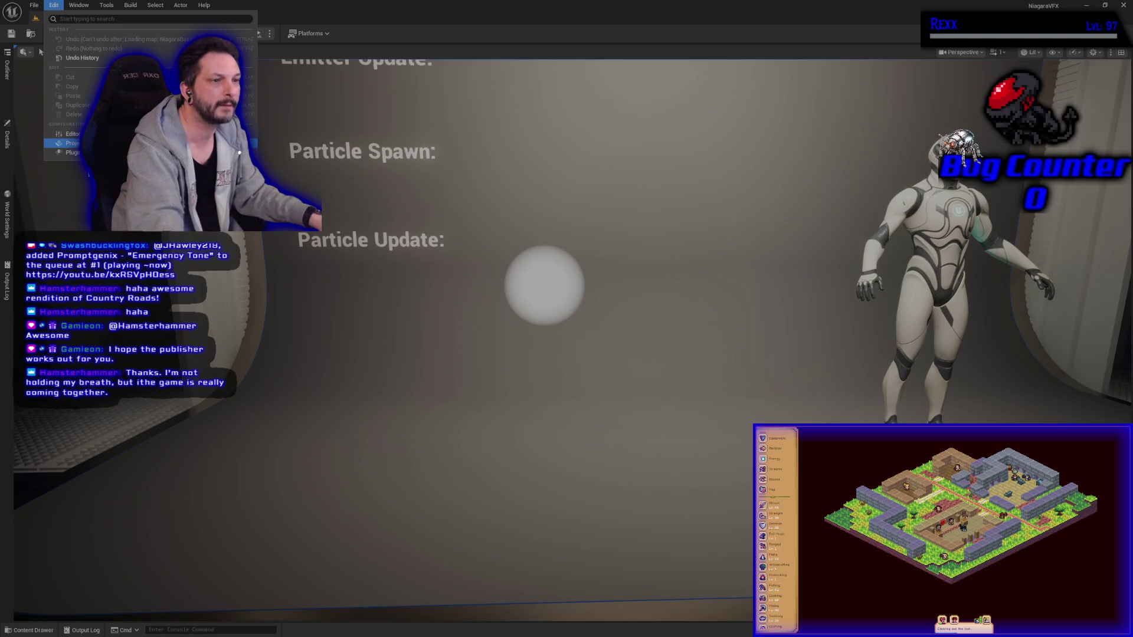
Step: Enable the Darker Nodes, Electronic Nodes and beta Command Deck plugins
{"action": "left_click", "coordinate": [71, 153]}
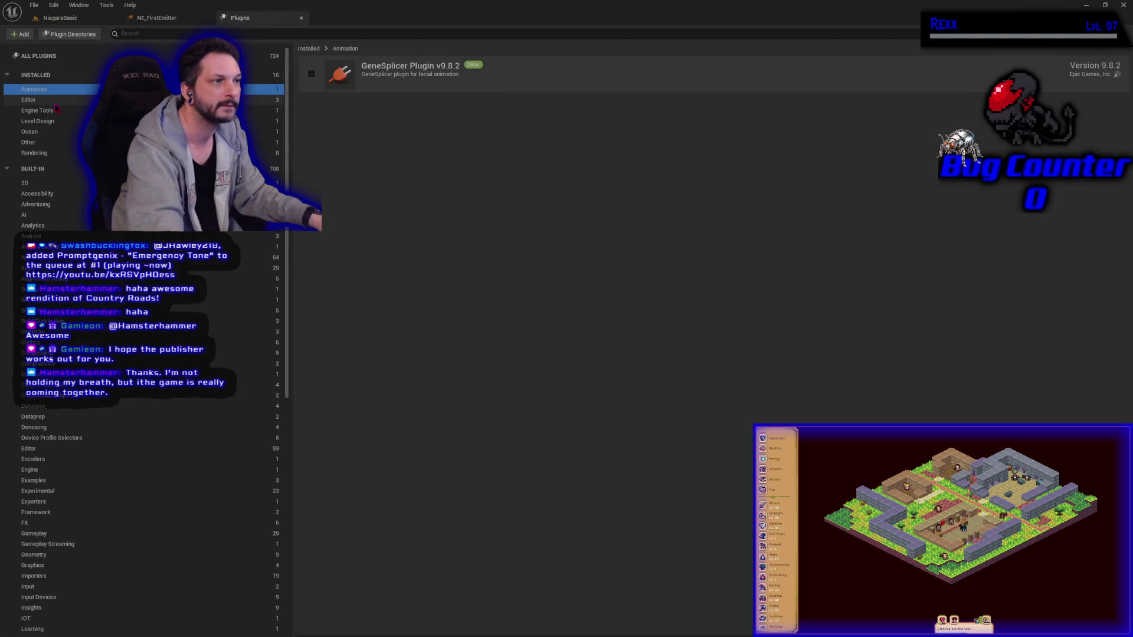
{"action": "left_click", "coordinate": [30, 99]}
{"action": "left_click", "coordinate": [312, 77]}
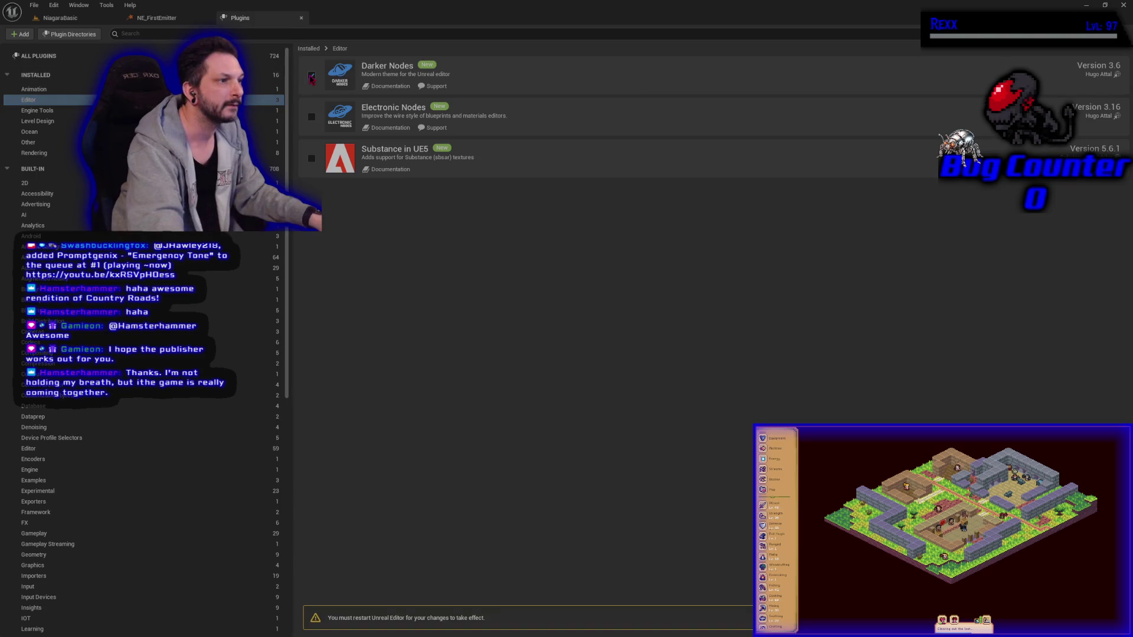
{"action": "left_click", "coordinate": [311, 117]}
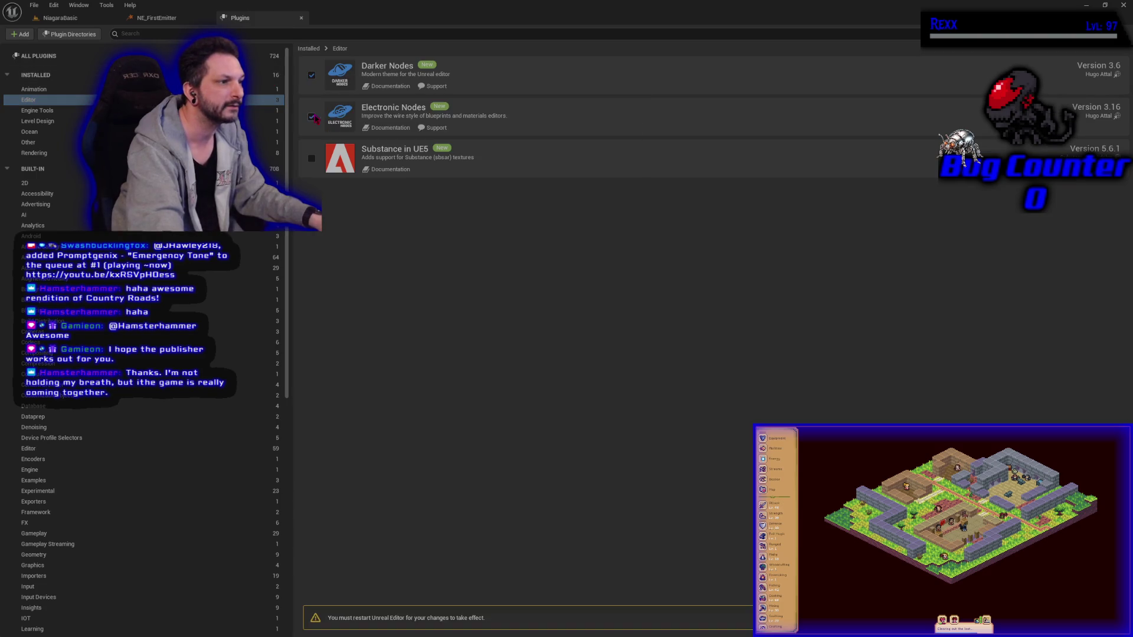
{"action": "left_click", "coordinate": [73, 113]}
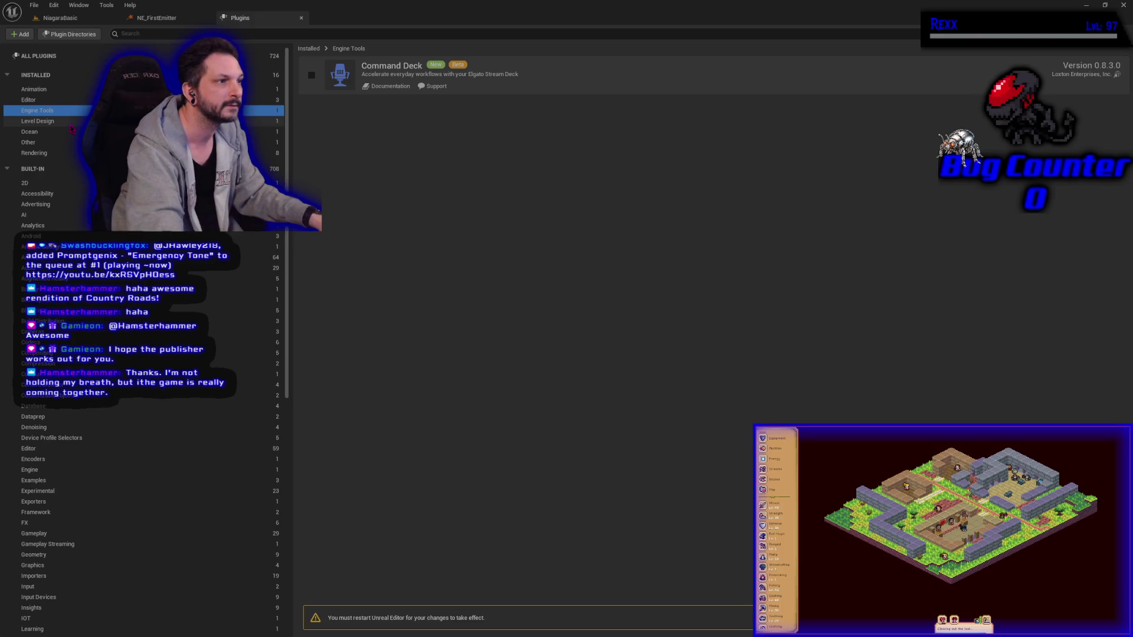
{"action": "left_click", "coordinate": [311, 74]}
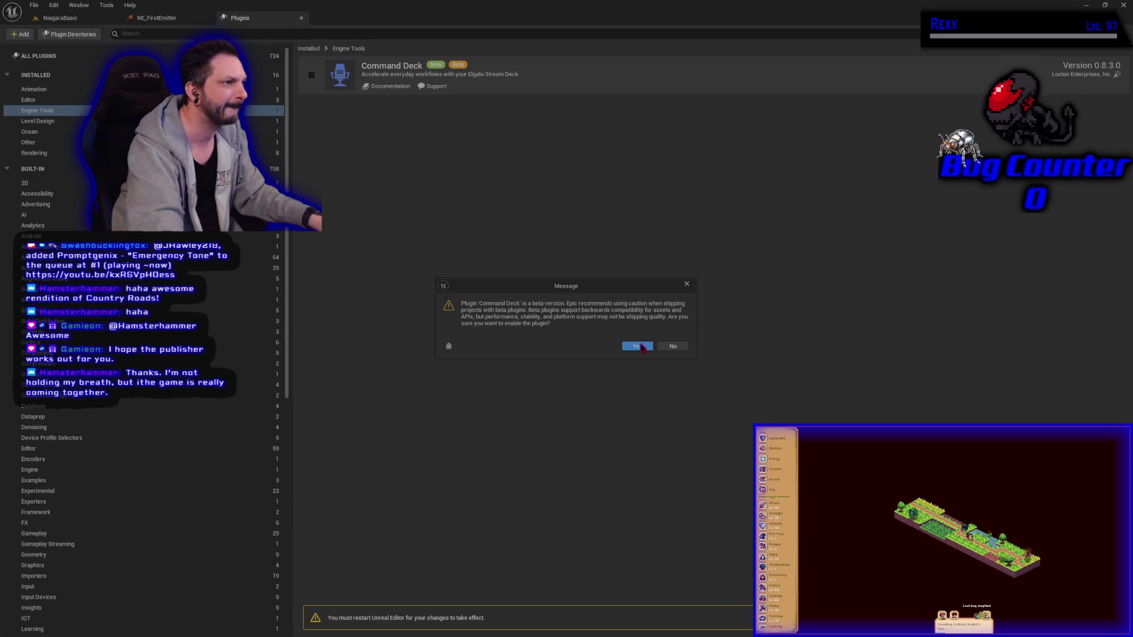
{"action": "left_click", "coordinate": [636, 347]}
Step: Enable the Rendering plugins: Movie Render Queue DLSS, DLSS Frame Generation, DLSS Super Resolution and NVIDIA Reflex
{"action": "left_click", "coordinate": [59, 121]}
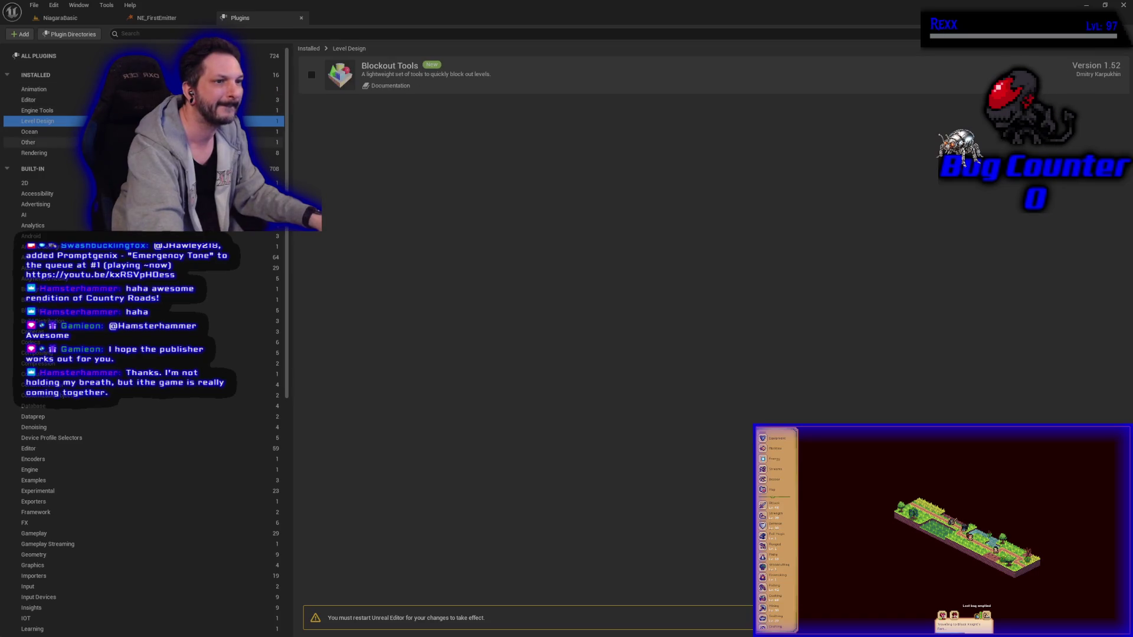
{"action": "left_click", "coordinate": [62, 132]}
{"action": "left_click", "coordinate": [56, 142]}
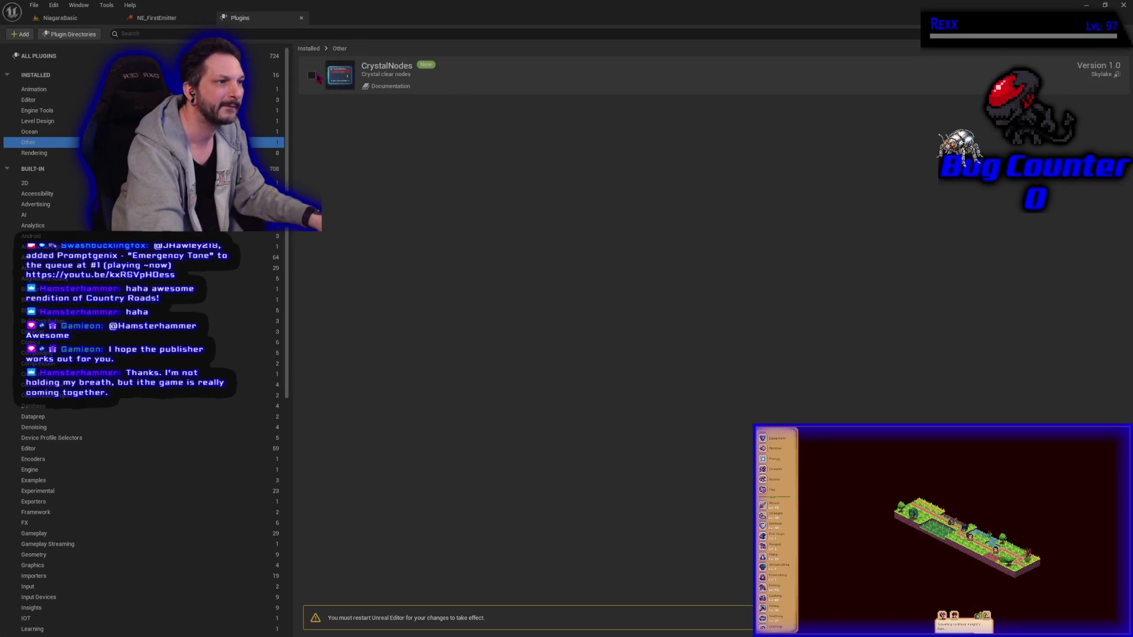
{"action": "left_click", "coordinate": [48, 153]}
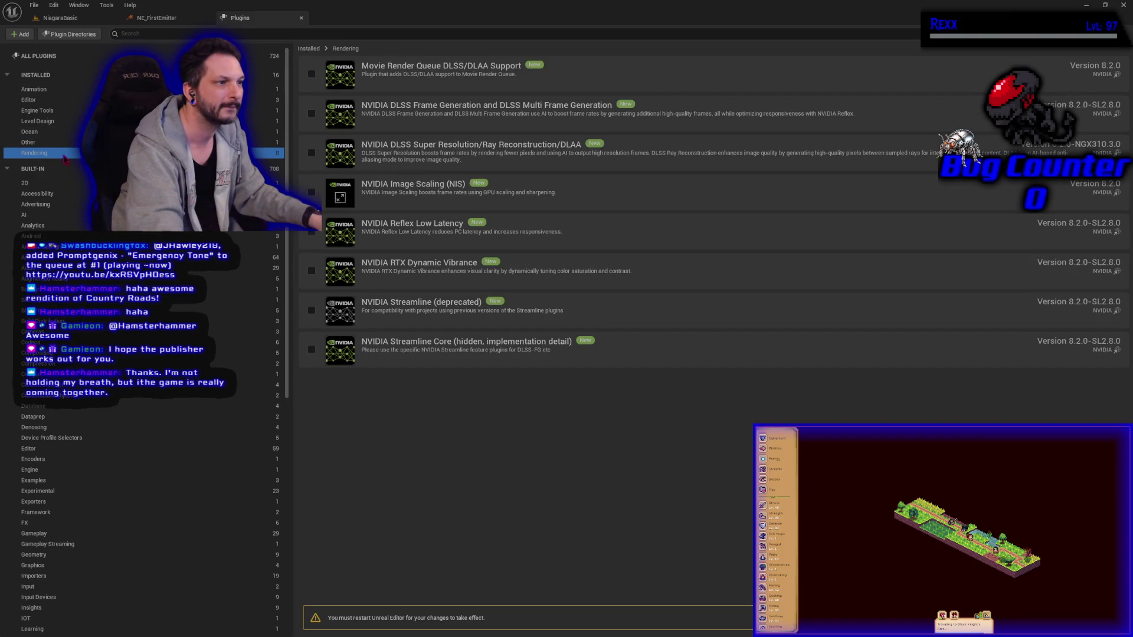
{"action": "left_click", "coordinate": [311, 74]}
{"action": "left_click", "coordinate": [311, 113]}
{"action": "left_click", "coordinate": [312, 153]}
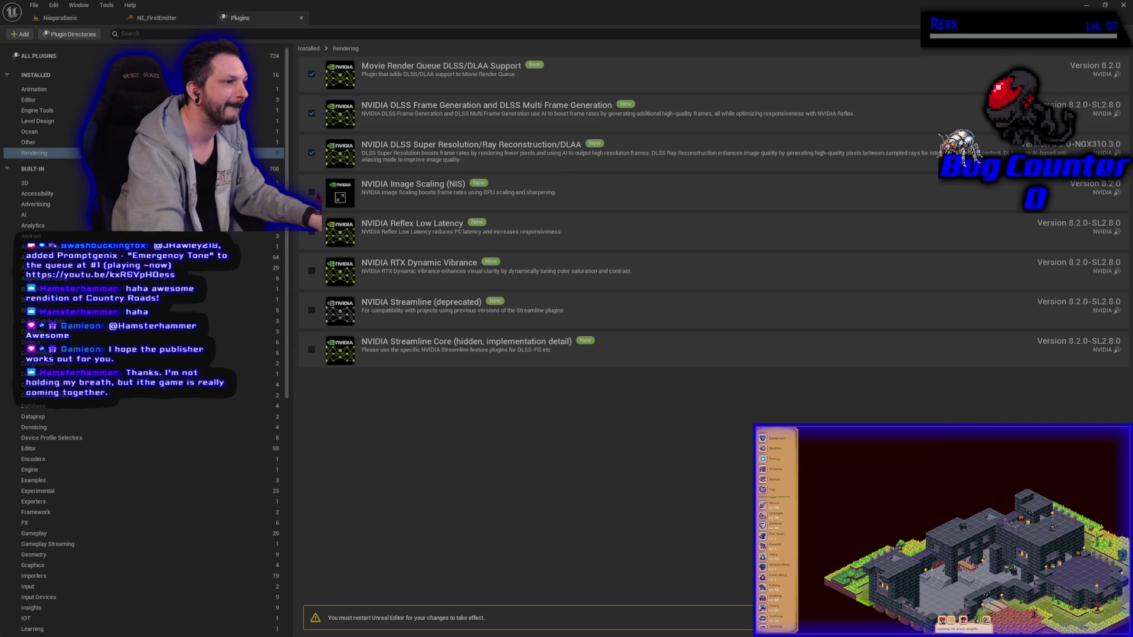
{"action": "left_click", "coordinate": [312, 232]}
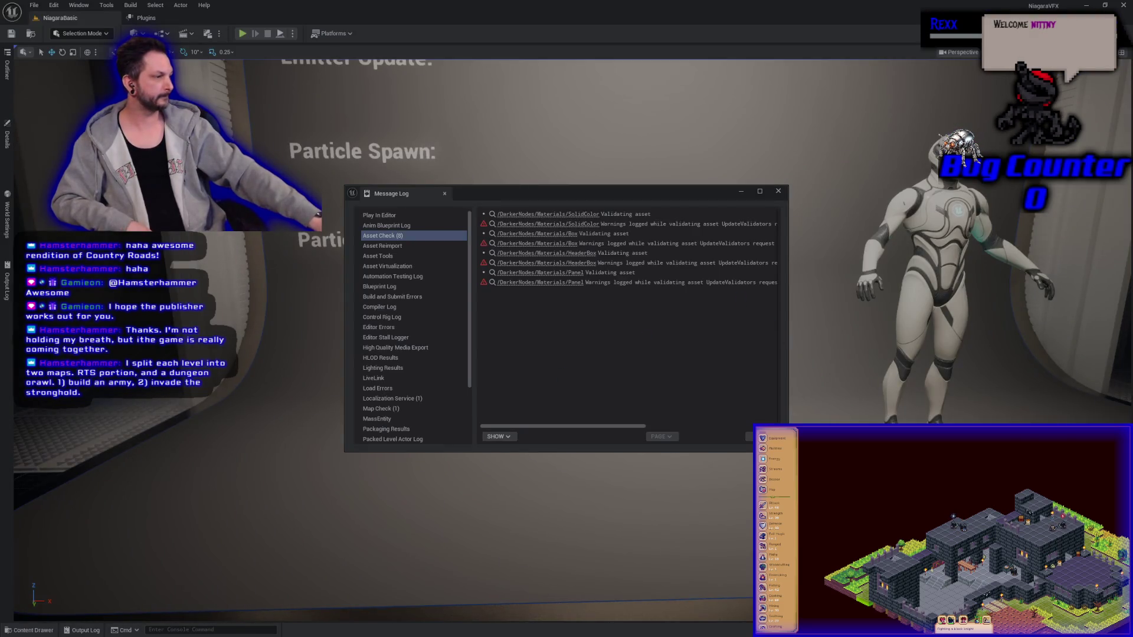
Step: Close the Message Log and open Project Settings from the NE_FirstEmitter editor
{"action": "left_click", "coordinate": [778, 192]}
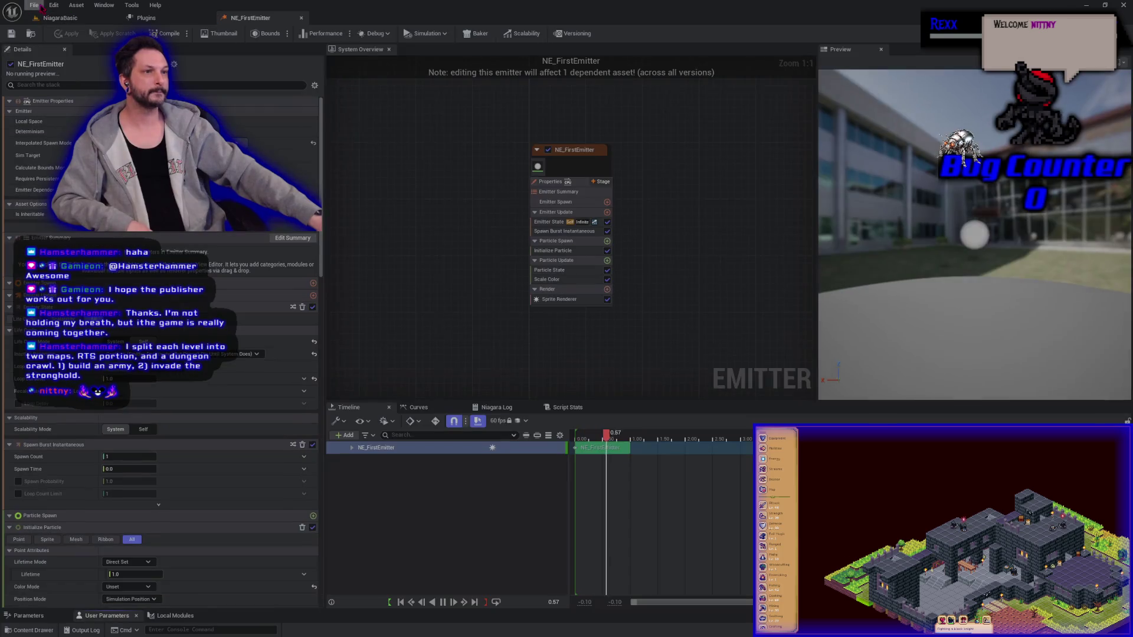
{"action": "left_click", "coordinate": [34, 5]}
{"action": "mouse_move", "coordinate": [70, 40]}
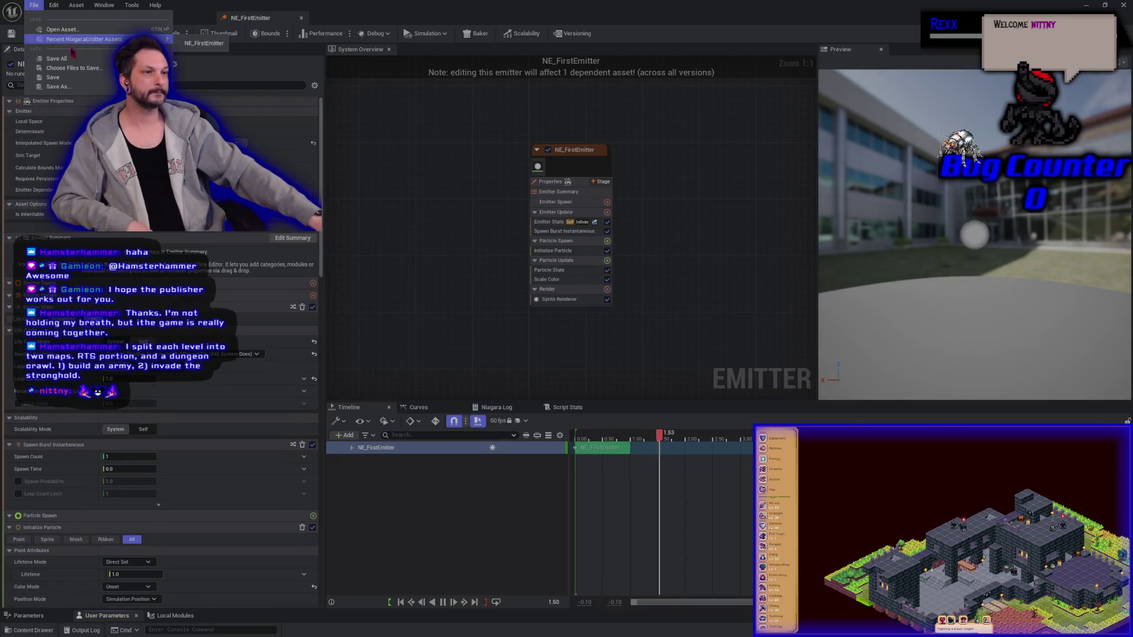
{"action": "left_click", "coordinate": [54, 5]}
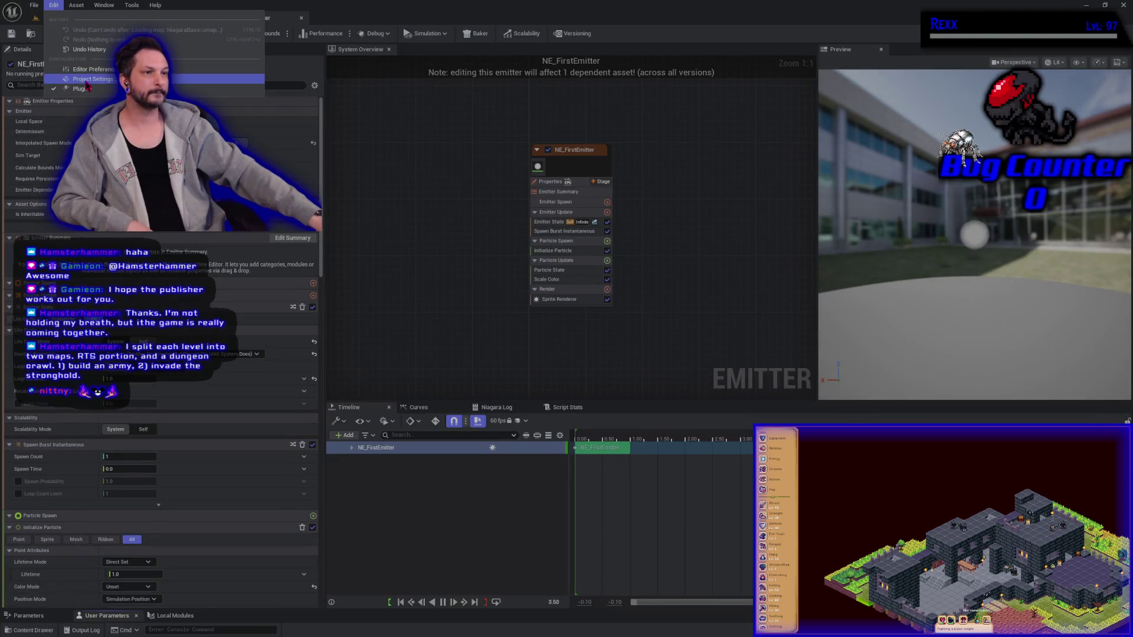
{"action": "left_click", "coordinate": [83, 89]}
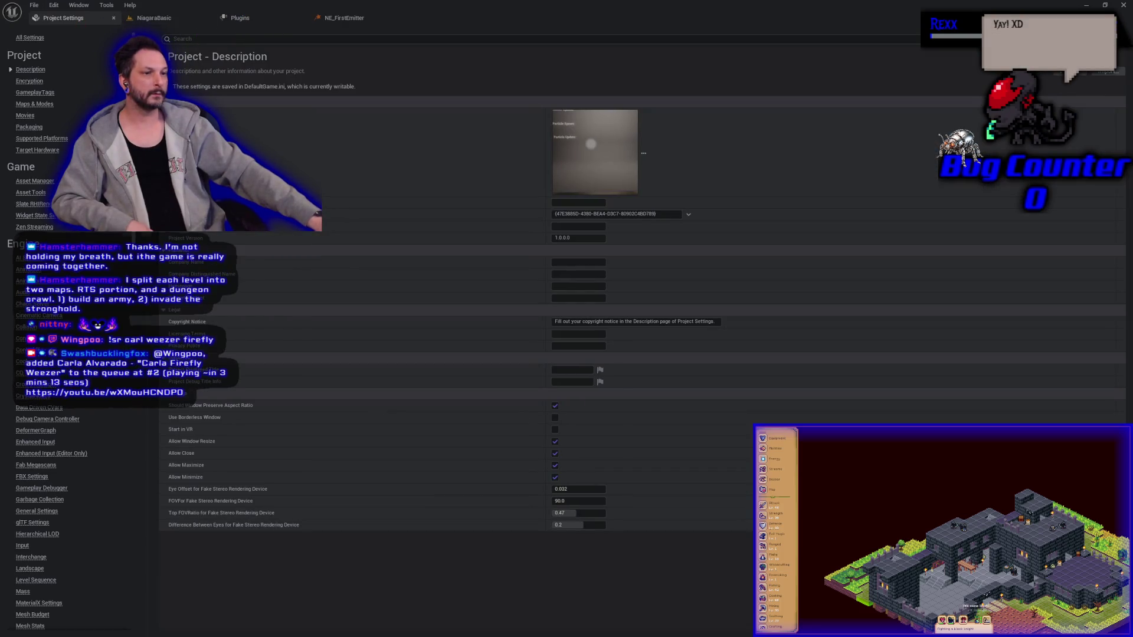
Step: Scroll the Project Settings category list down to the Plugins section
{"action": "scroll", "coordinate": [79, 330], "scroll_direction": "down", "scroll_amount": 10}
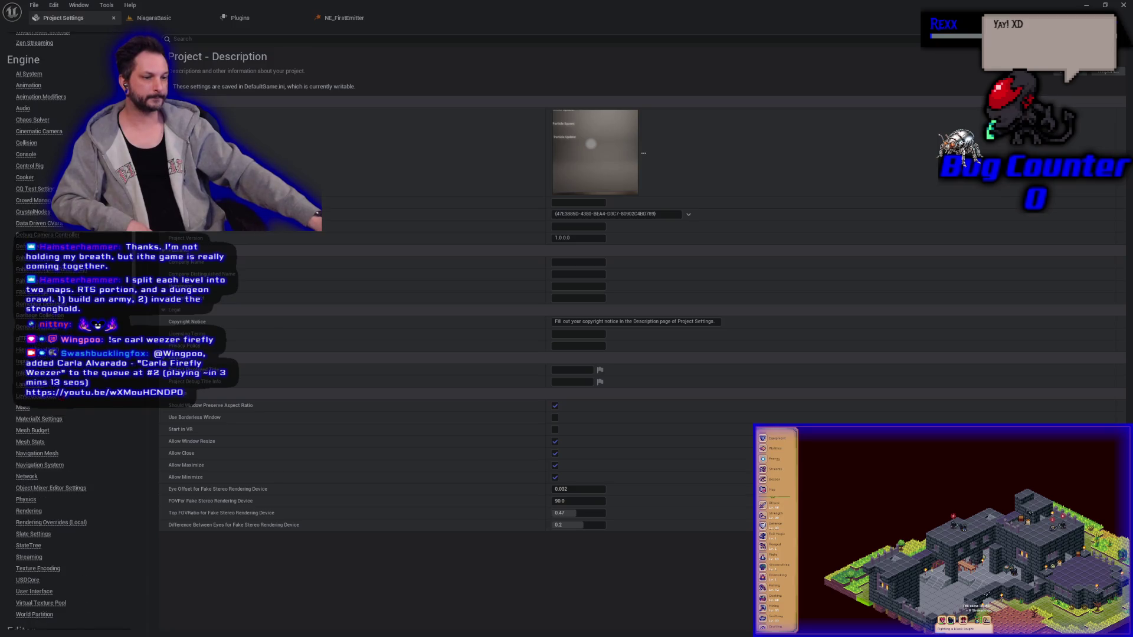
{"action": "scroll", "coordinate": [71, 331], "scroll_direction": "down", "scroll_amount": 15}
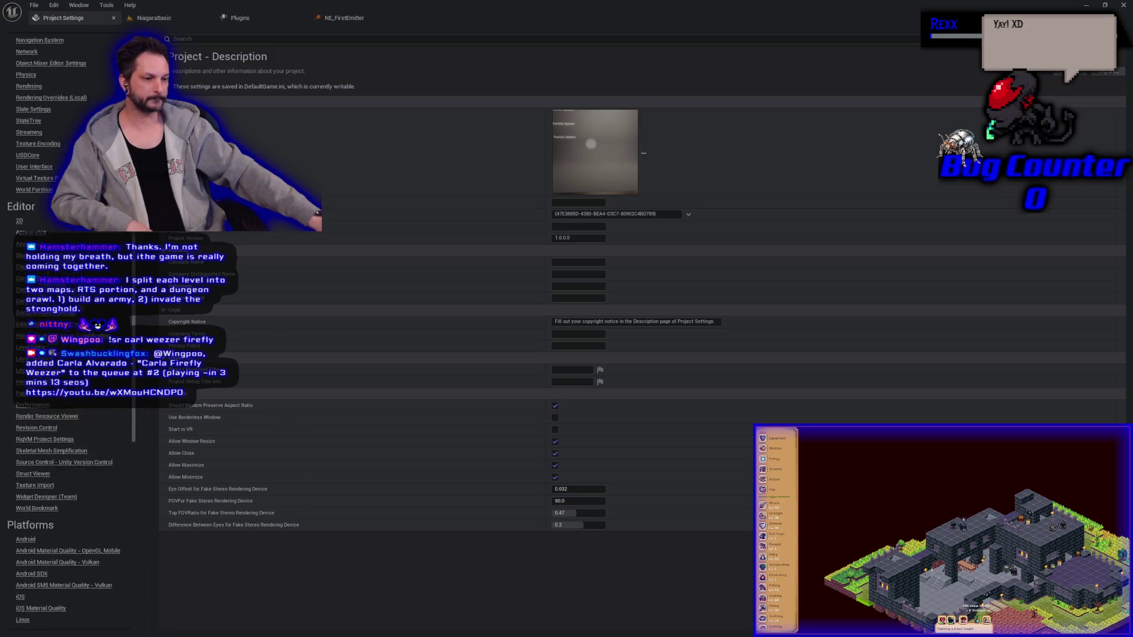
{"action": "scroll", "coordinate": [71, 330], "scroll_direction": "down", "scroll_amount": 6}
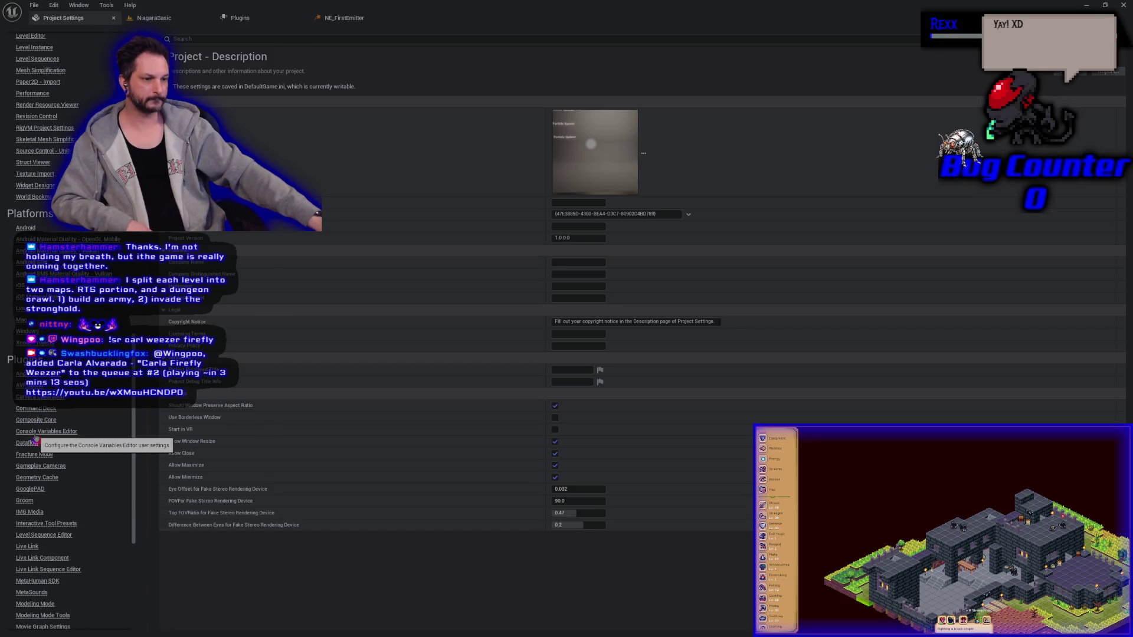
{"action": "scroll", "coordinate": [40, 435], "scroll_direction": "down", "scroll_amount": 3}
{"action": "scroll", "coordinate": [37, 438], "scroll_direction": "down", "scroll_amount": 2}
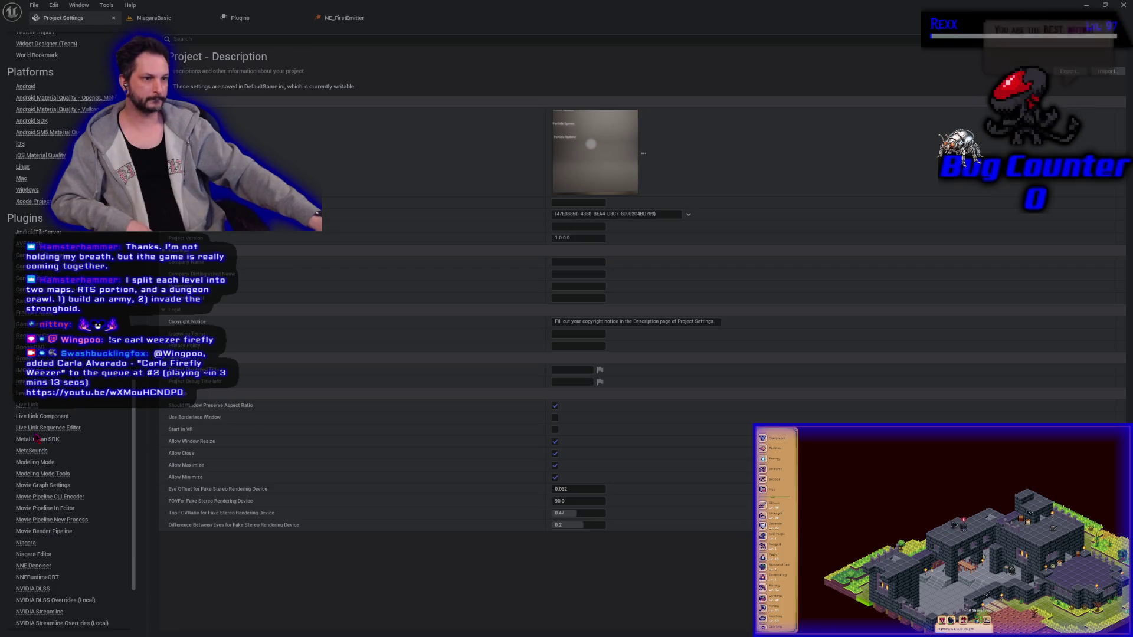
{"action": "scroll", "coordinate": [37, 438], "scroll_direction": "down", "scroll_amount": 3}
{"action": "scroll", "coordinate": [37, 438], "scroll_direction": "down", "scroll_amount": 2}
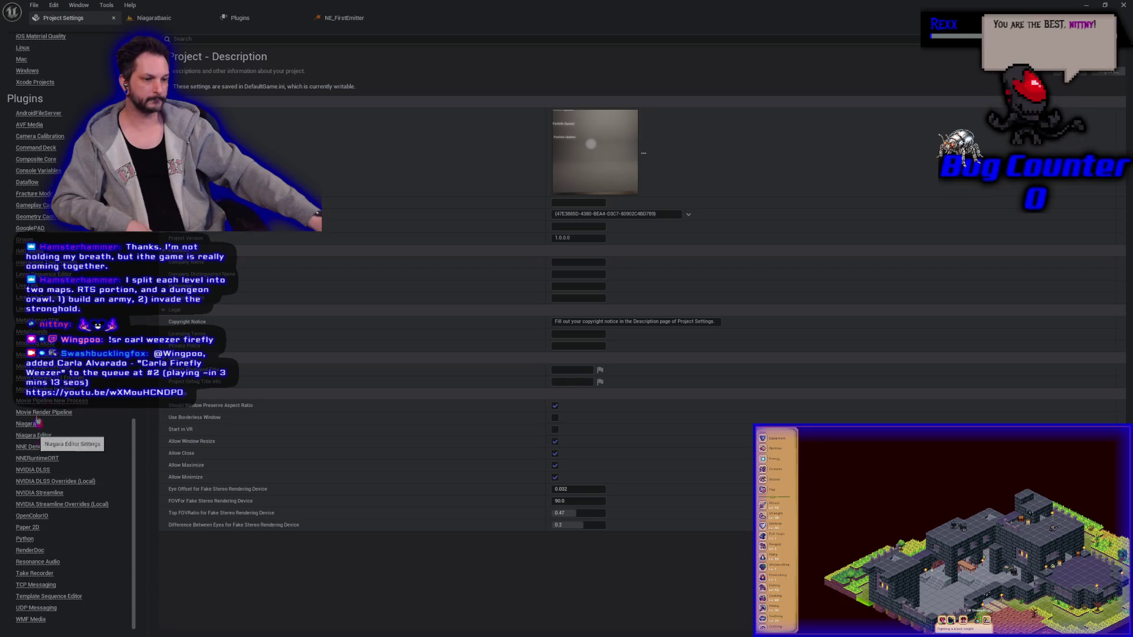
{"action": "left_click", "coordinate": [55, 5]}
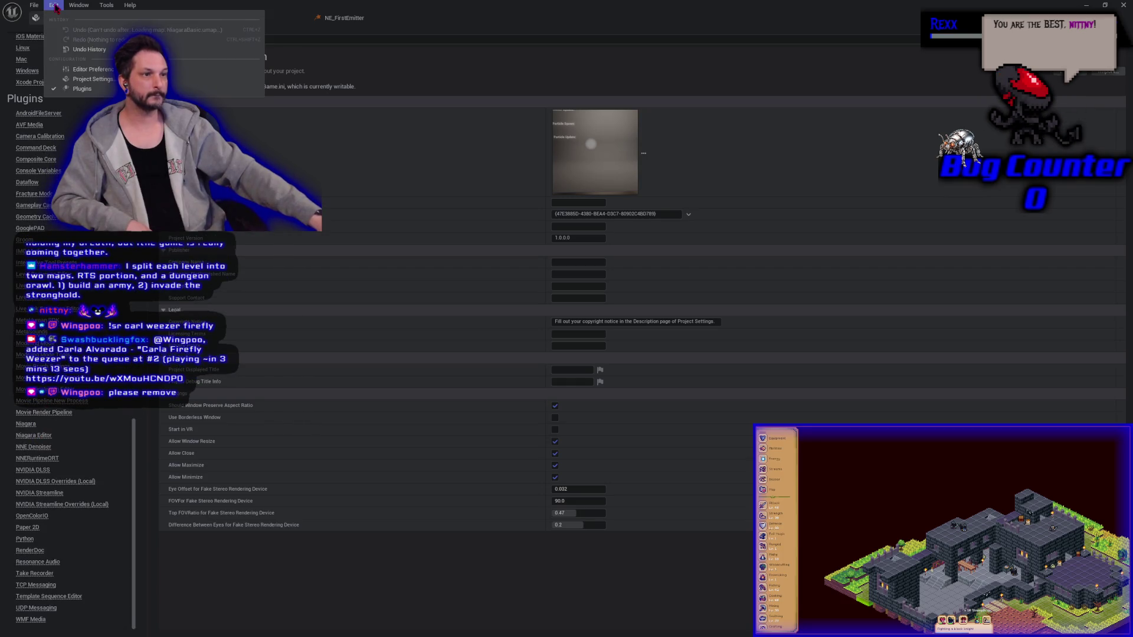
{"action": "left_click", "coordinate": [94, 69]}
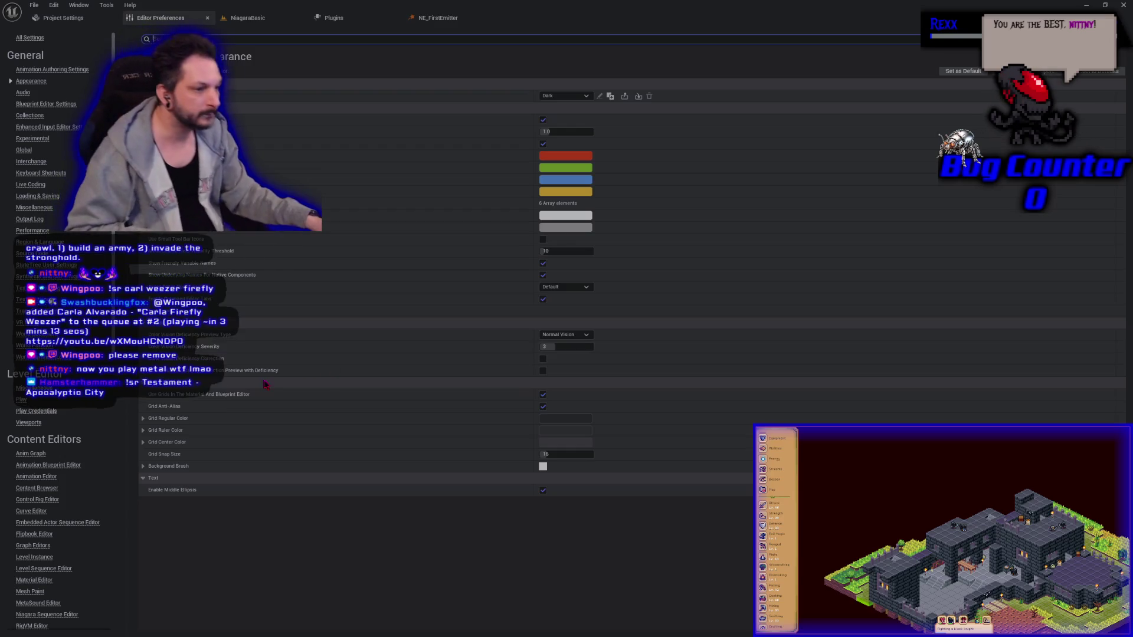
{"action": "left_click", "coordinate": [543, 395]}
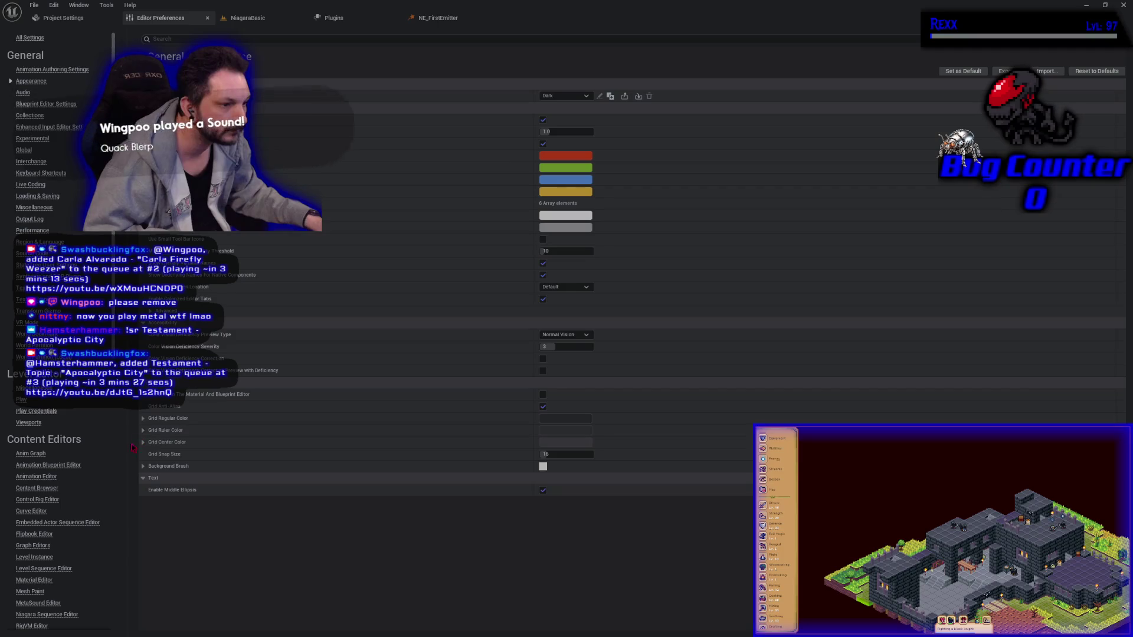
{"action": "left_click", "coordinate": [142, 467]}
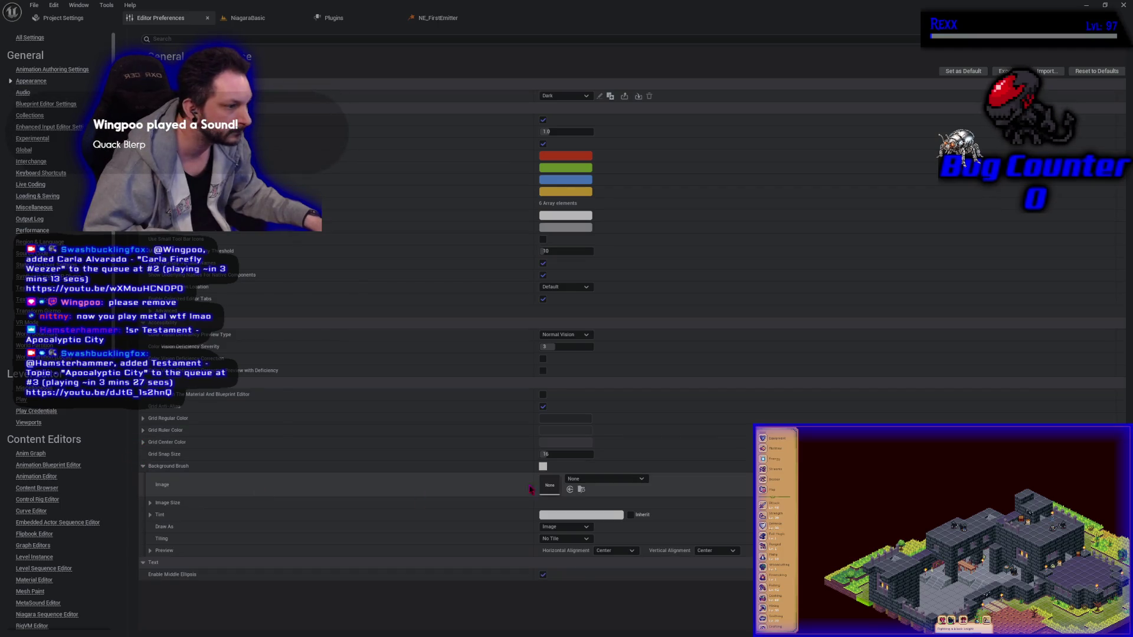
{"action": "left_click", "coordinate": [619, 480]}
{"action": "type", "text": "cr"}
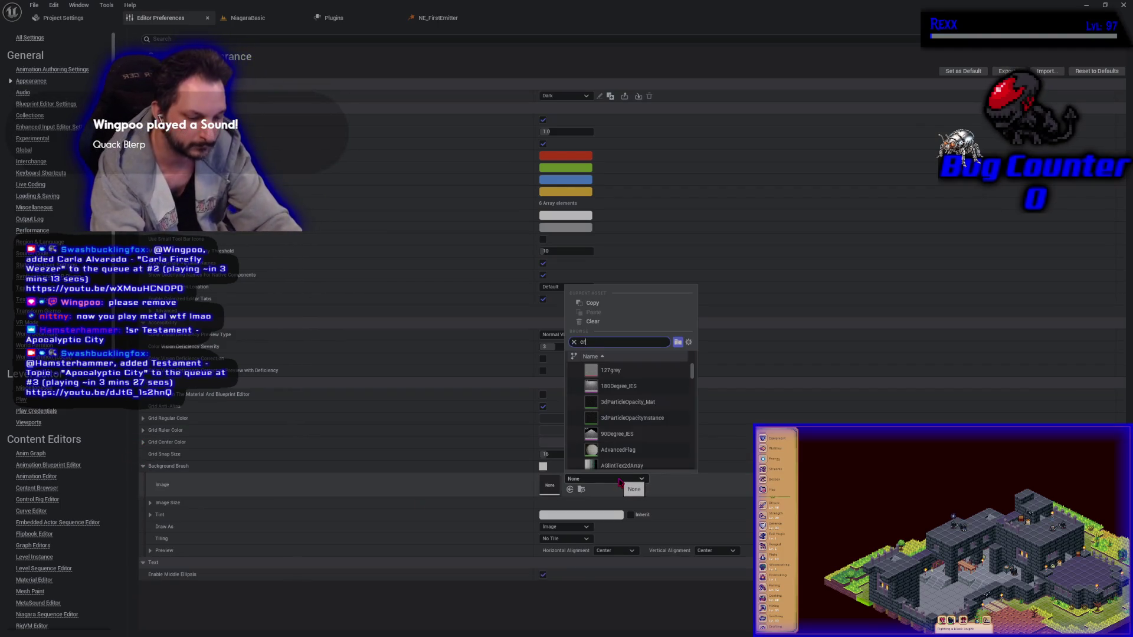
{"action": "type", "text": "l"}
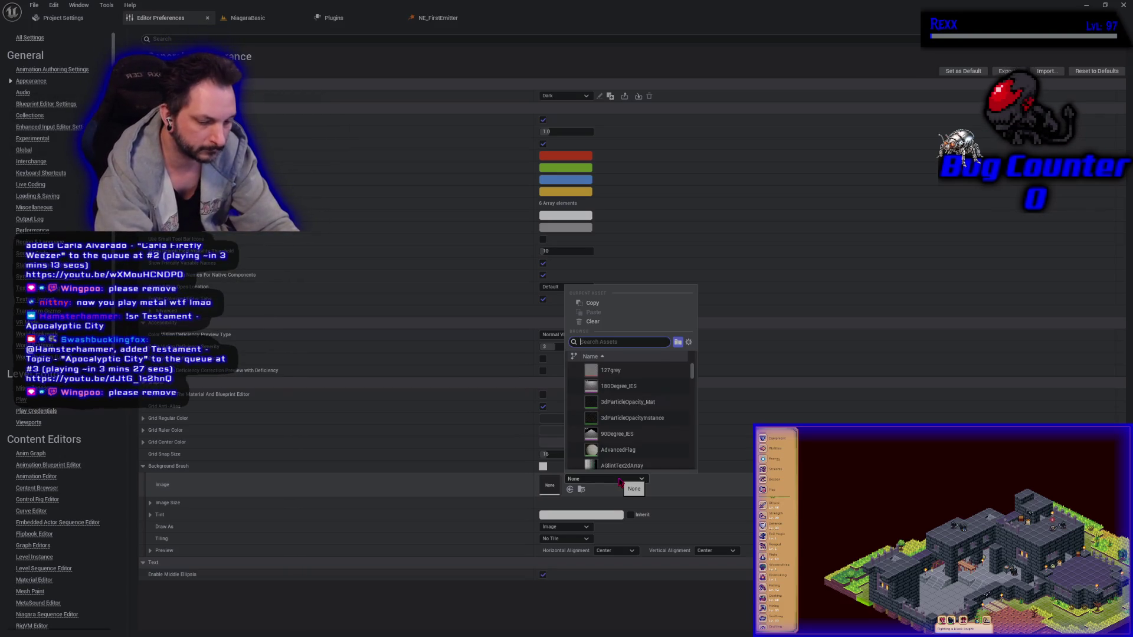
{"action": "type", "text": "_ba"}
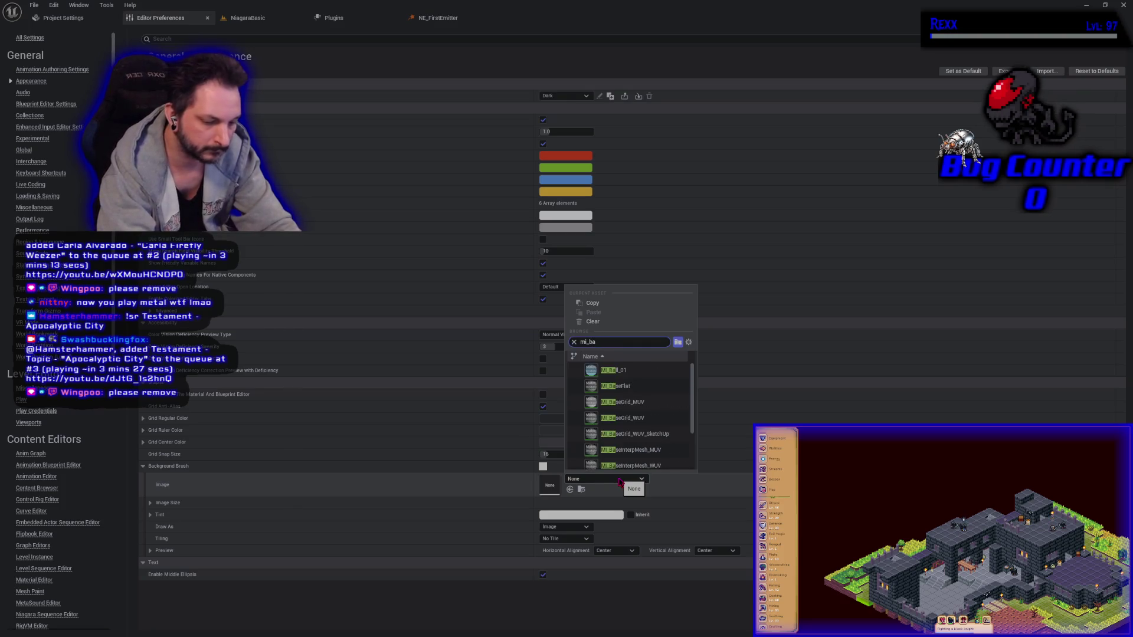
{"action": "key", "text": "BackSpace"}
{"action": "type", "text": "g"}
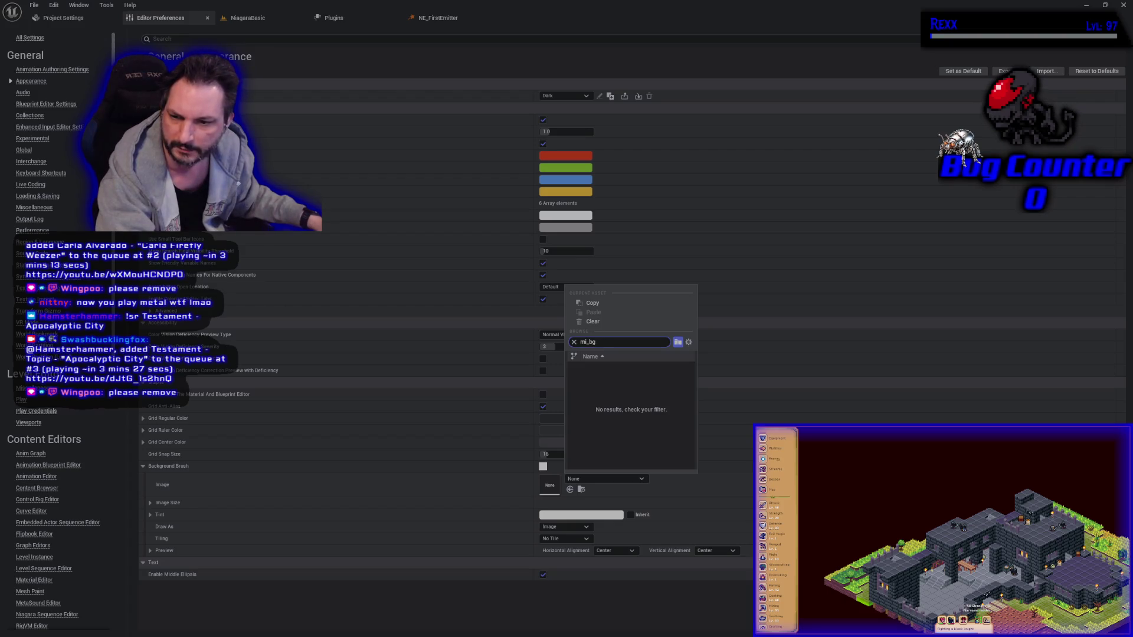
{"action": "key", "text": "Escape"}
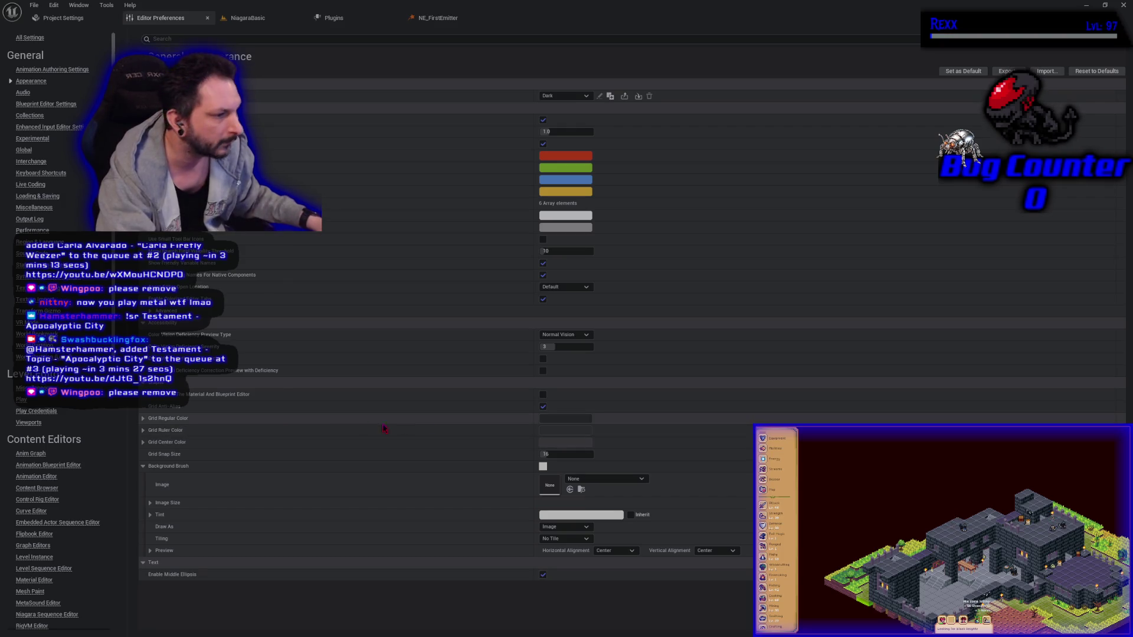
{"action": "left_click", "coordinate": [627, 480]}
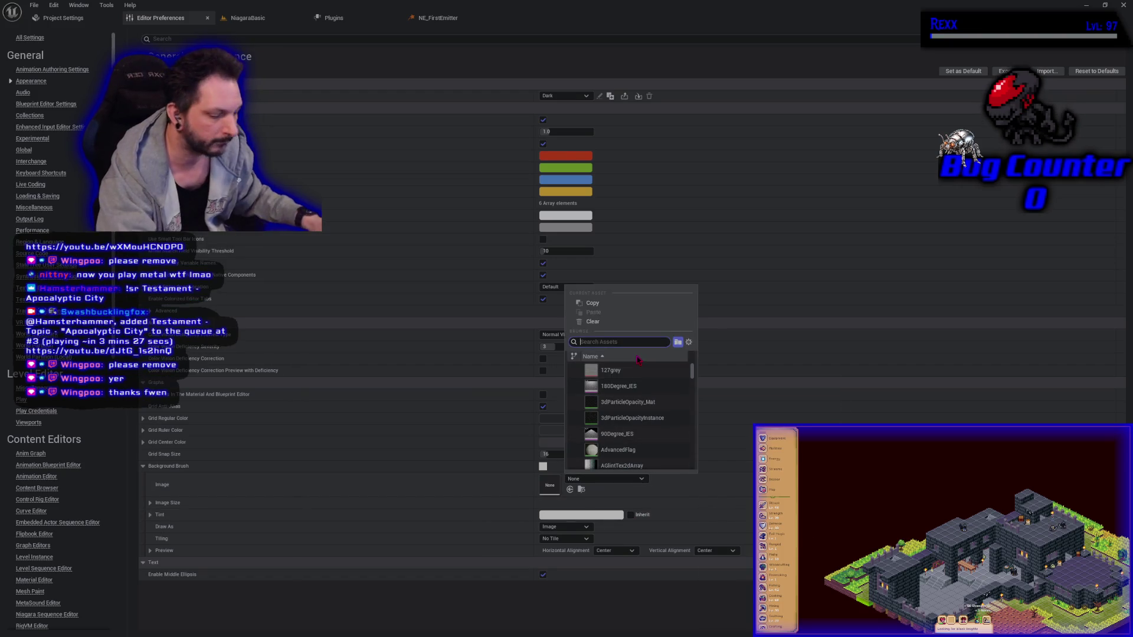
{"action": "type", "text": "mi_"}
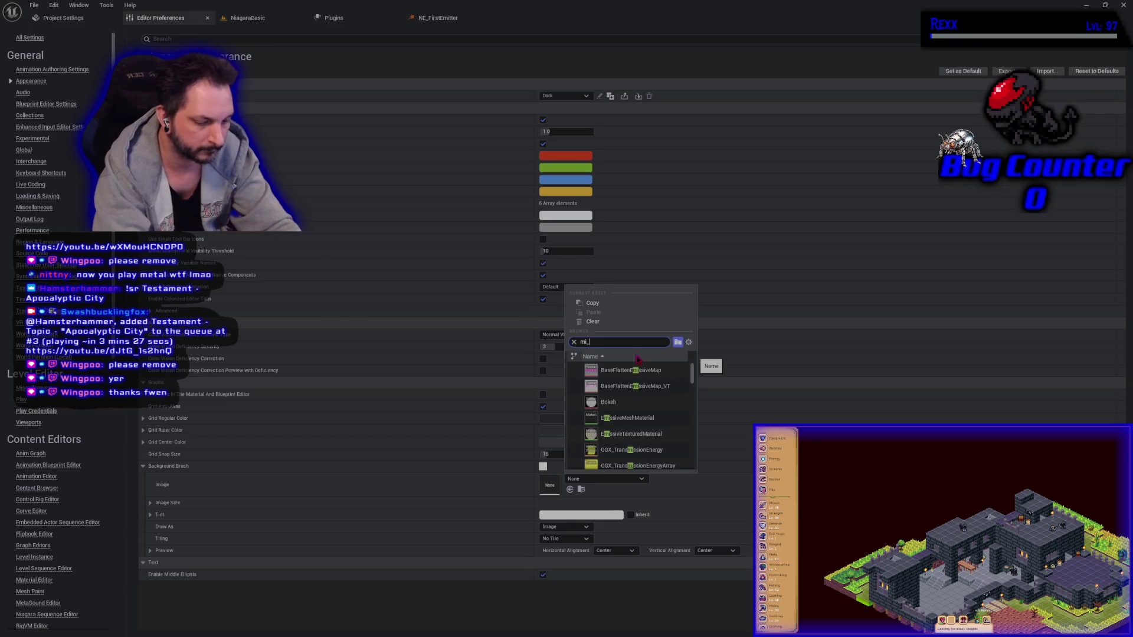
{"action": "type", "text": "backgro"}
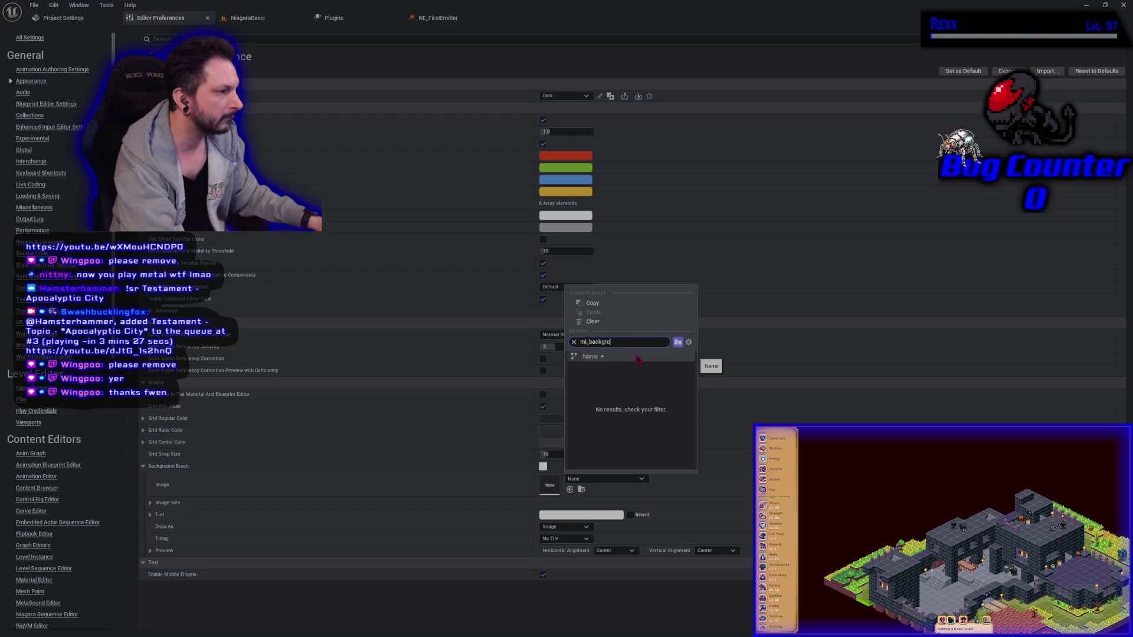
{"action": "key", "text": "BackSpace"}
{"action": "key", "text": "BackSpace"}
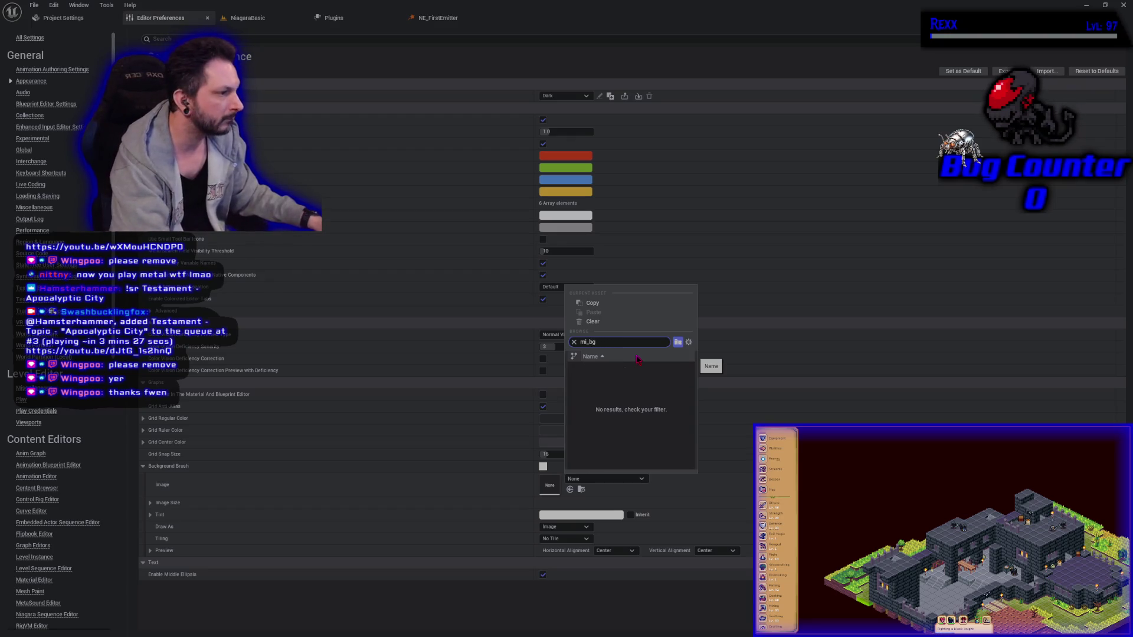
{"action": "key", "text": "BackSpace"}
{"action": "key", "text": "BackSpace"}
{"action": "type", "text": "grid"}
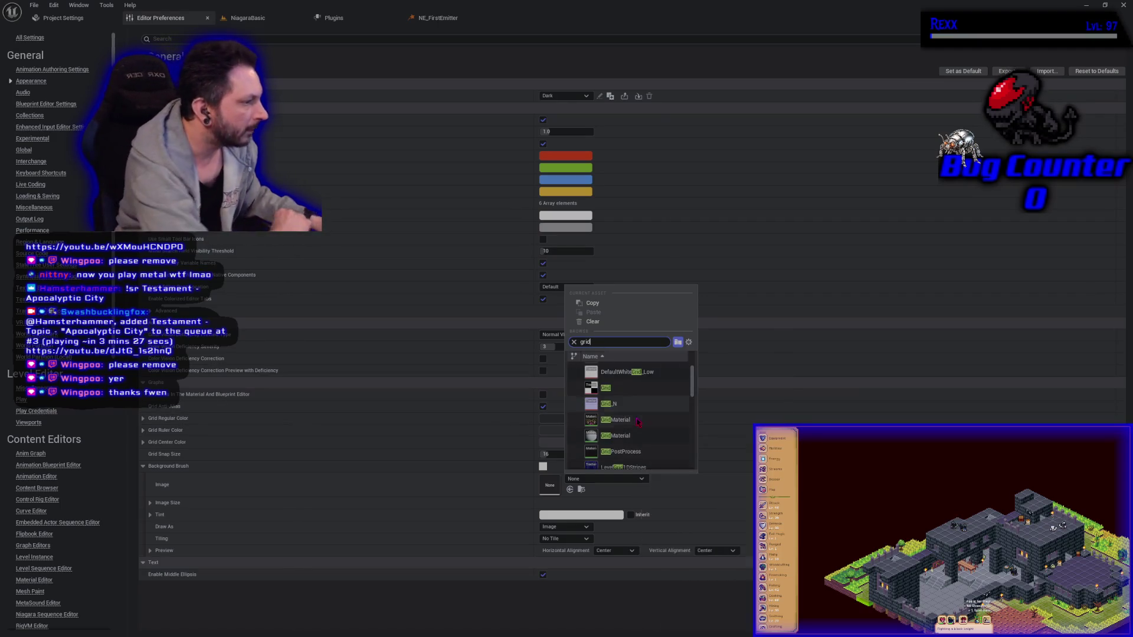
{"action": "scroll", "coordinate": [638, 422], "scroll_direction": "down", "scroll_amount": 1}
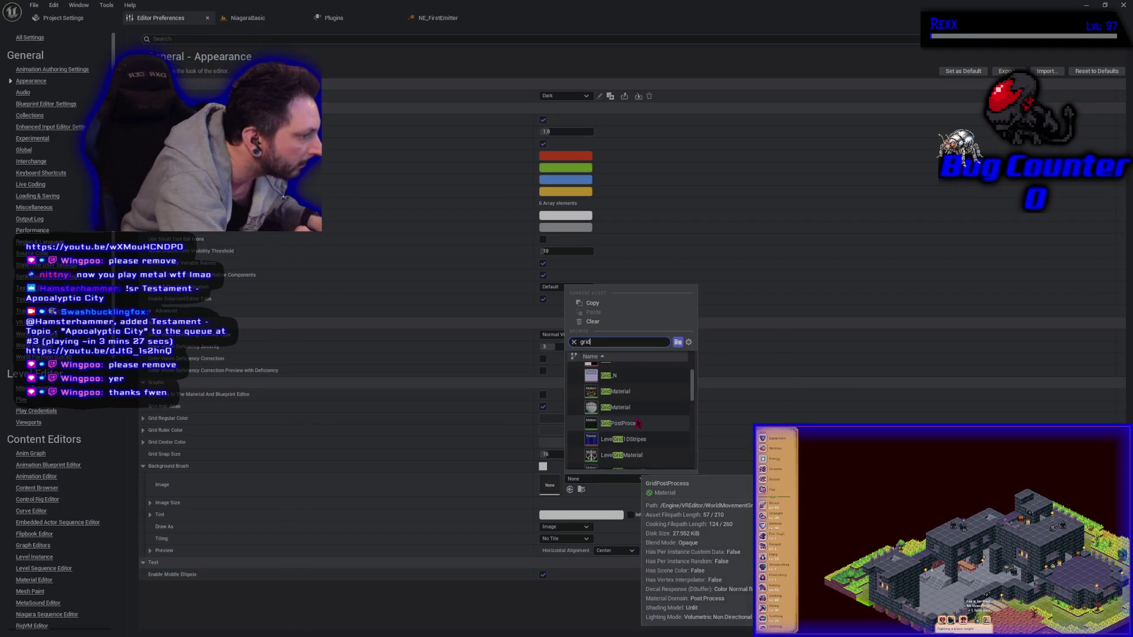
{"action": "scroll", "coordinate": [638, 422], "scroll_direction": "down", "scroll_amount": 5}
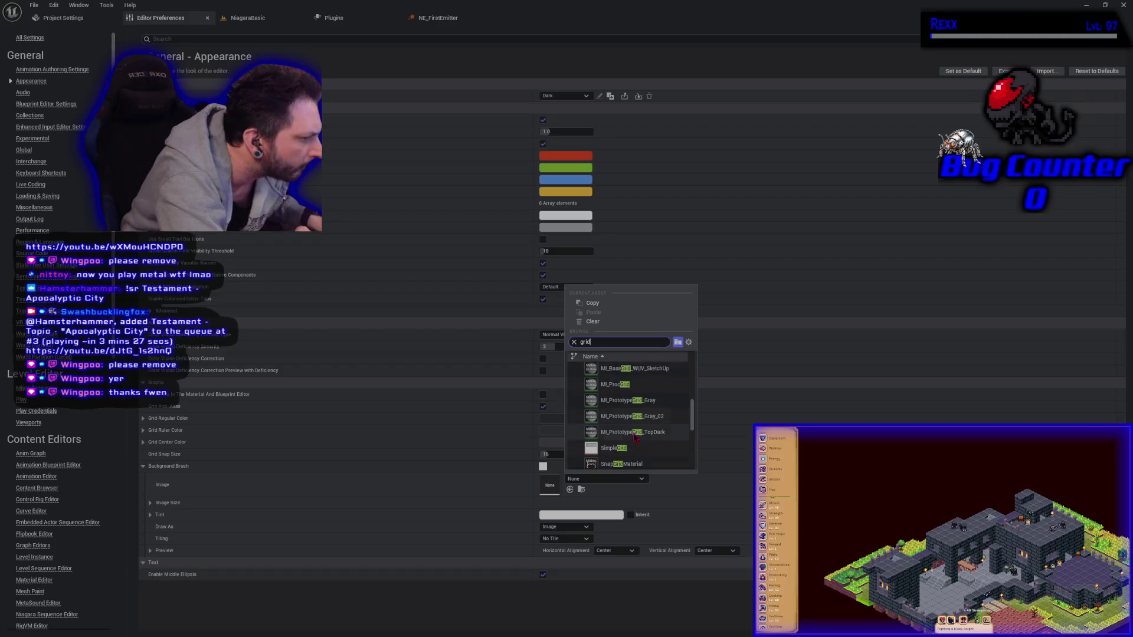
{"action": "mouse_move", "coordinate": [646, 423]}
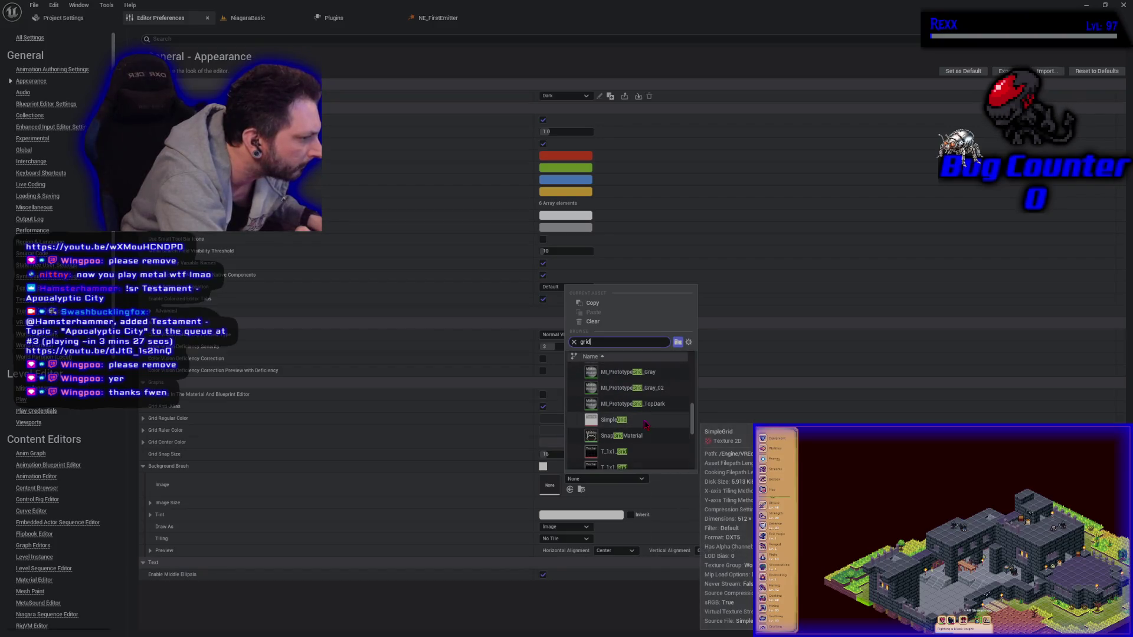
{"action": "scroll", "coordinate": [643, 425], "scroll_direction": "down", "scroll_amount": 5}
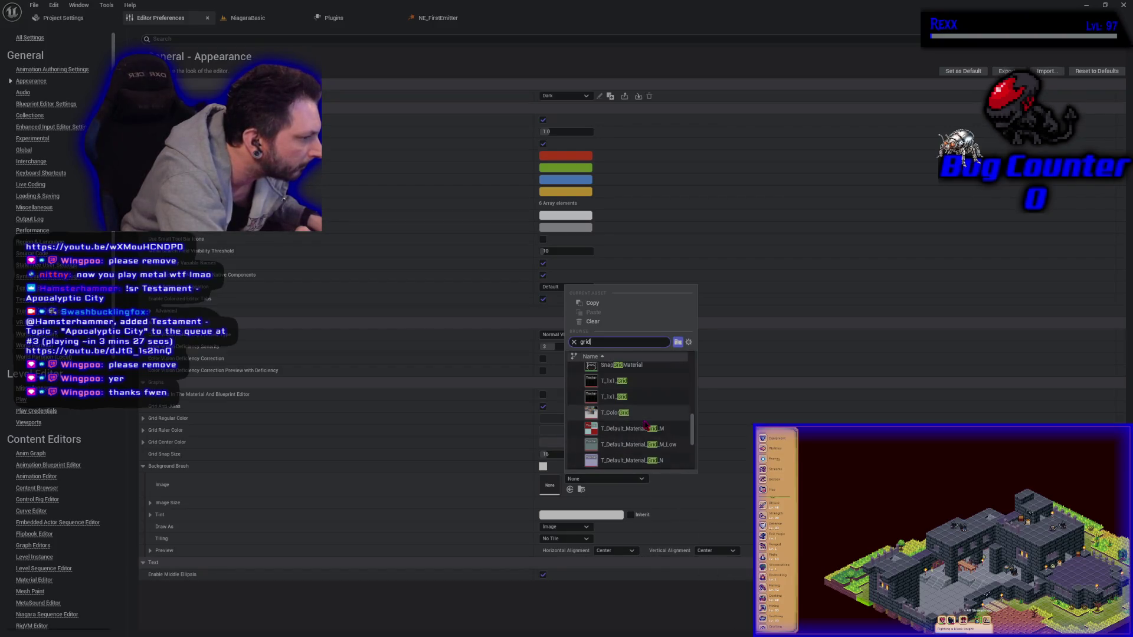
{"action": "scroll", "coordinate": [639, 429], "scroll_direction": "down", "scroll_amount": 5}
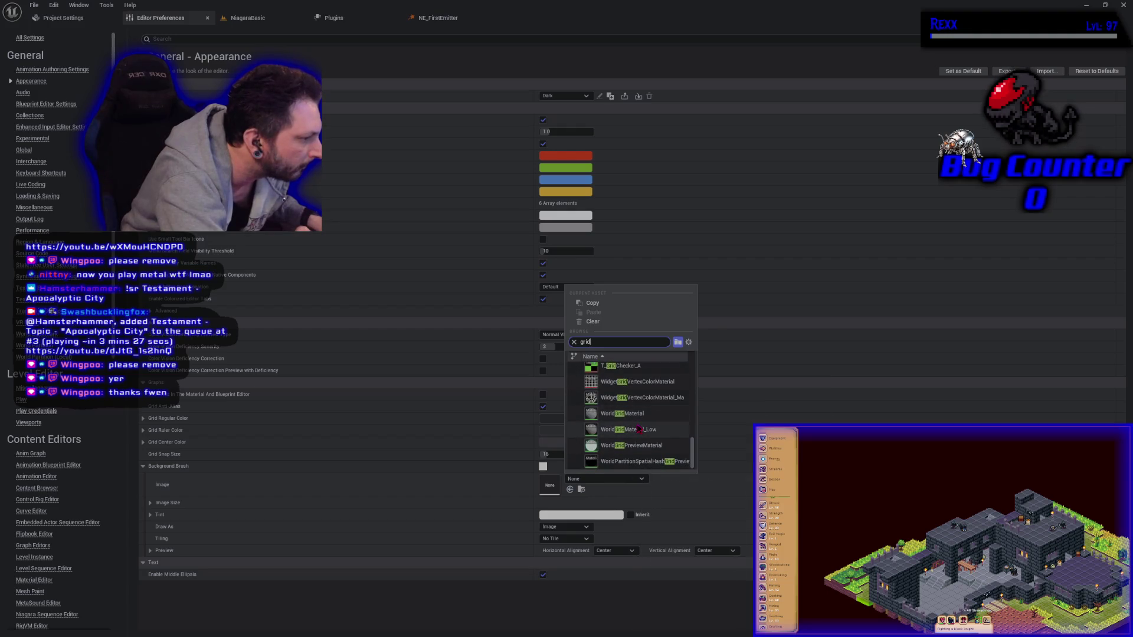
{"action": "mouse_move", "coordinate": [662, 446]}
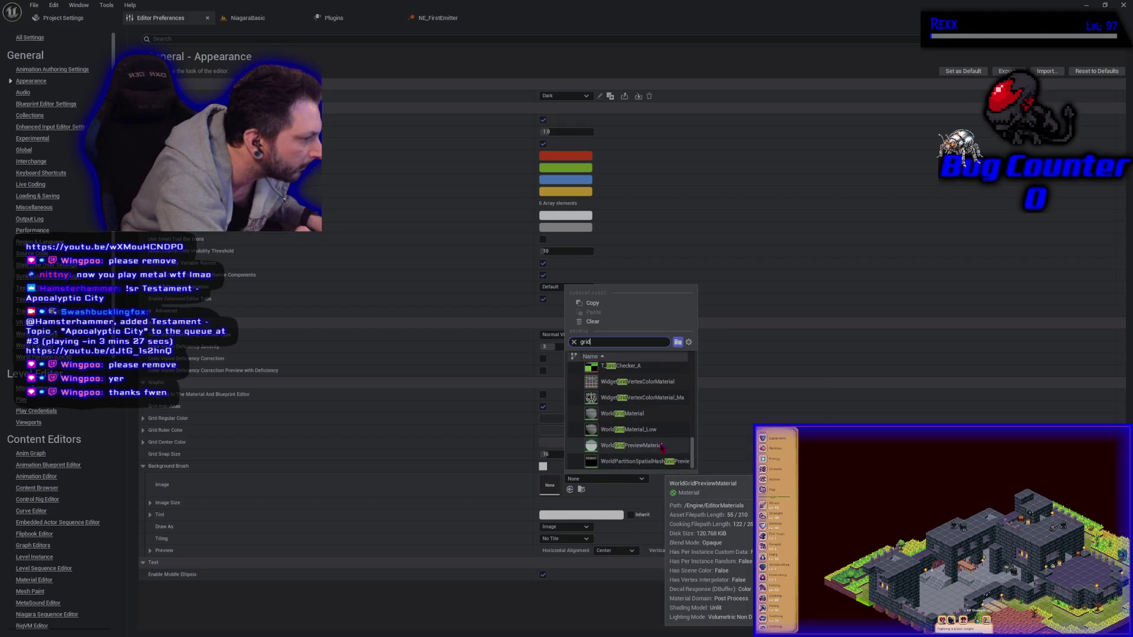
{"action": "scroll", "coordinate": [660, 462], "scroll_direction": "up", "scroll_amount": 3}
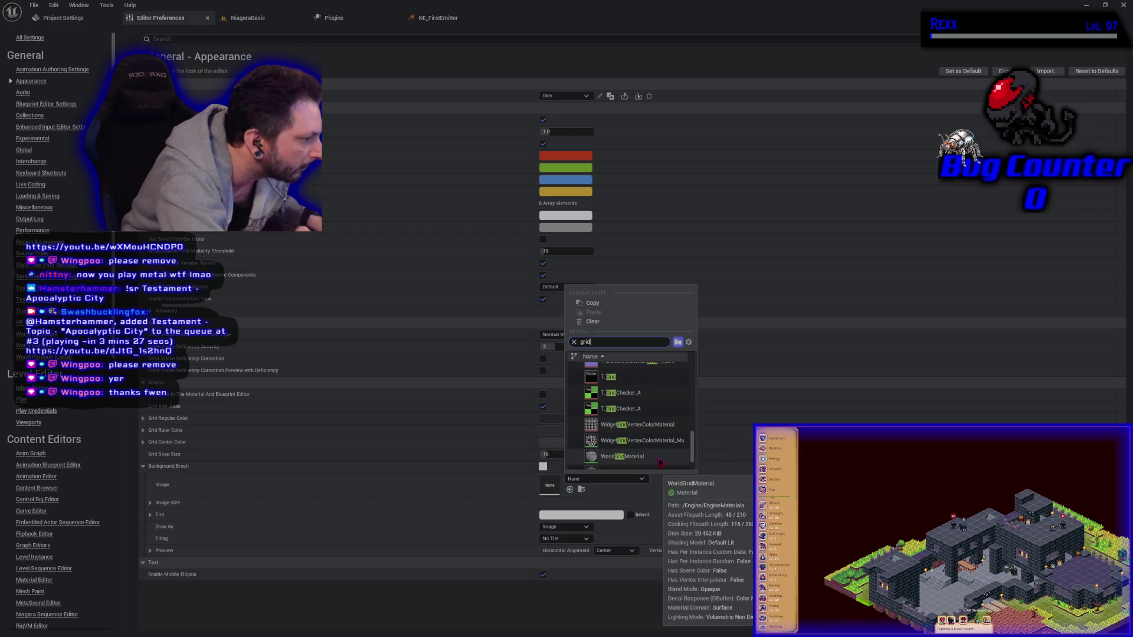
{"action": "scroll", "coordinate": [660, 462], "scroll_direction": "up", "scroll_amount": 5}
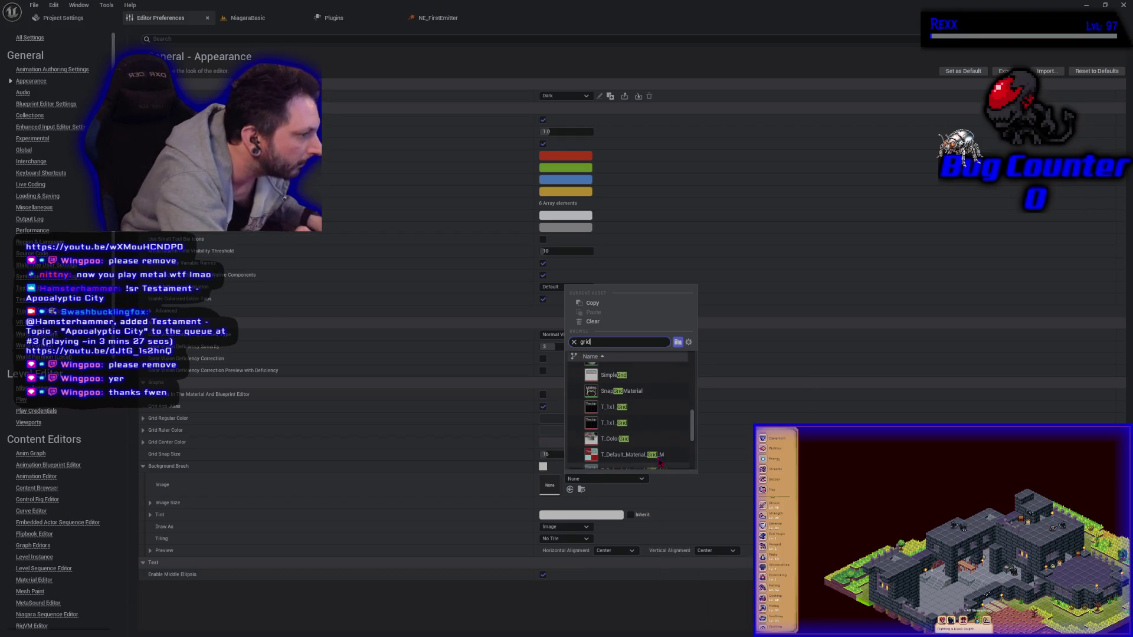
{"action": "key", "text": "Escape"}
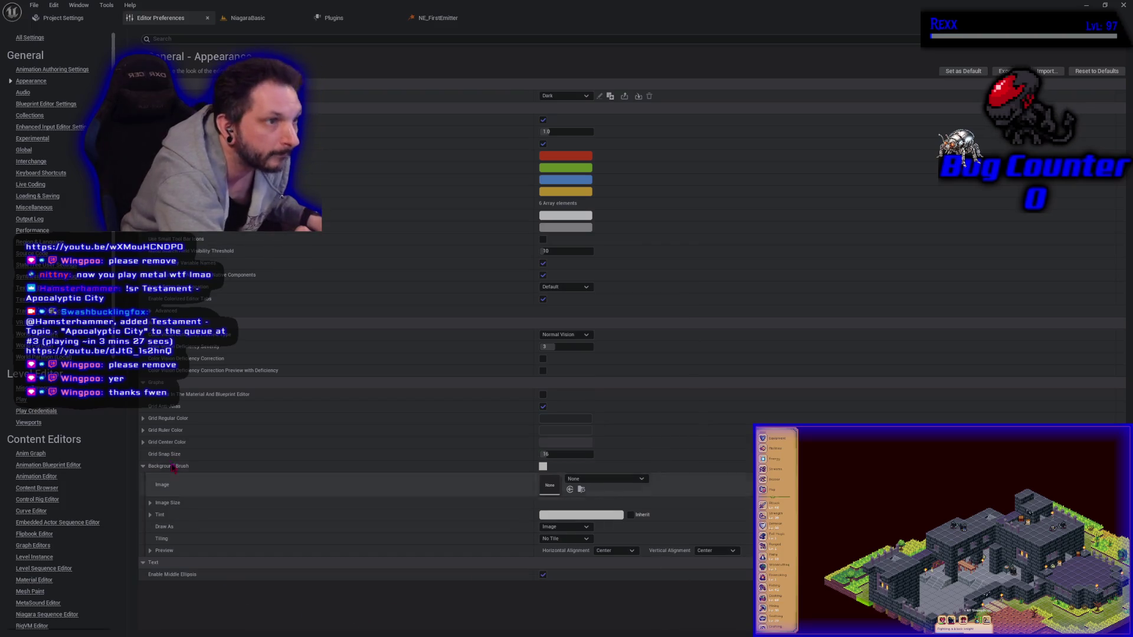
Step: Locate and select the BPGraph_Mat material in the engine's CrystalNodes Materials folder
{"action": "left_click", "coordinate": [242, 17]}
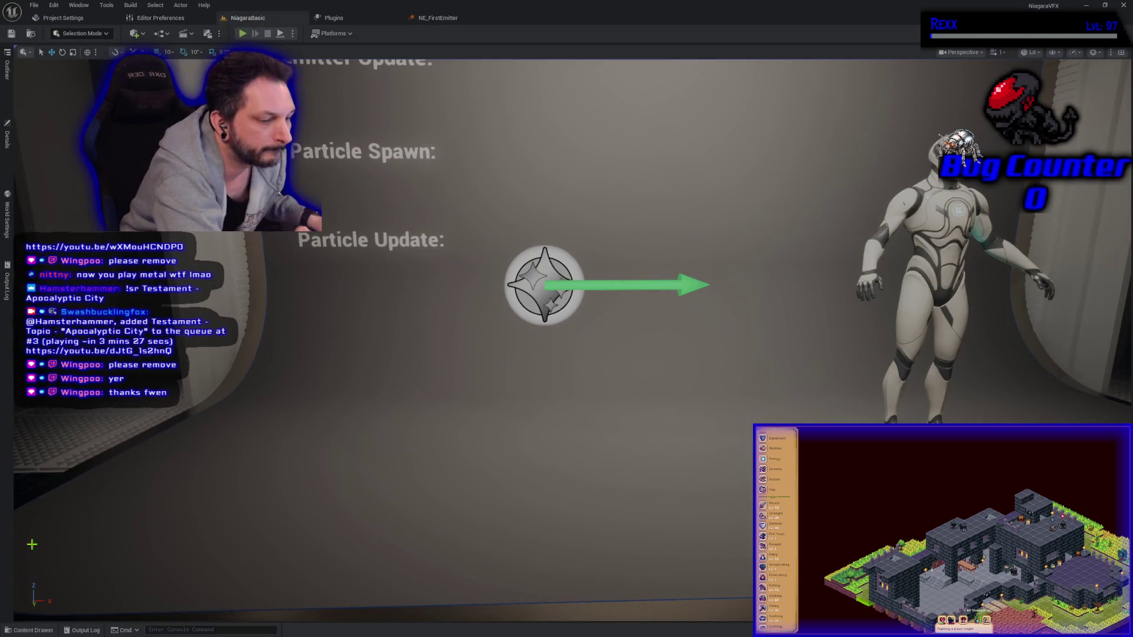
{"action": "left_click", "coordinate": [33, 630]}
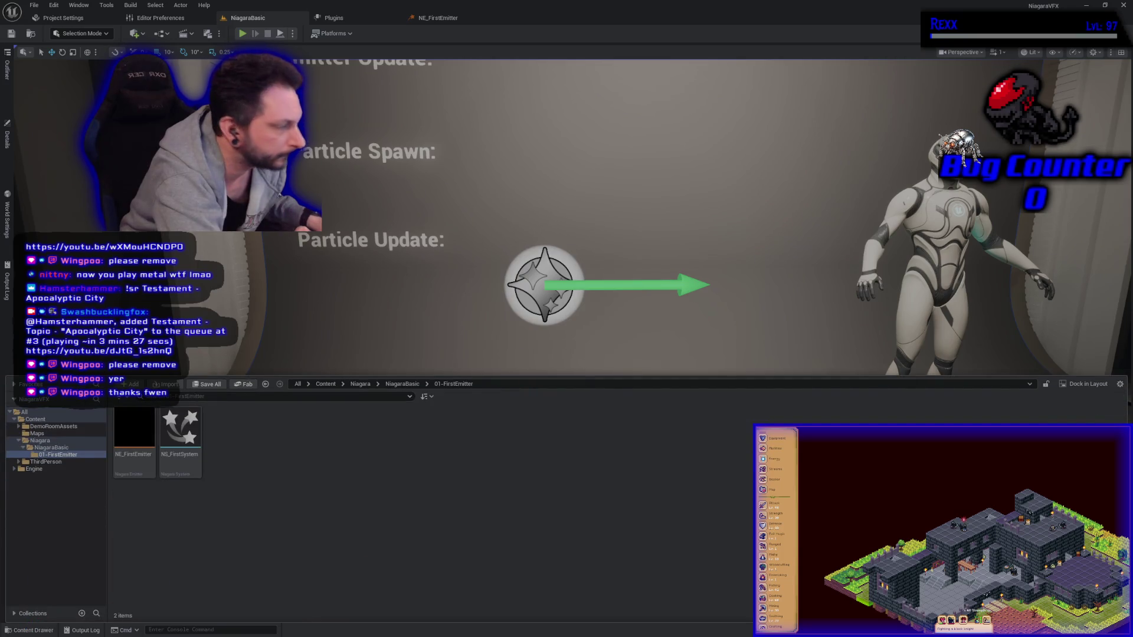
{"action": "left_click", "coordinate": [1119, 384]}
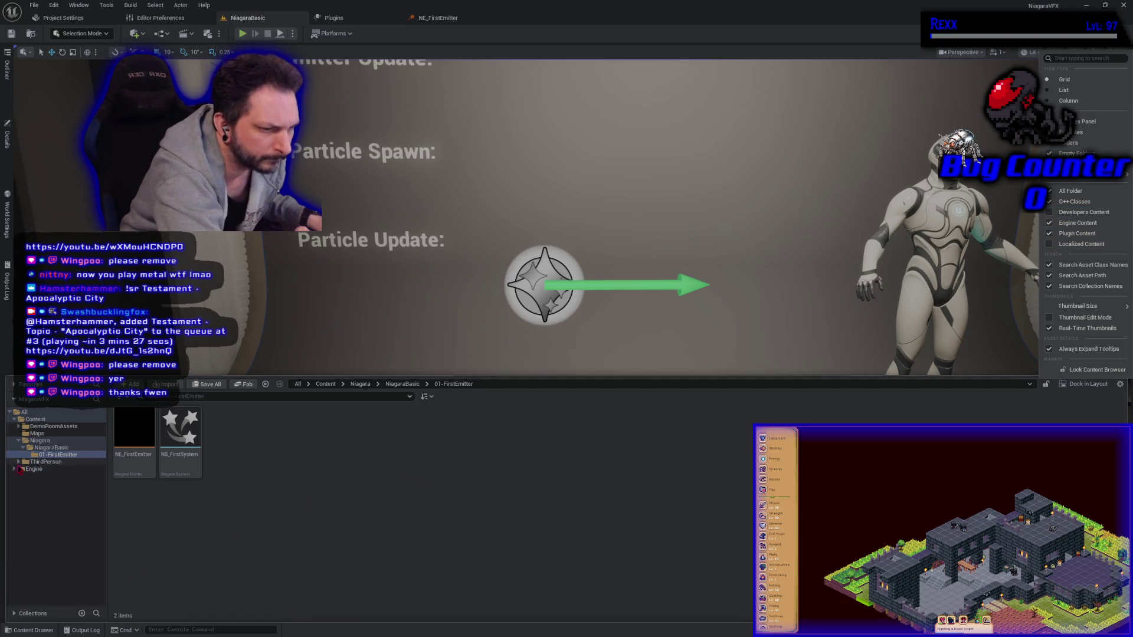
{"action": "left_click", "coordinate": [21, 475]}
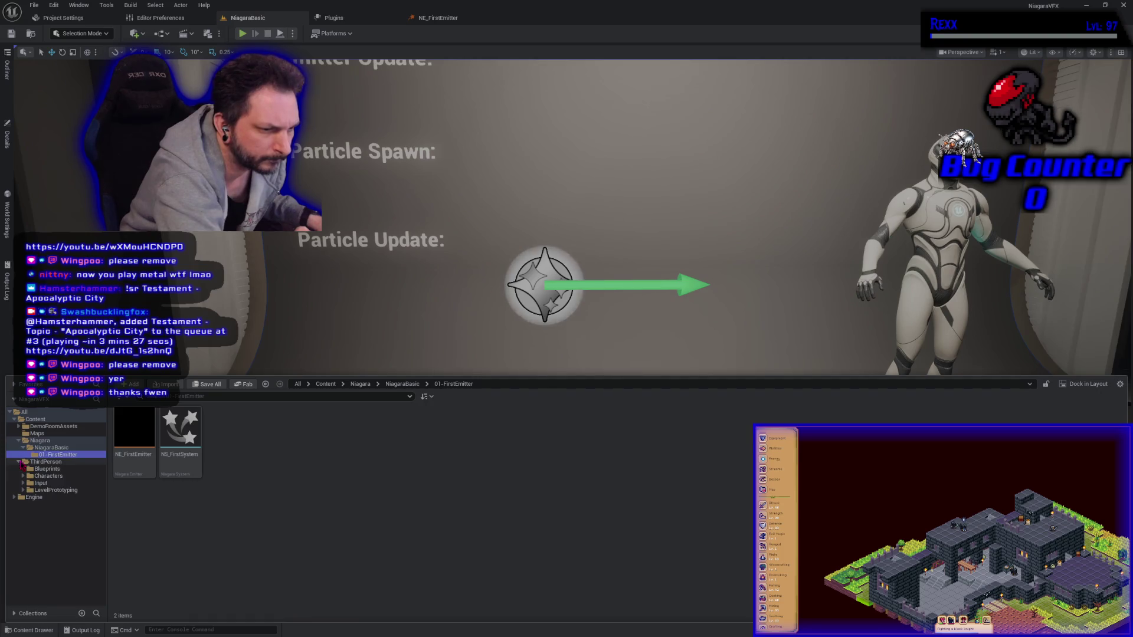
{"action": "left_click", "coordinate": [14, 470]}
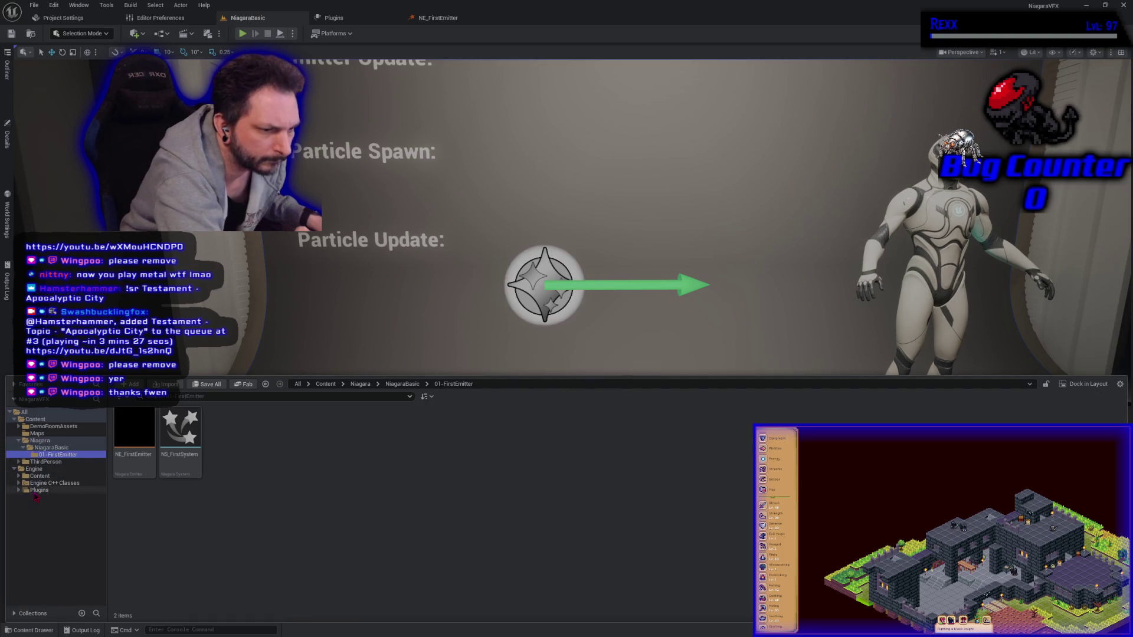
{"action": "left_click", "coordinate": [39, 490]}
{"action": "scroll", "coordinate": [667, 519], "scroll_direction": "down", "scroll_amount": 1}
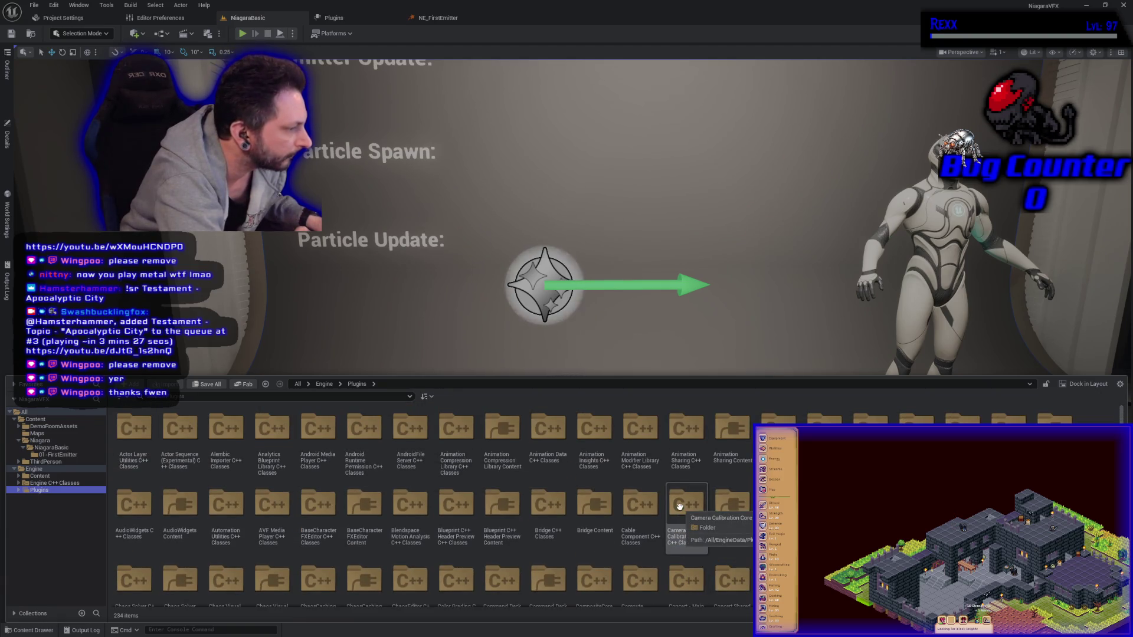
{"action": "scroll", "coordinate": [678, 506], "scroll_direction": "down", "scroll_amount": 1}
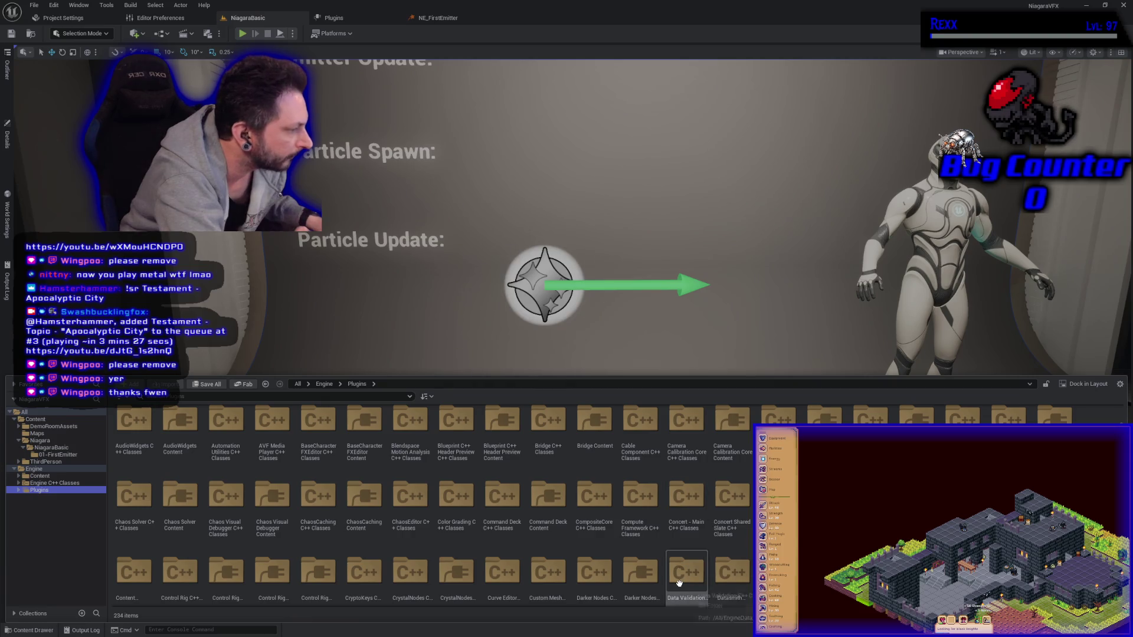
{"action": "scroll", "coordinate": [677, 551], "scroll_direction": "down", "scroll_amount": 1}
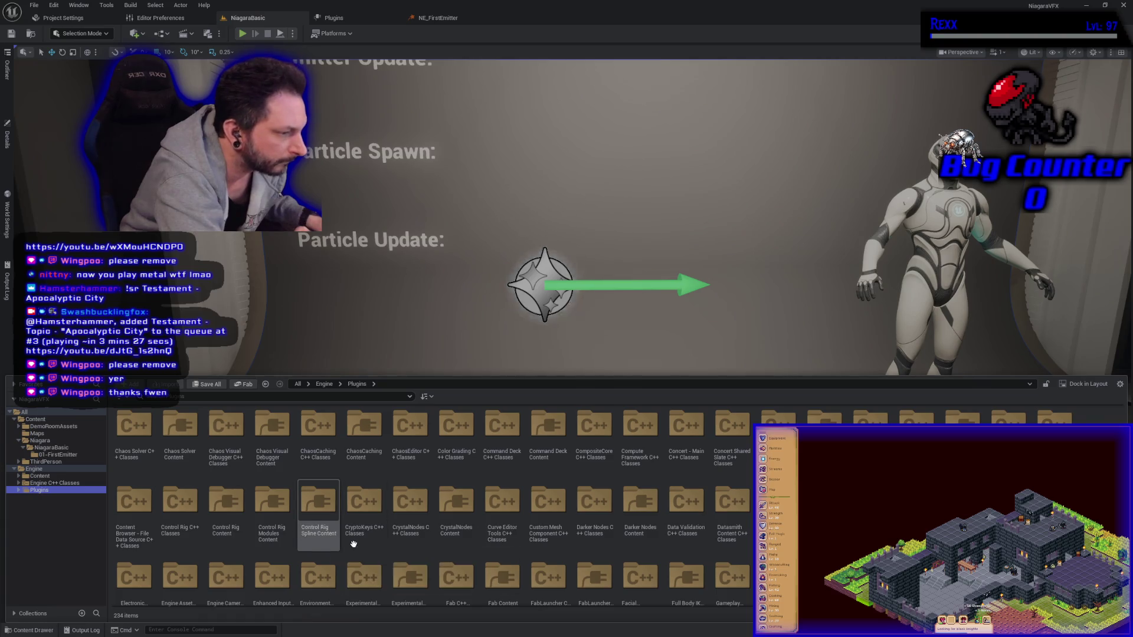
{"action": "double_click", "coordinate": [446, 529]}
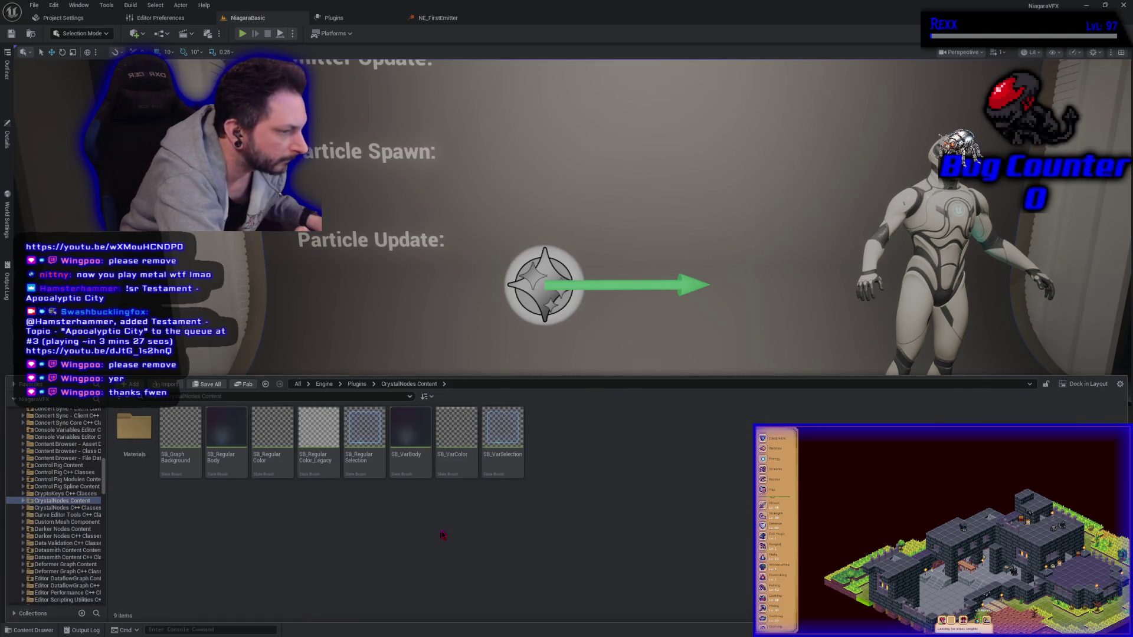
{"action": "double_click", "coordinate": [133, 443]}
{"action": "left_click", "coordinate": [224, 454]}
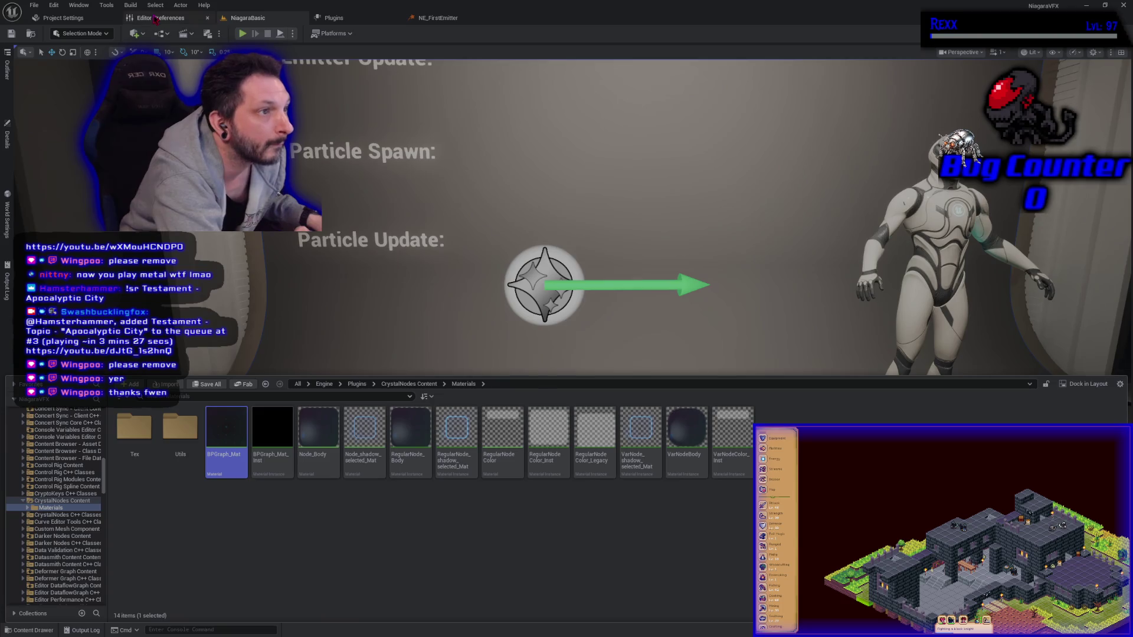
Step: Apply BPGraph_Mat as the graph Background Brush image in the appearance preferences
{"action": "left_click", "coordinate": [159, 18]}
{"action": "left_click", "coordinate": [571, 489]}
{"action": "left_click", "coordinate": [298, 18]}
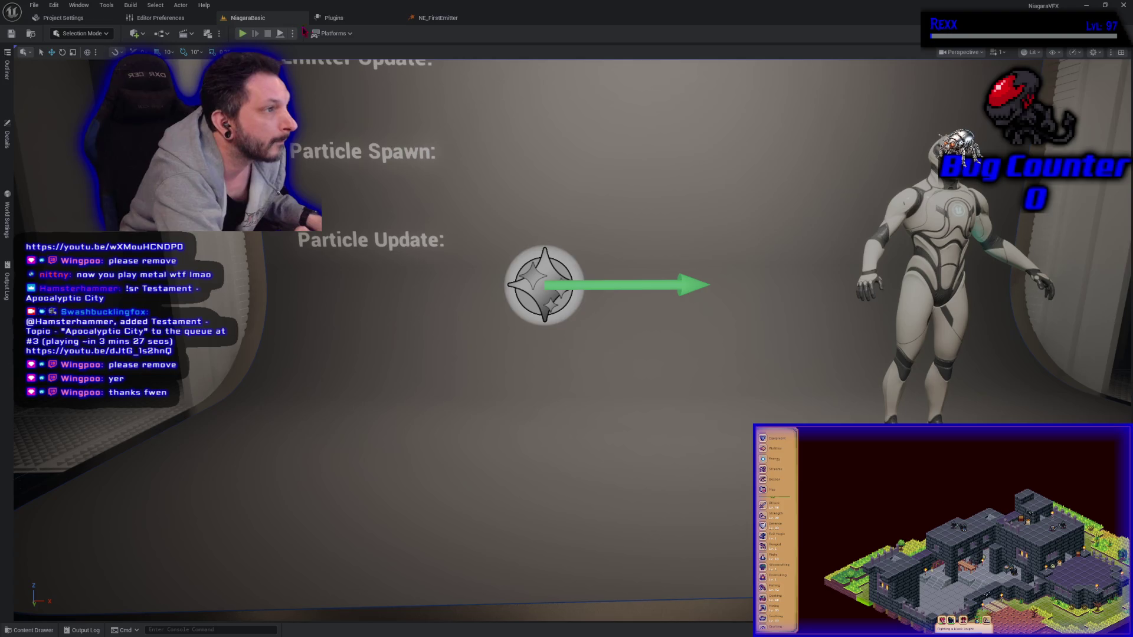
{"action": "left_click", "coordinate": [438, 17]}
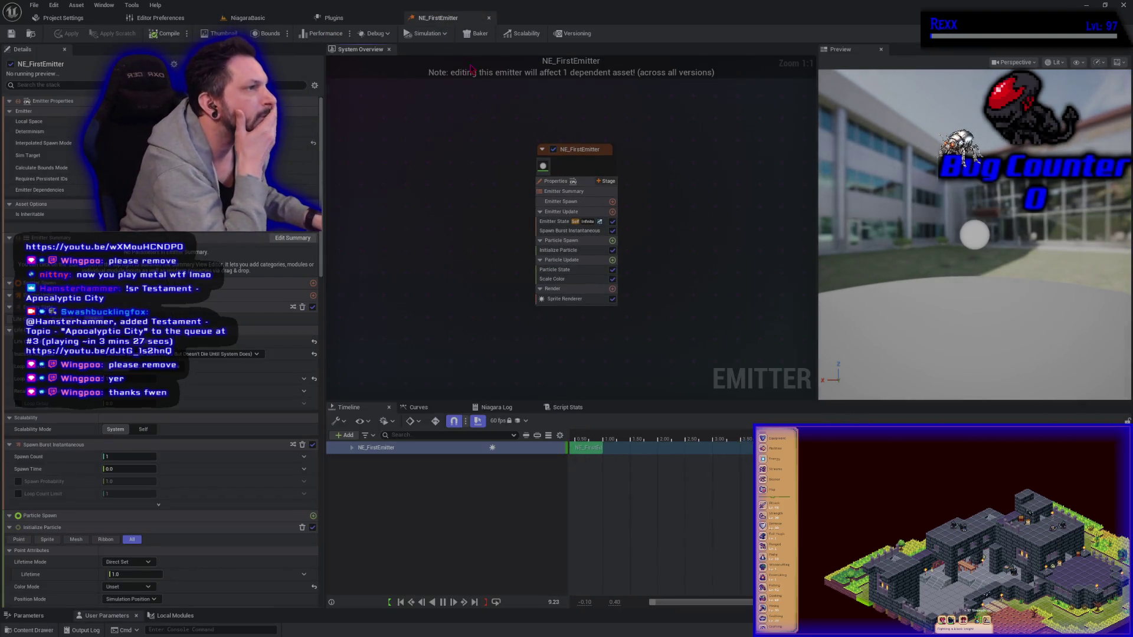
Step: Float and enlarge the NE_FirstEmitter editor, frame its emitter node, then dock it back
{"action": "left_click_drag", "start_coordinate": [437, 18], "coordinate": [482, 100]}
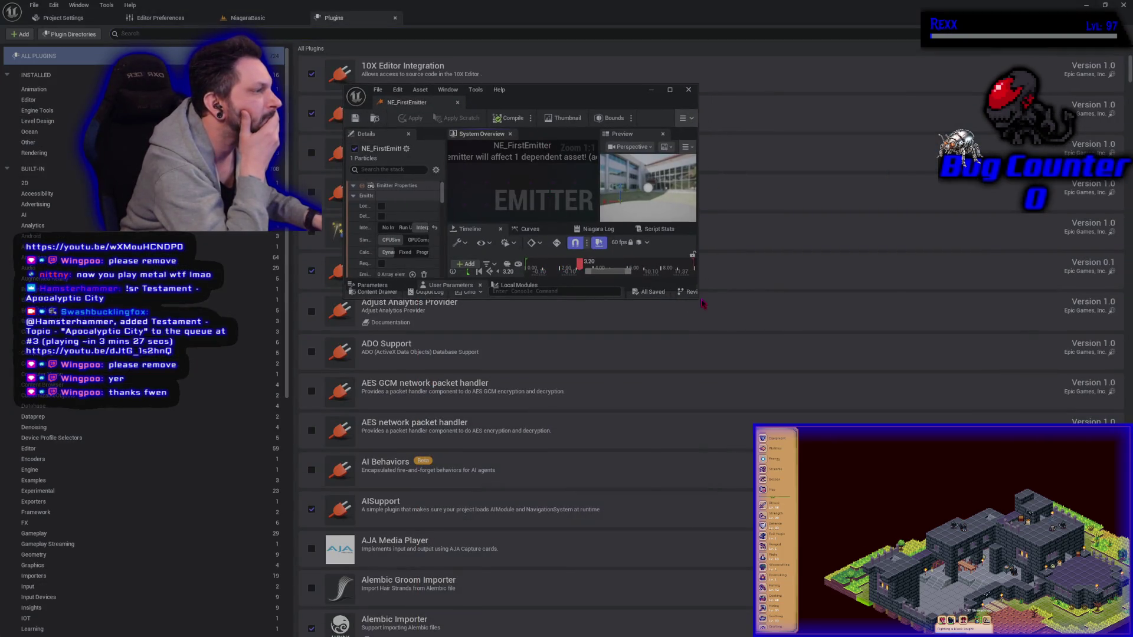
{"action": "left_click_drag", "start_coordinate": [695, 299], "coordinate": [1014, 593]}
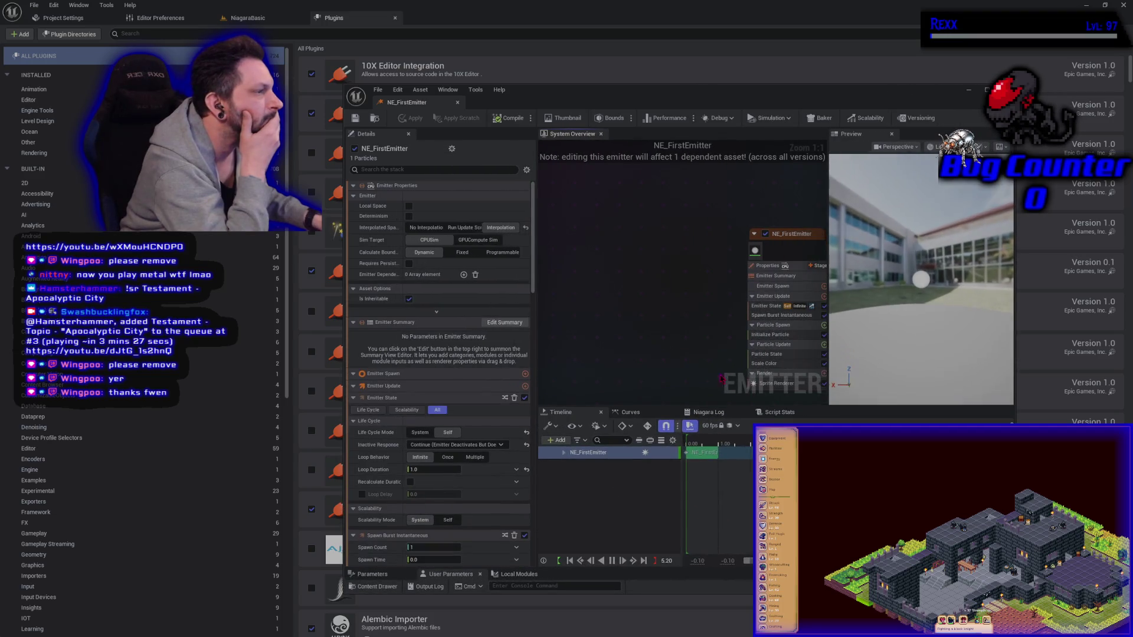
{"action": "left_click", "coordinate": [791, 234]}
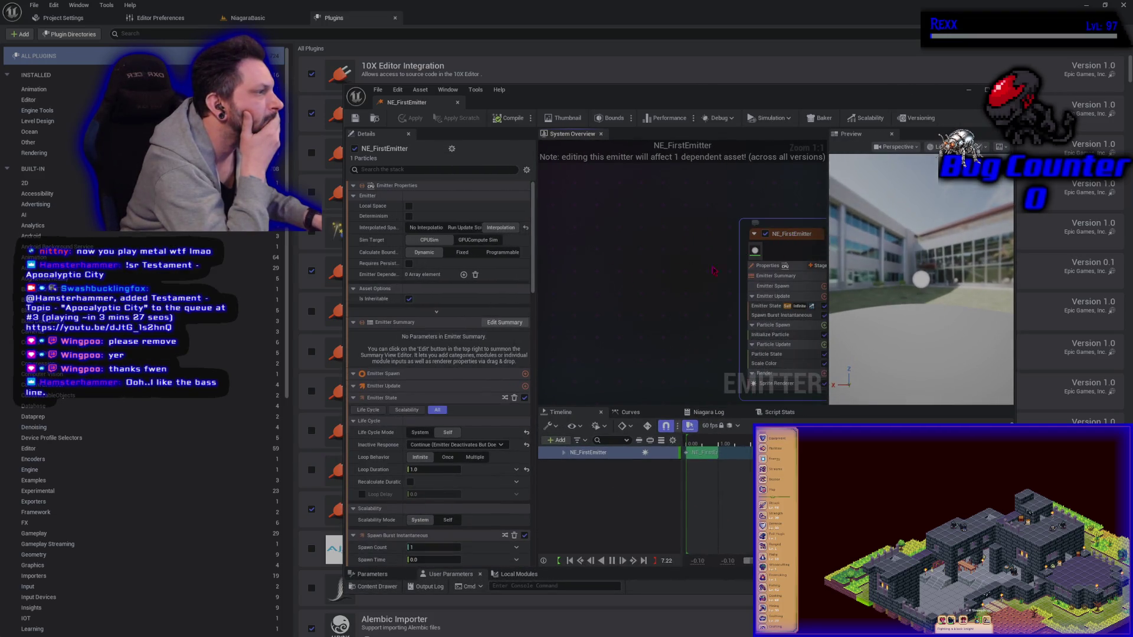
{"action": "key", "text": "f"}
{"action": "mouse_move", "coordinate": [413, 102]}
{"action": "left_mouse_down"}
{"action": "mouse_move", "coordinate": [407, 30]}
{"action": "mouse_move", "coordinate": [394, 15]}
{"action": "left_mouse_up"}
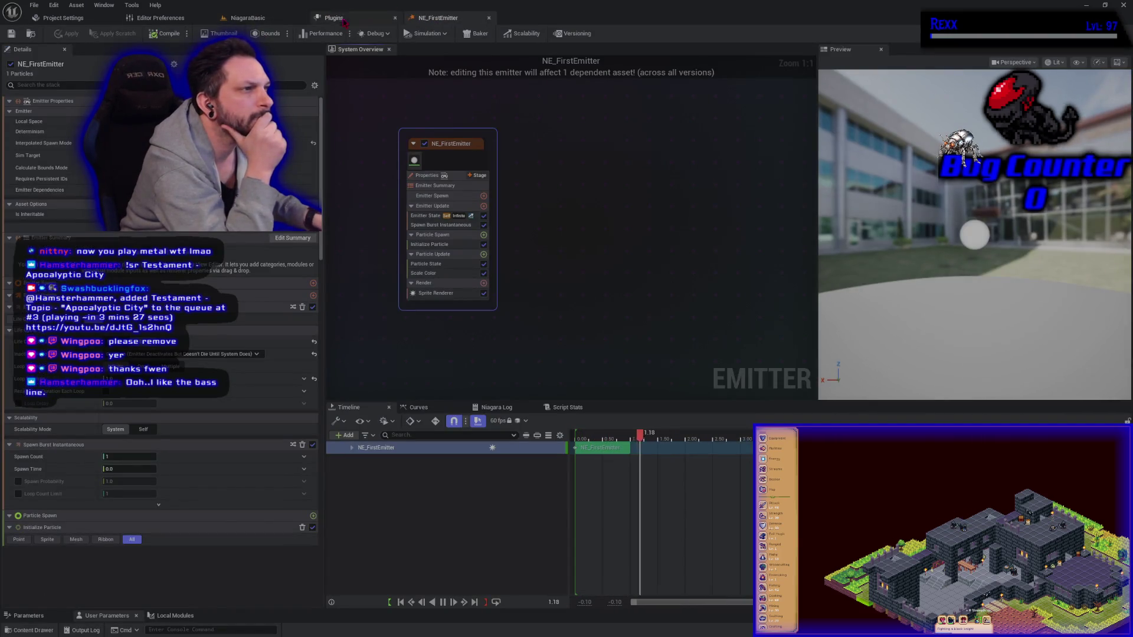
{"action": "left_click", "coordinate": [160, 17]}
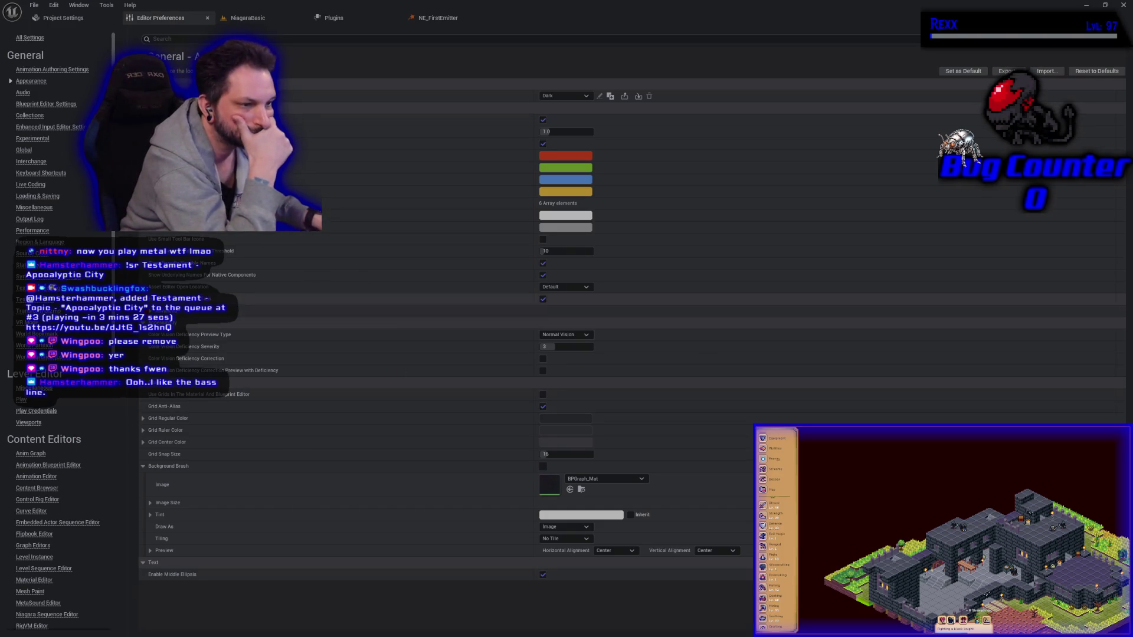
Step: Set the Darker Nodes font to Roboto (Sans Serif) at Normal size and enable Use Custom Font
{"action": "scroll", "coordinate": [59, 330], "scroll_direction": "down", "scroll_amount": 15}
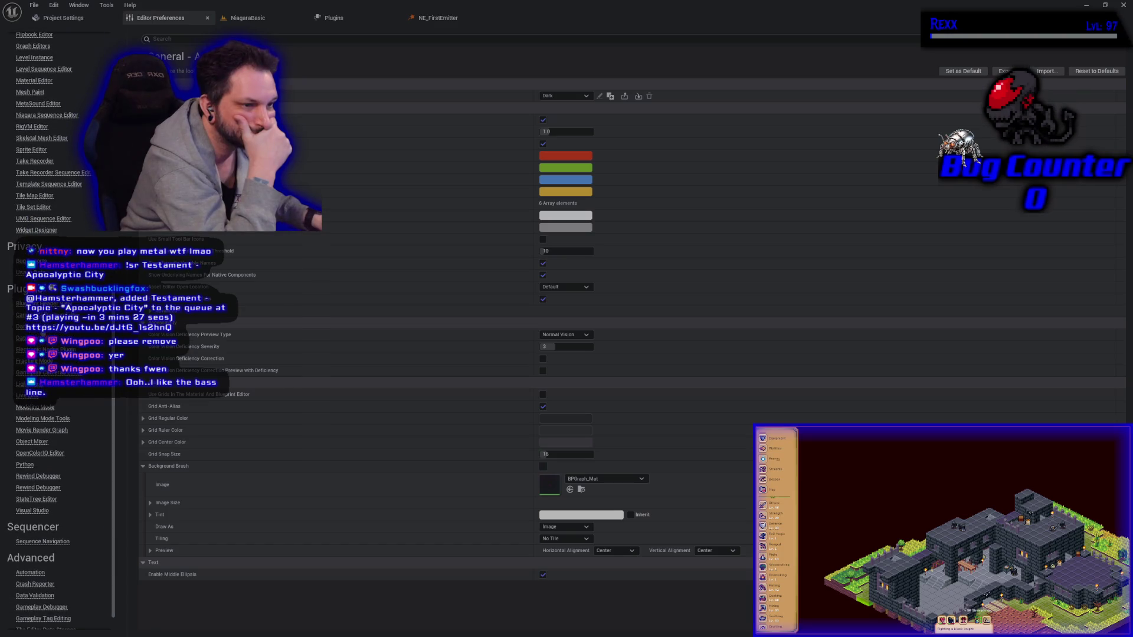
{"action": "left_click", "coordinate": [23, 326]}
{"action": "left_click", "coordinate": [558, 263]}
{"action": "left_click", "coordinate": [552, 280]}
{"action": "left_click", "coordinate": [566, 275]}
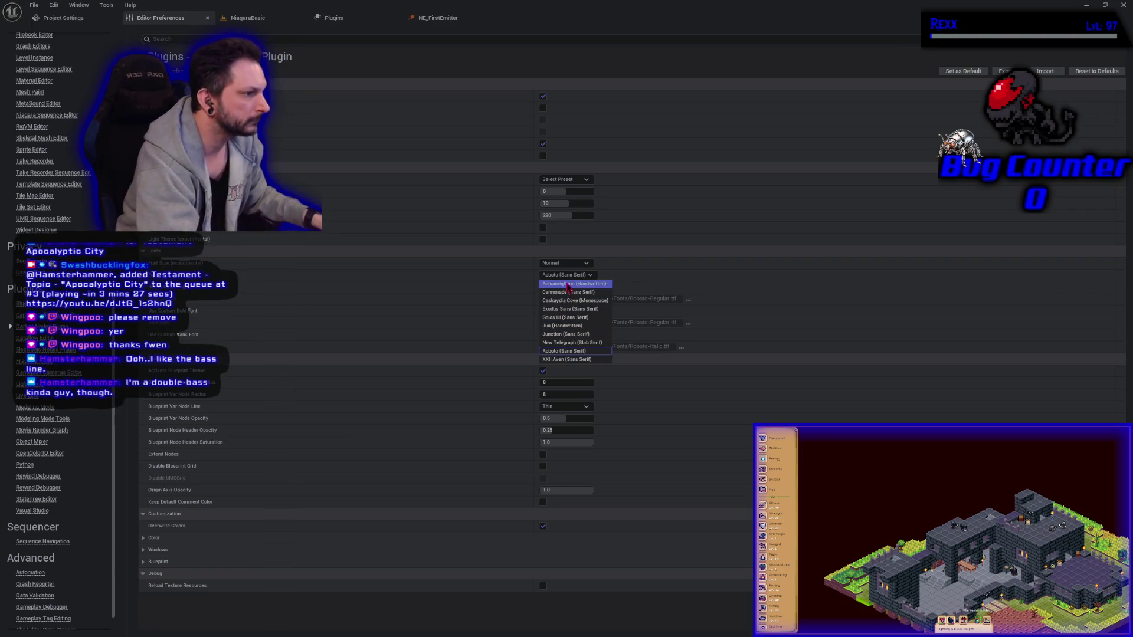
{"action": "left_click", "coordinate": [569, 284]}
{"action": "left_click", "coordinate": [575, 275]}
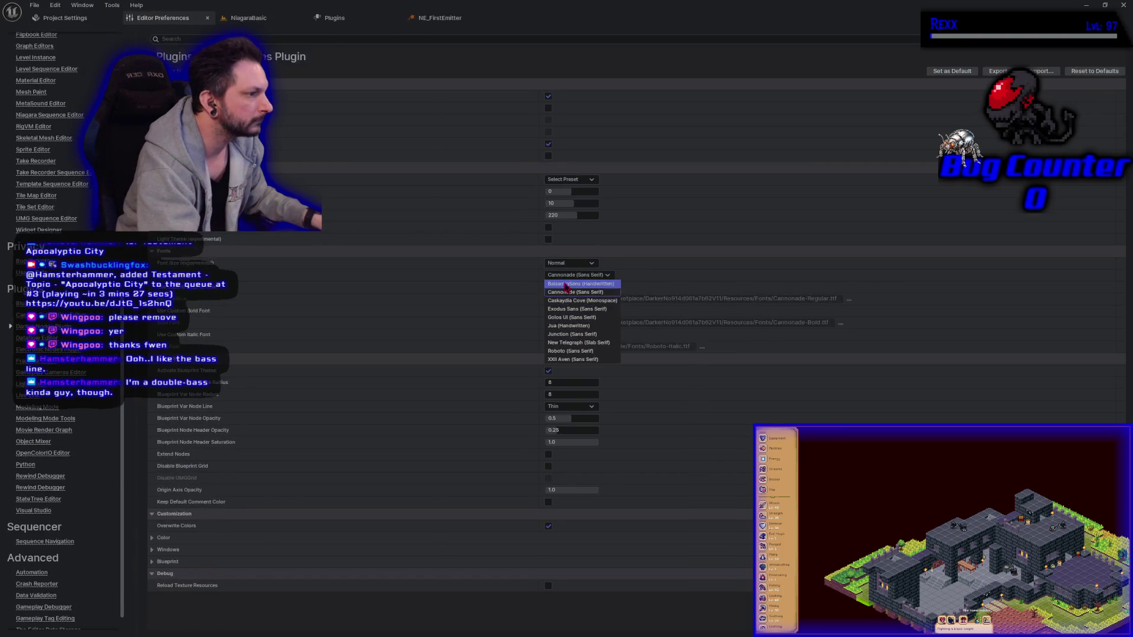
{"action": "left_click", "coordinate": [565, 351]}
{"action": "left_click", "coordinate": [568, 275]}
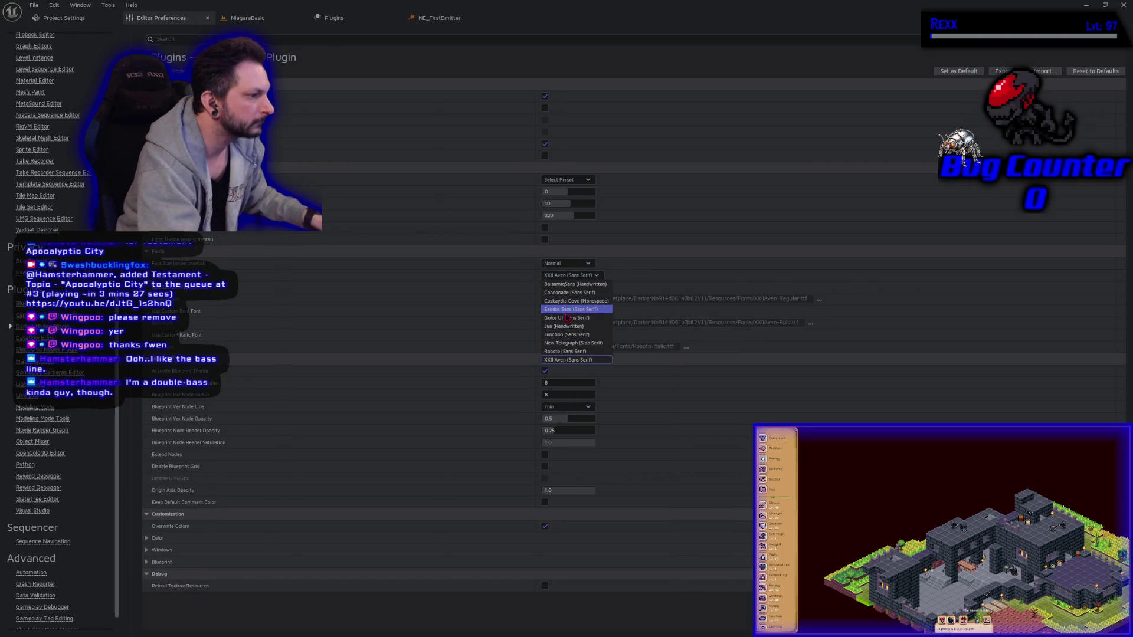
{"action": "left_click", "coordinate": [635, 259]}
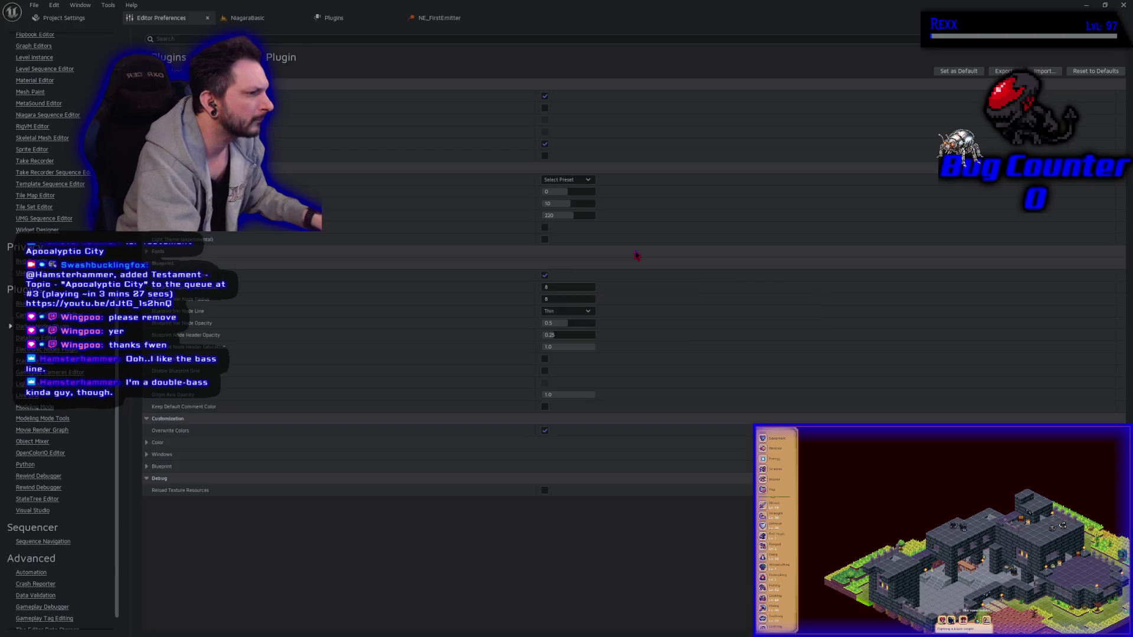
{"action": "left_click", "coordinate": [545, 288]}
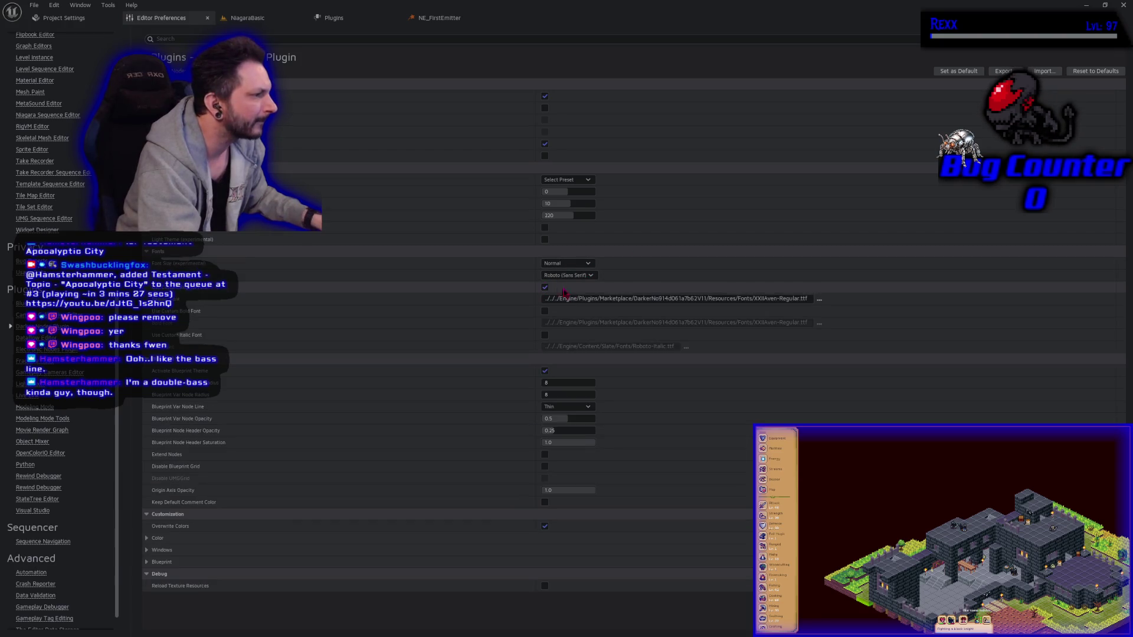
{"action": "left_click", "coordinate": [819, 299]}
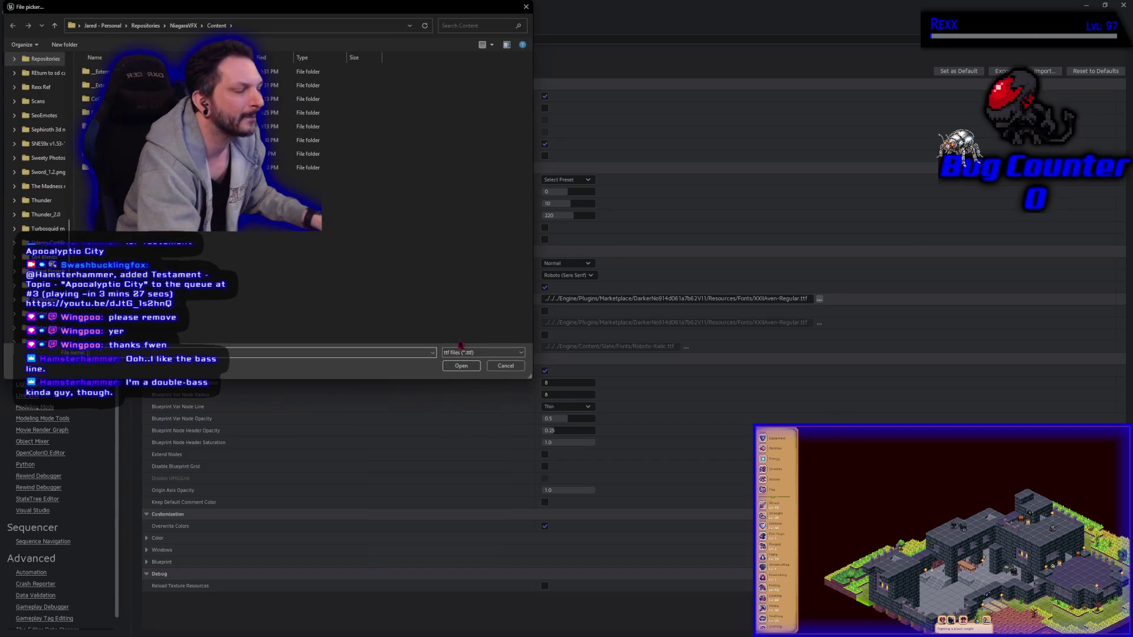
Step: Use Aero.ttf from NiagaraVFX/Fonts as the custom font and enable custom bold and italic fonts
{"action": "left_click", "coordinate": [505, 366]}
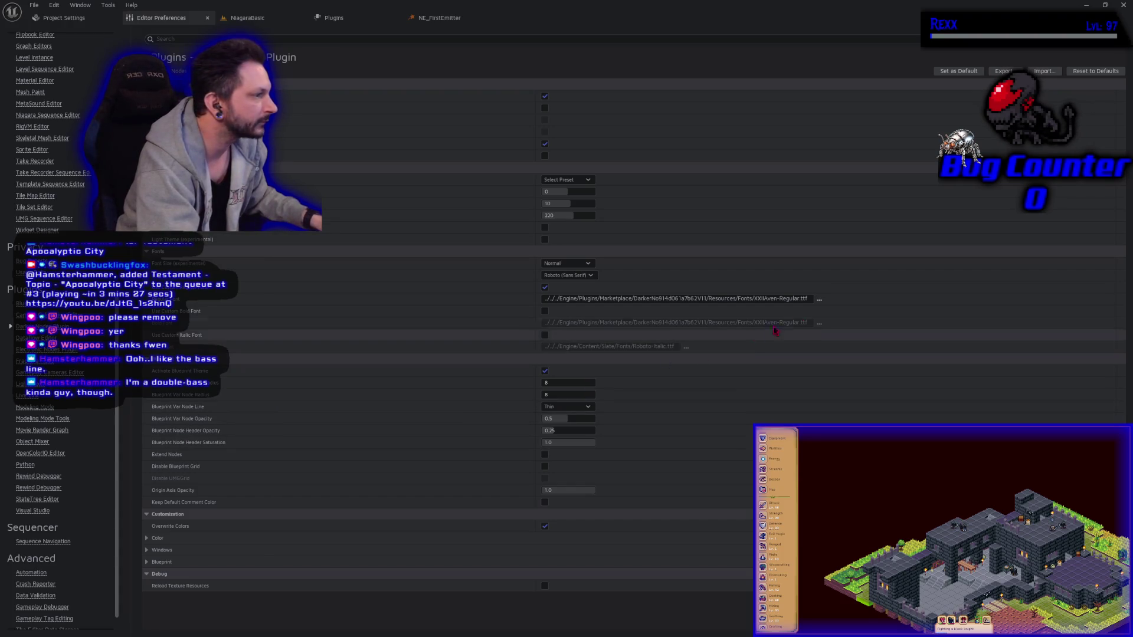
{"action": "left_click", "coordinate": [819, 299]}
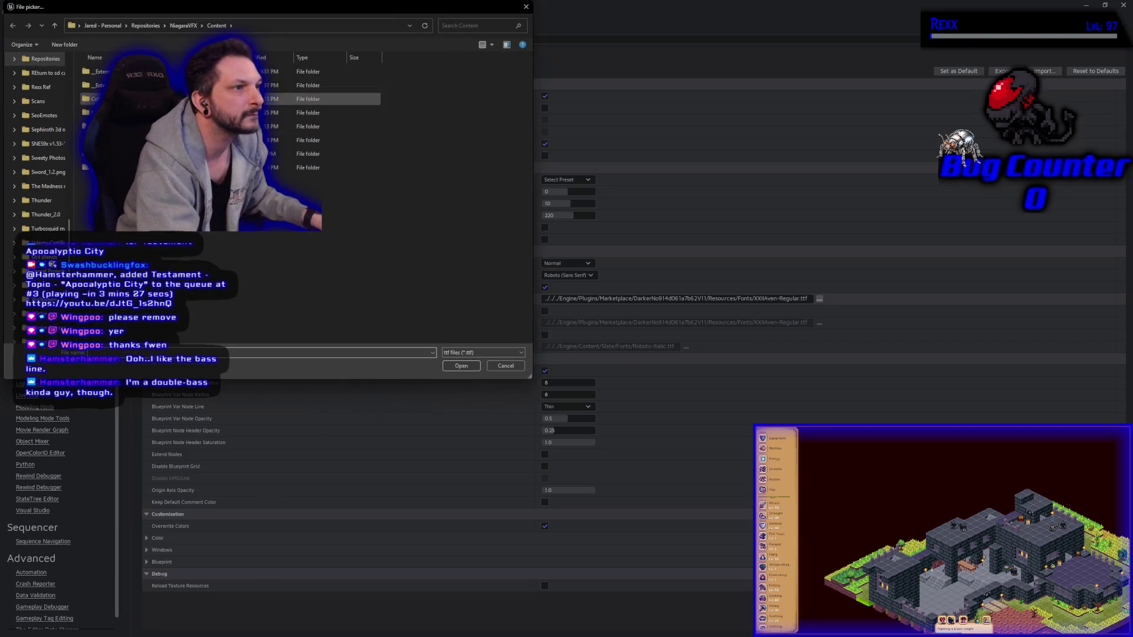
{"action": "left_click", "coordinate": [187, 27]}
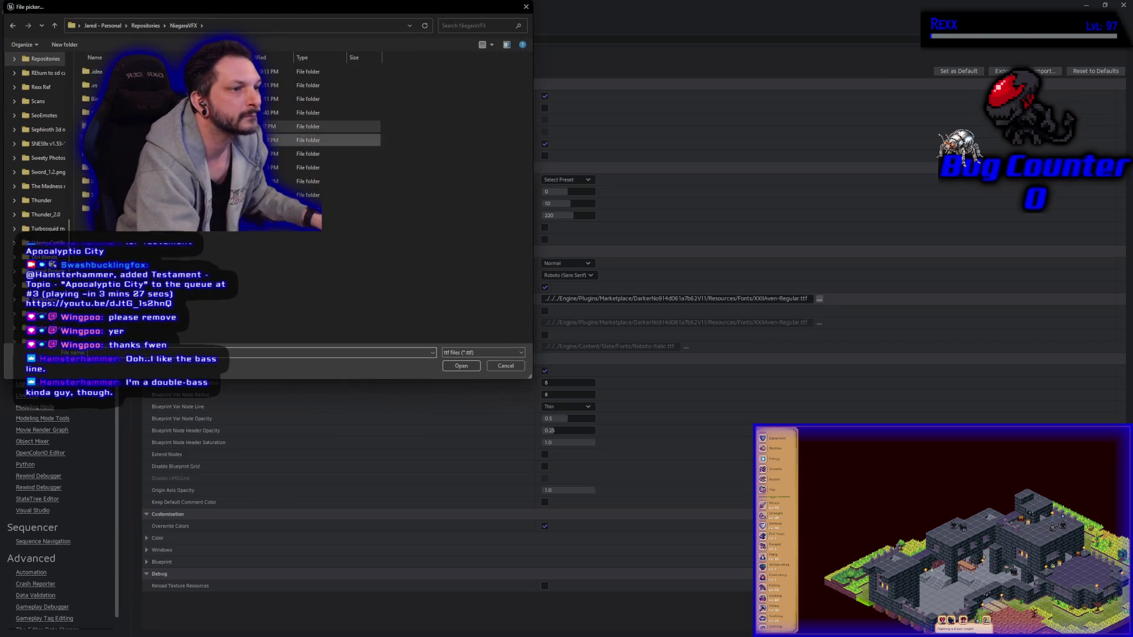
{"action": "double_click", "coordinate": [283, 167]}
{"action": "double_click", "coordinate": [283, 72]}
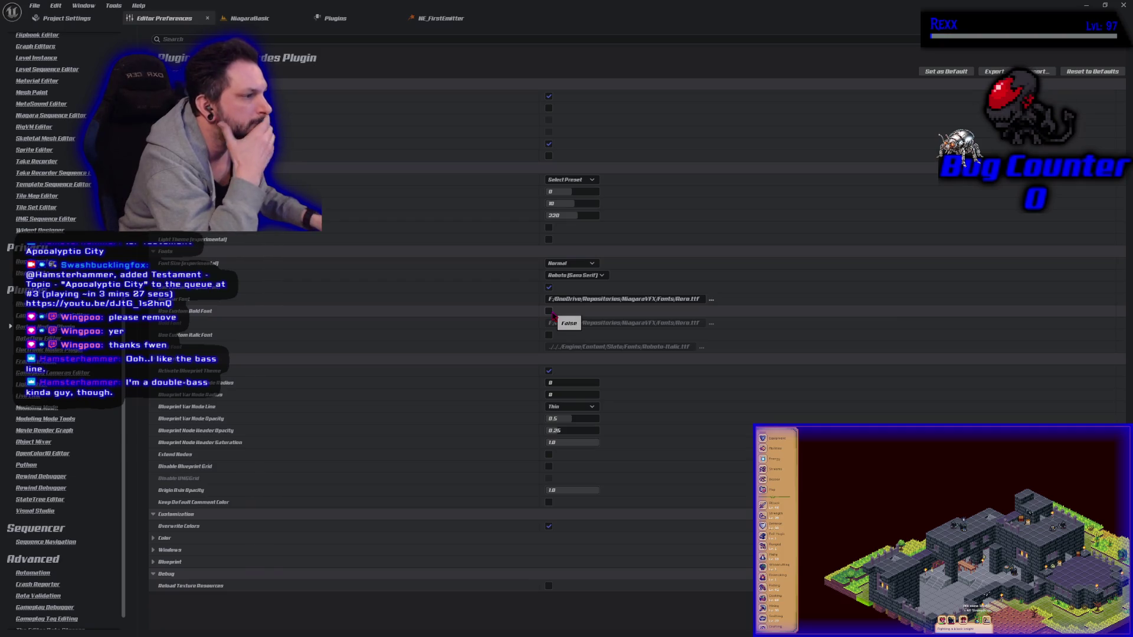
{"action": "left_click", "coordinate": [550, 312]}
{"action": "left_click", "coordinate": [549, 335]}
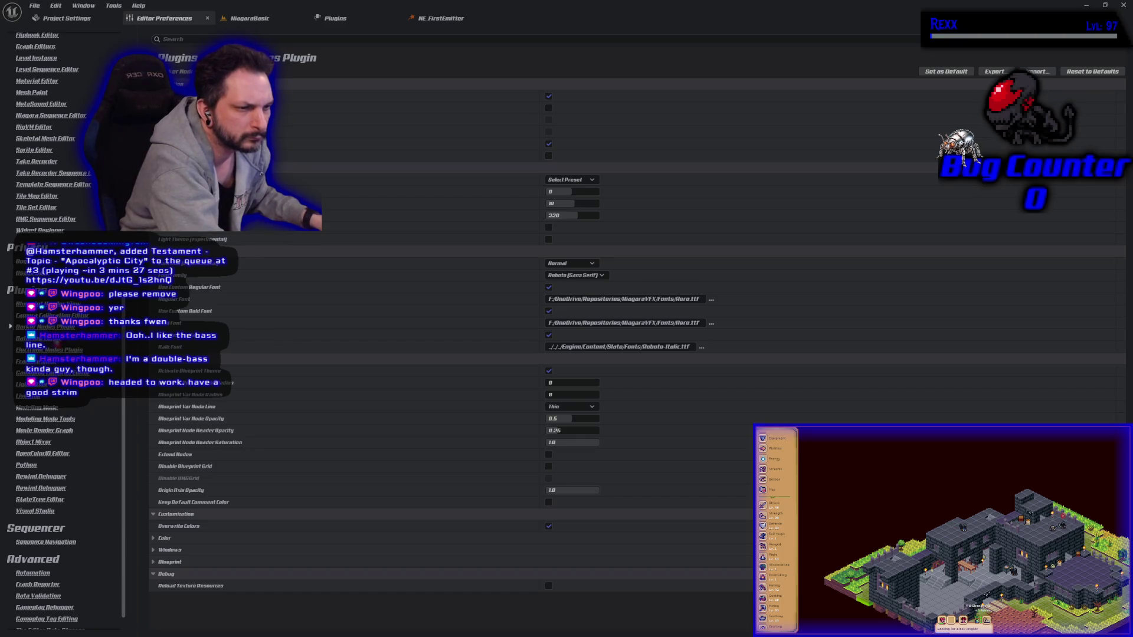
Step: Review the Electronic Nodes plugin preferences
{"action": "left_click", "coordinate": [62, 350]}
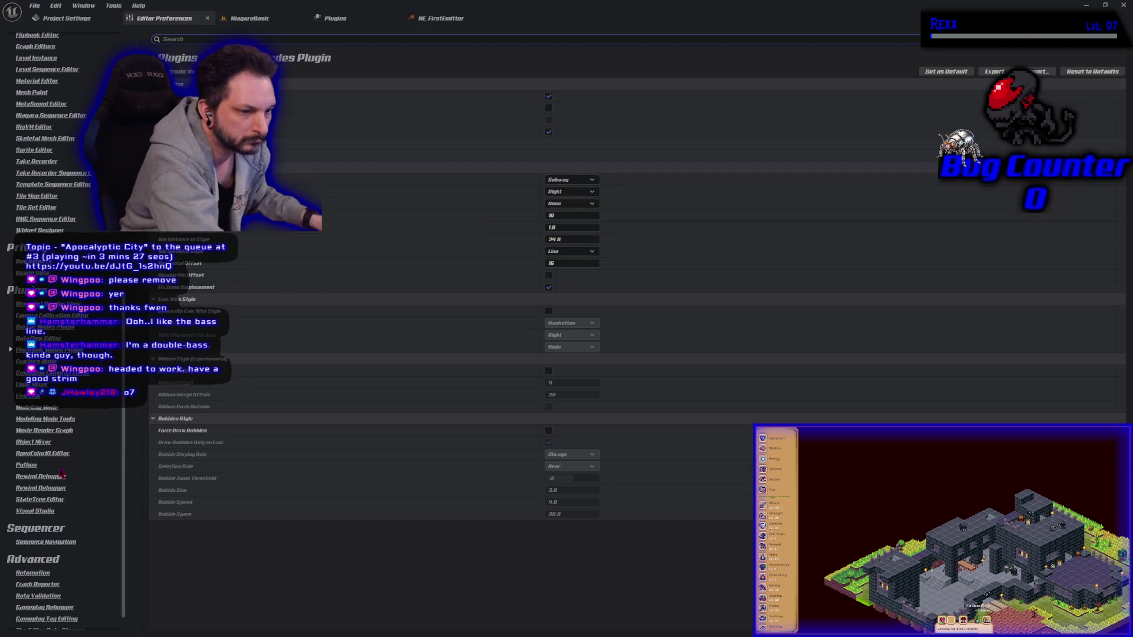
{"action": "scroll", "coordinate": [118, 485], "scroll_direction": "up", "scroll_amount": 10}
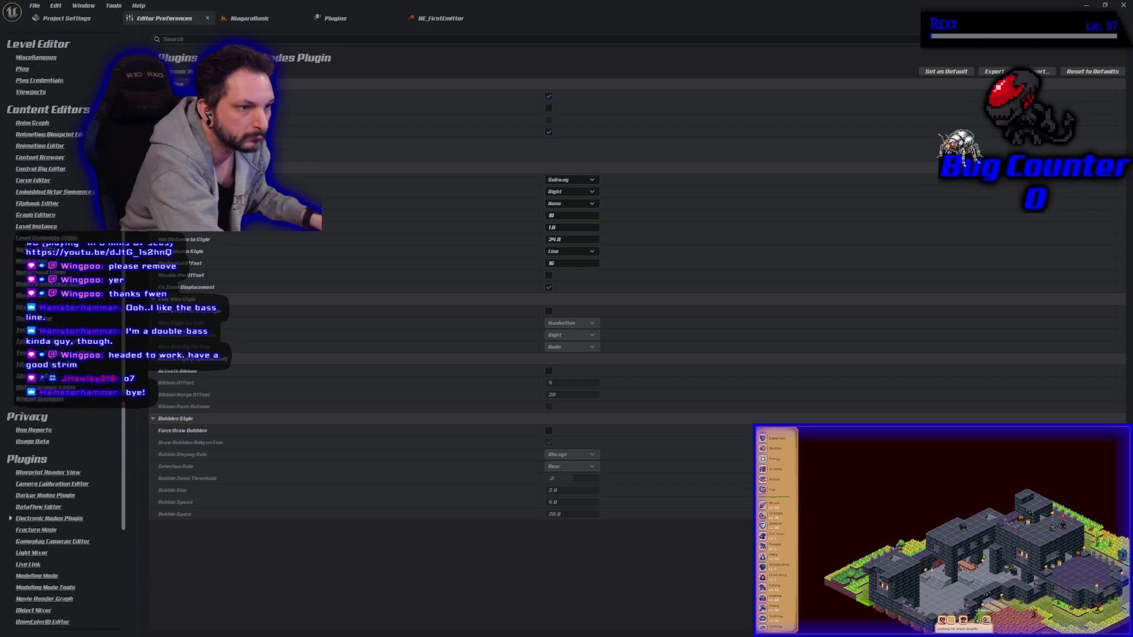
{"action": "scroll", "coordinate": [118, 485], "scroll_direction": "up", "scroll_amount": 5}
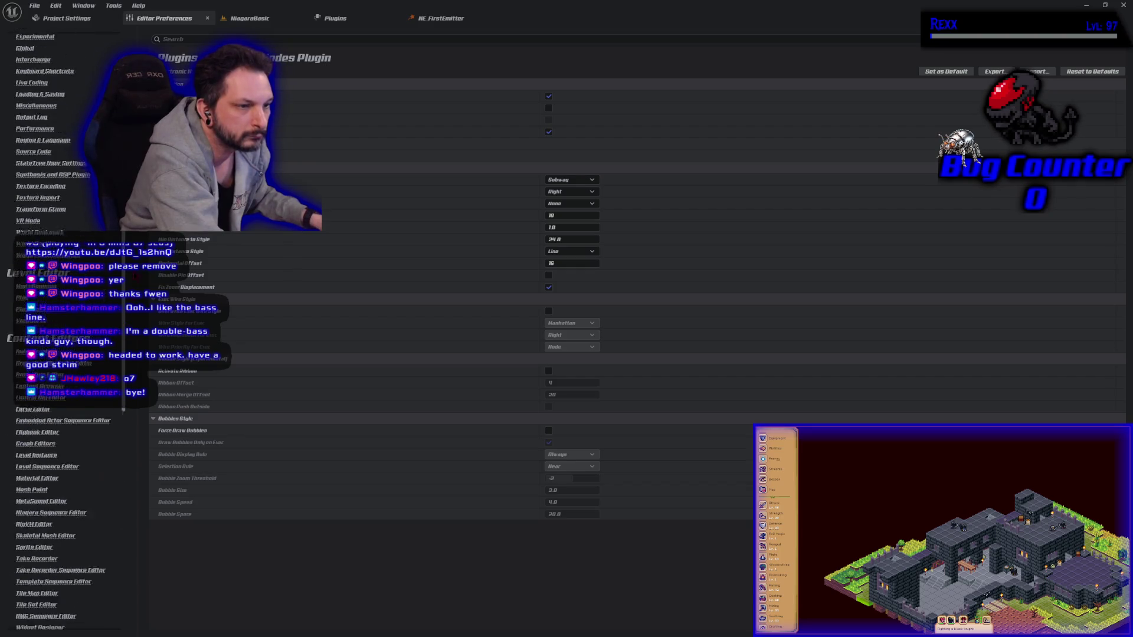
{"action": "left_click", "coordinate": [70, 19]}
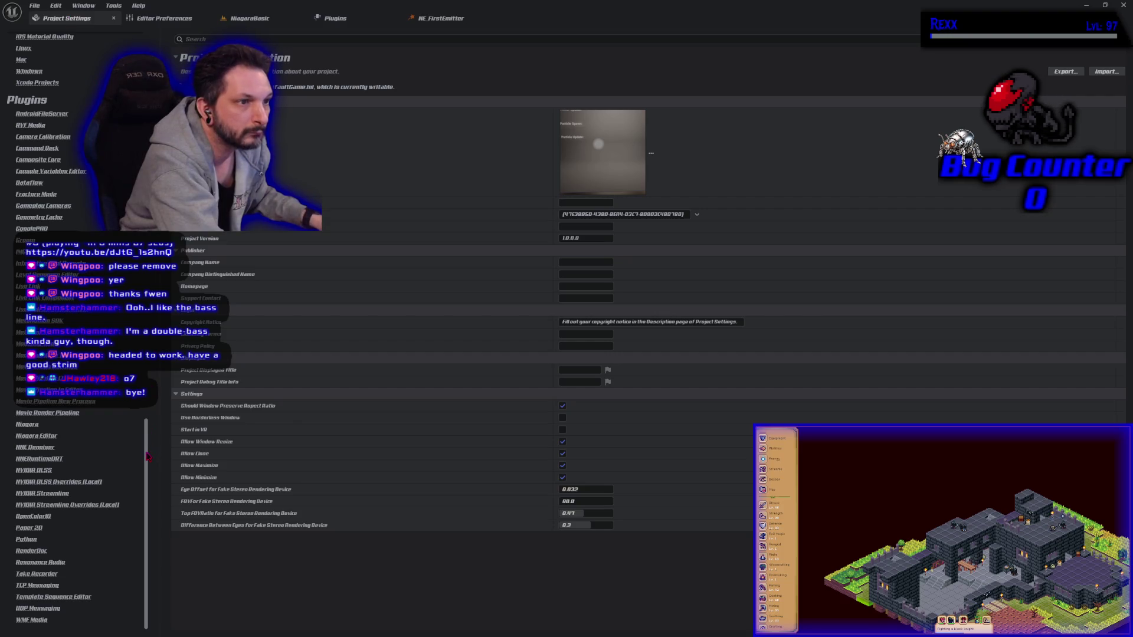
Step: Review the Engine – CrystalNodes project settings, then close the editor with Alt+F4 to restart
{"action": "left_click_drag", "start_coordinate": [147, 456], "coordinate": [148, 122]}
{"action": "left_click", "coordinate": [50, 218]}
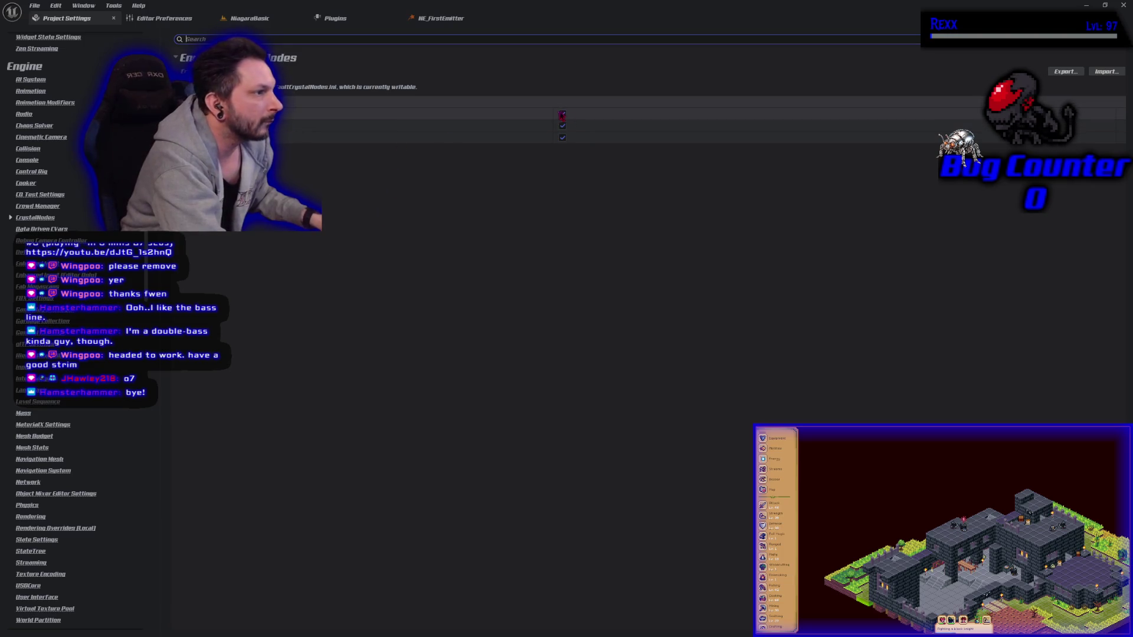
{"action": "left_click", "coordinate": [561, 117]}
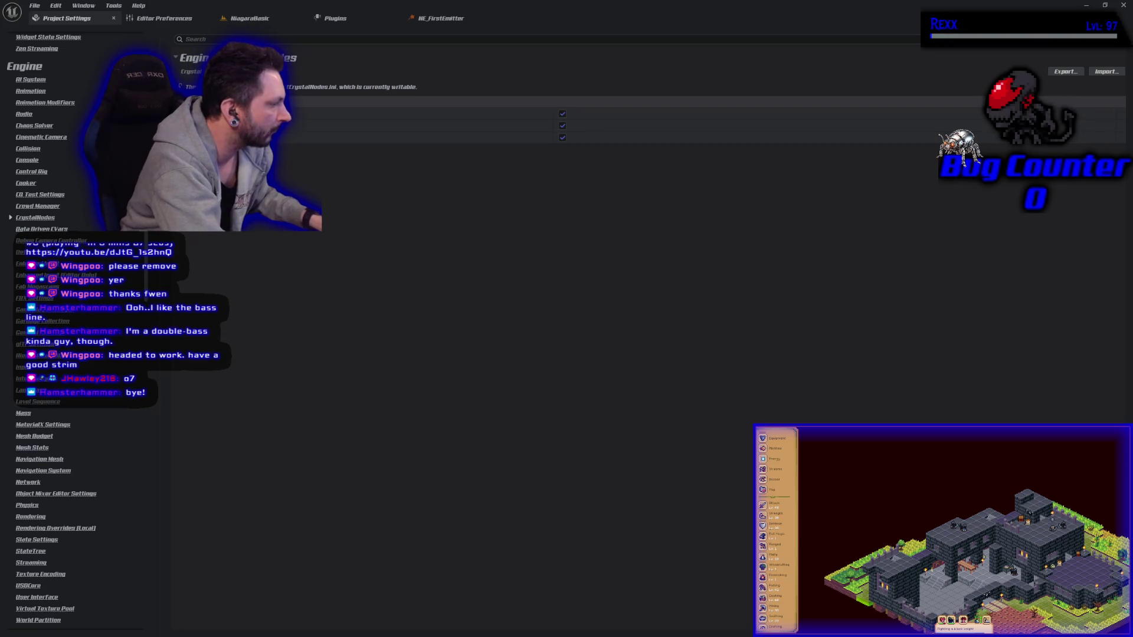
{"action": "key", "text": "alt+F4"}
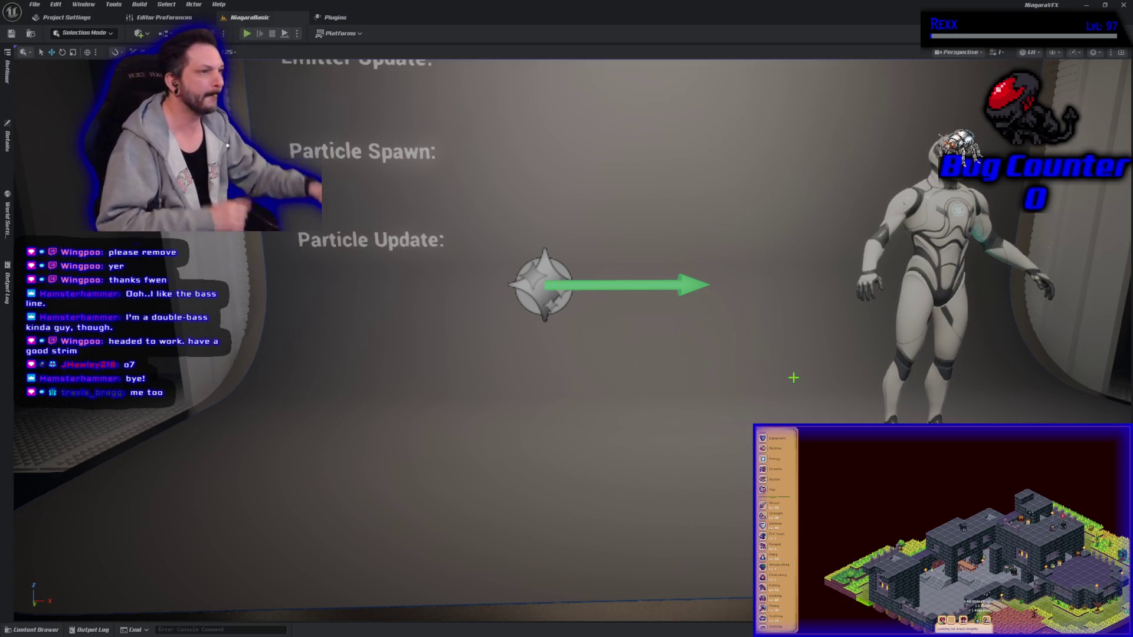
Step: Reopen NE_FirstEmitter in the emitter editor from the NiagaraBasic level
{"action": "left_click", "coordinate": [334, 17]}
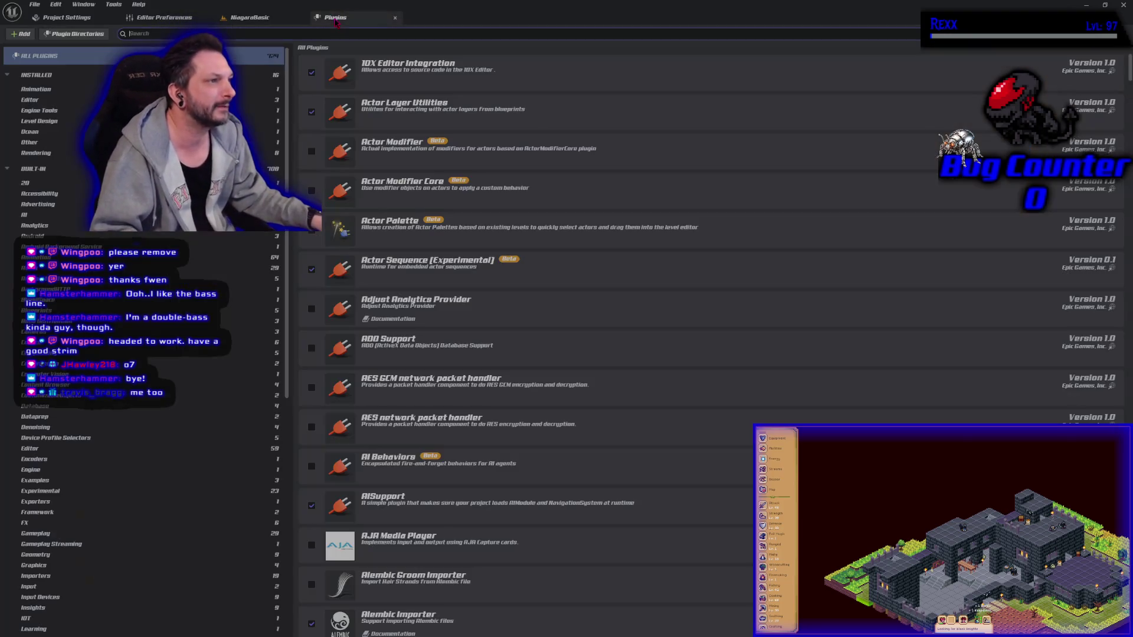
{"action": "left_click", "coordinate": [276, 18]}
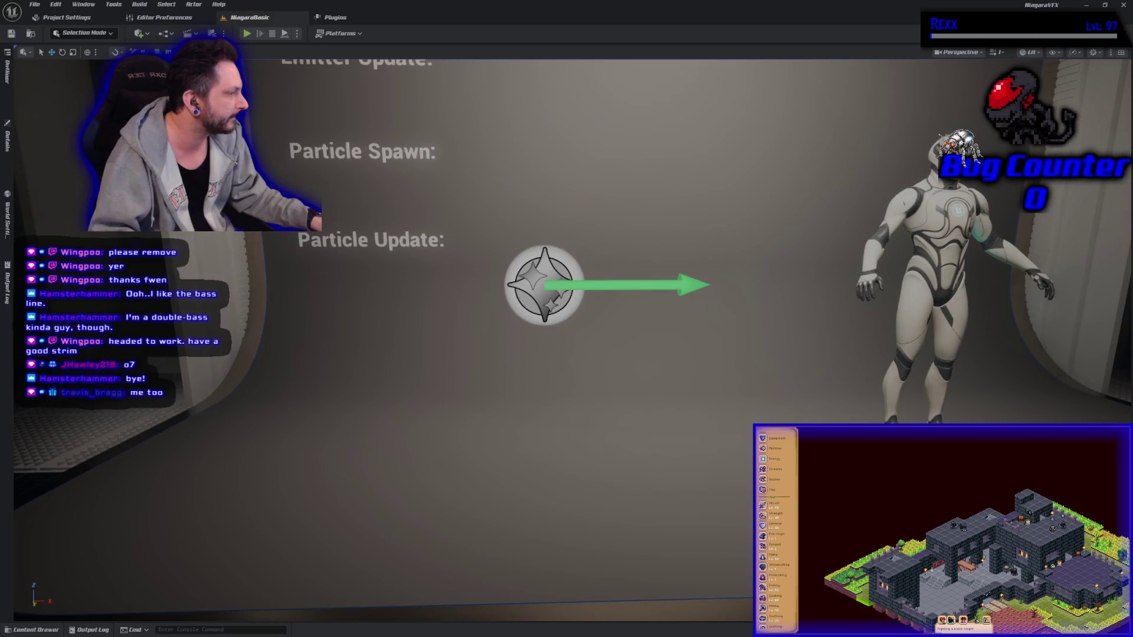
{"action": "double_click", "coordinate": [435, 243]}
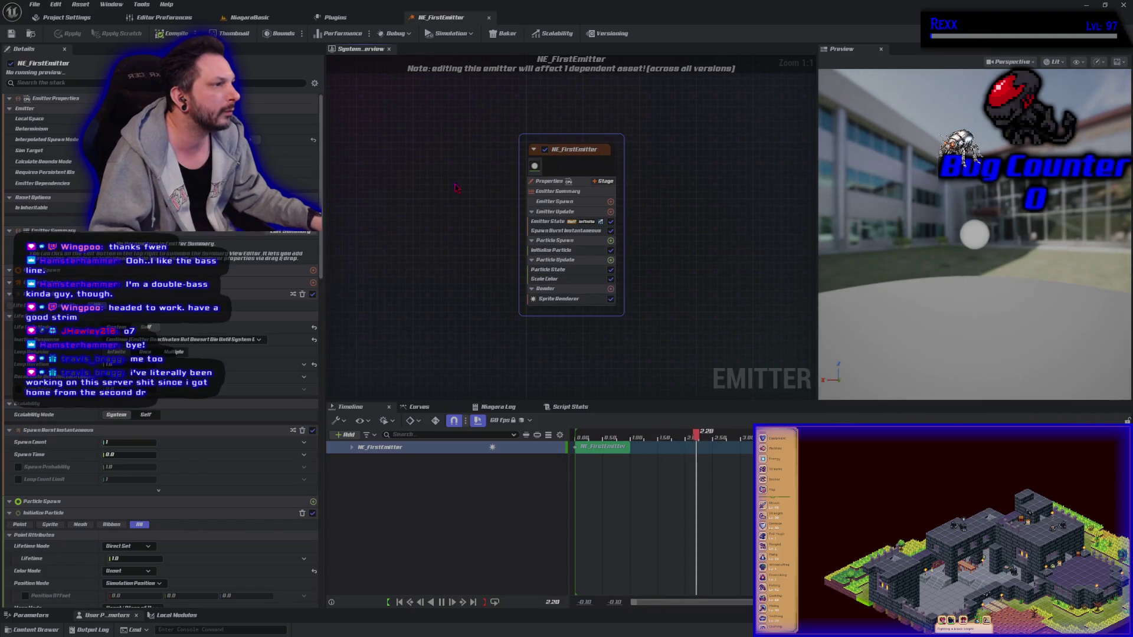
{"action": "left_click", "coordinate": [335, 18]}
{"action": "left_click", "coordinate": [289, 20]}
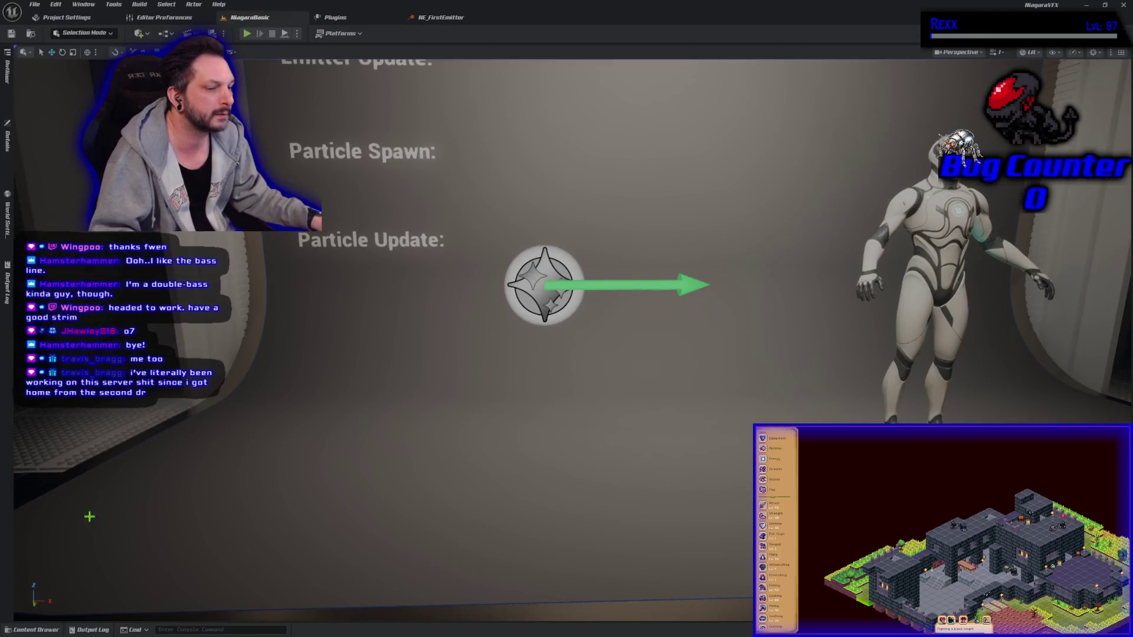
Step: Open BP_ThirdPersonCharacter from Content > ThirdPerson > Blueprints in the Content Drawer
{"action": "left_click", "coordinate": [40, 630]}
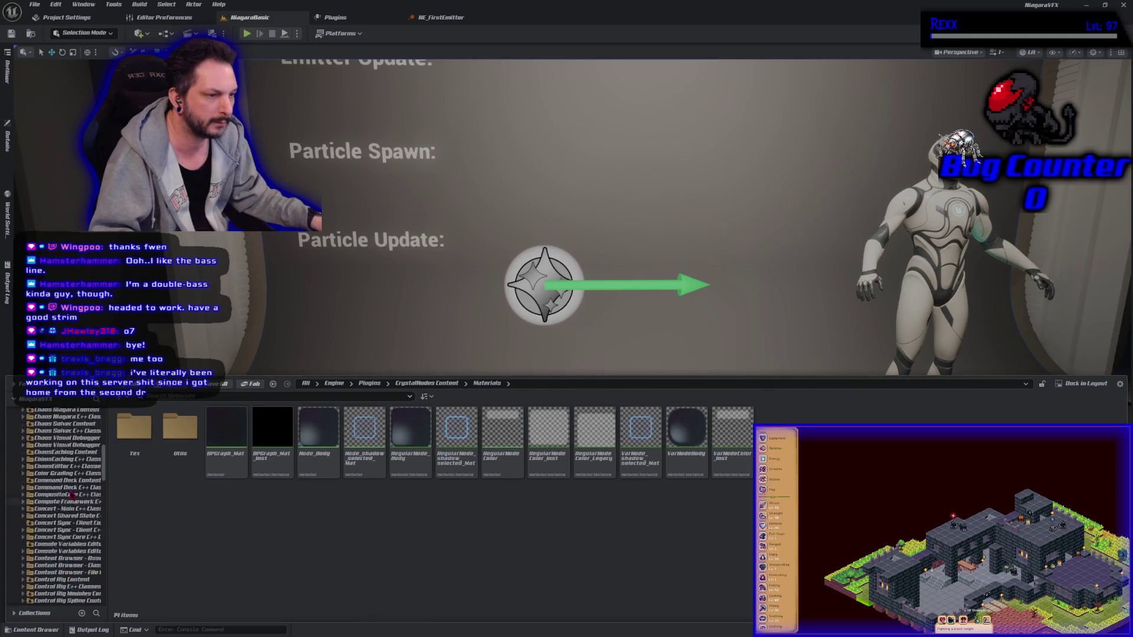
{"action": "scroll", "coordinate": [68, 472], "scroll_direction": "up", "scroll_amount": 5}
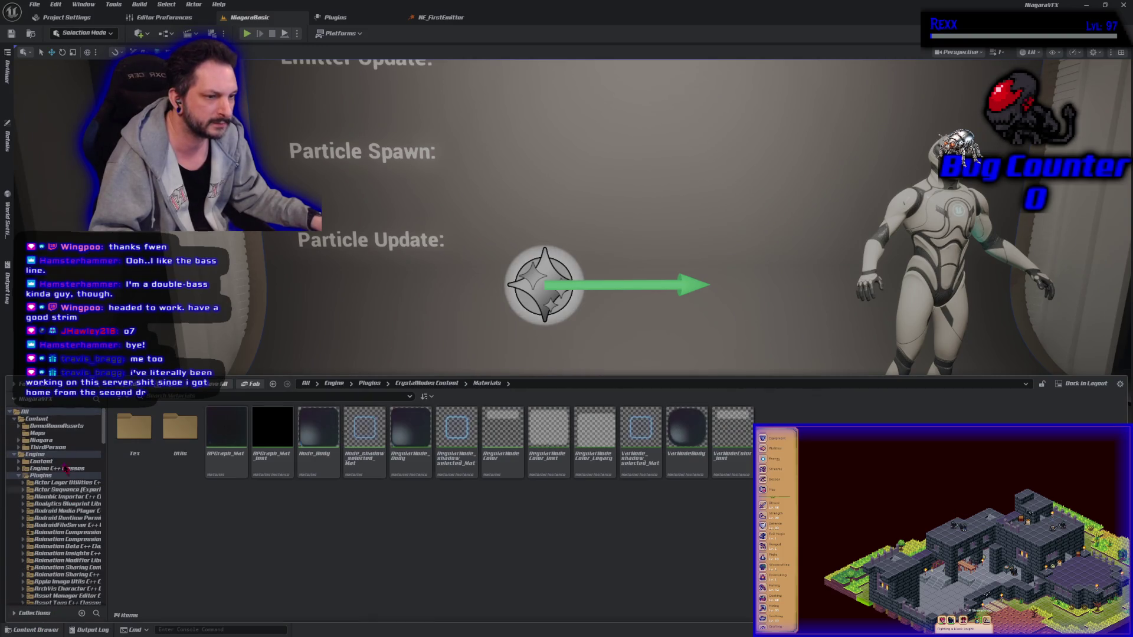
{"action": "left_click", "coordinate": [63, 448]}
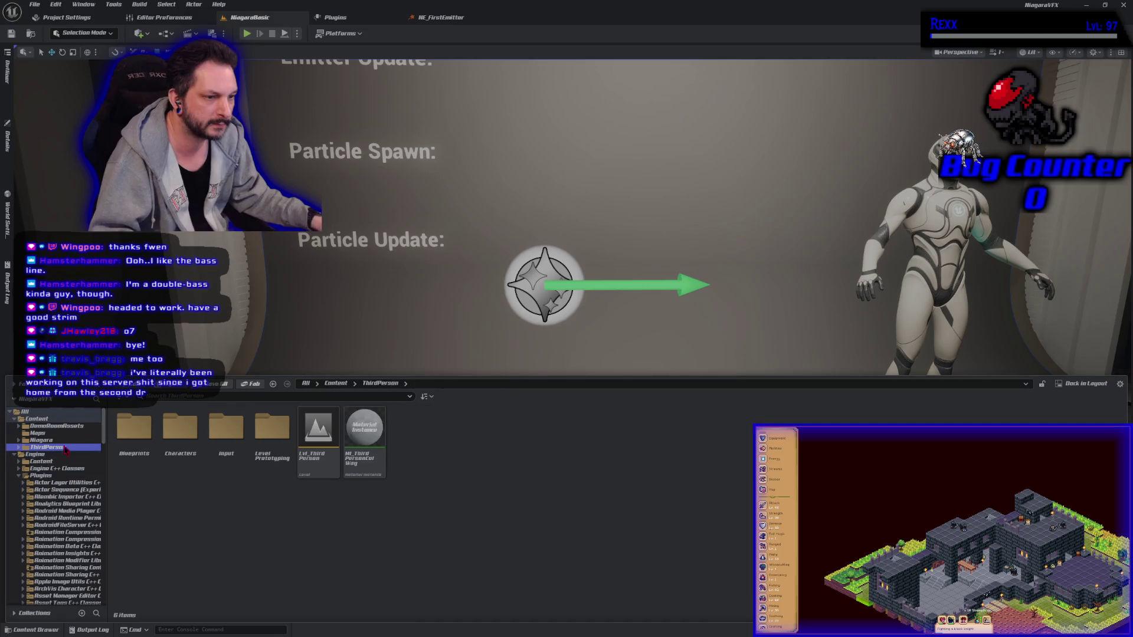
{"action": "double_click", "coordinate": [135, 428]}
{"action": "double_click", "coordinate": [138, 468]}
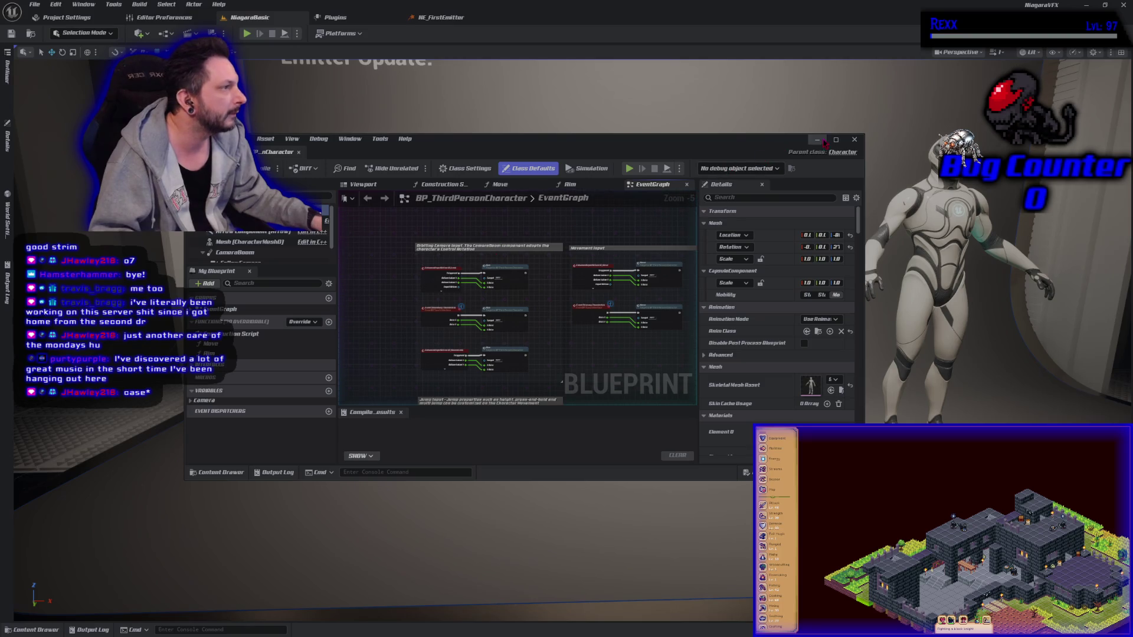
Step: Enlarge the BP_ThirdPersonCharacter Blueprint, dock it among the main tabs, and return to Editor Preferences
{"action": "mouse_move", "coordinate": [864, 480]}
{"action": "left_mouse_down"}
{"action": "mouse_move", "coordinate": [917, 534]}
{"action": "mouse_move", "coordinate": [1014, 595]}
{"action": "left_mouse_up"}
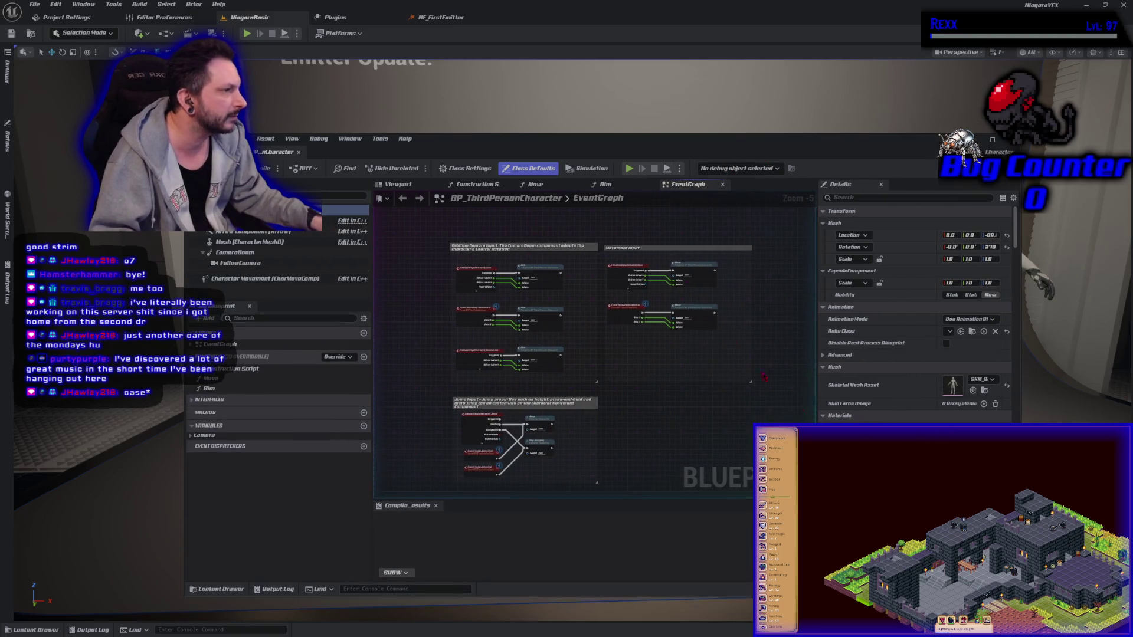
{"action": "left_click", "coordinate": [463, 279]}
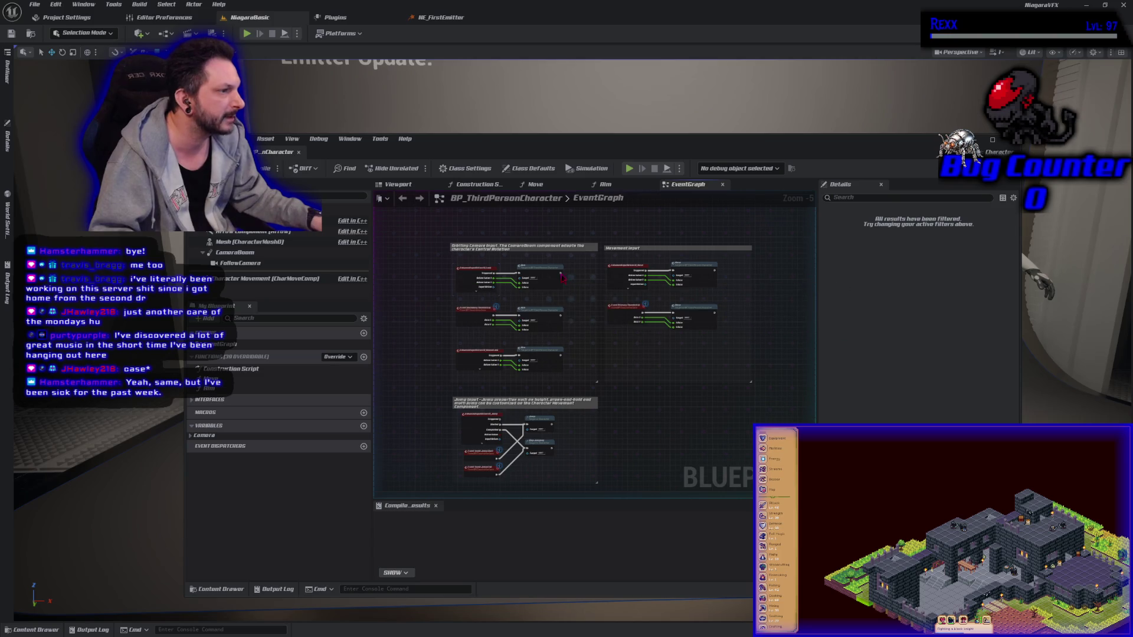
{"action": "left_click", "coordinate": [437, 251]}
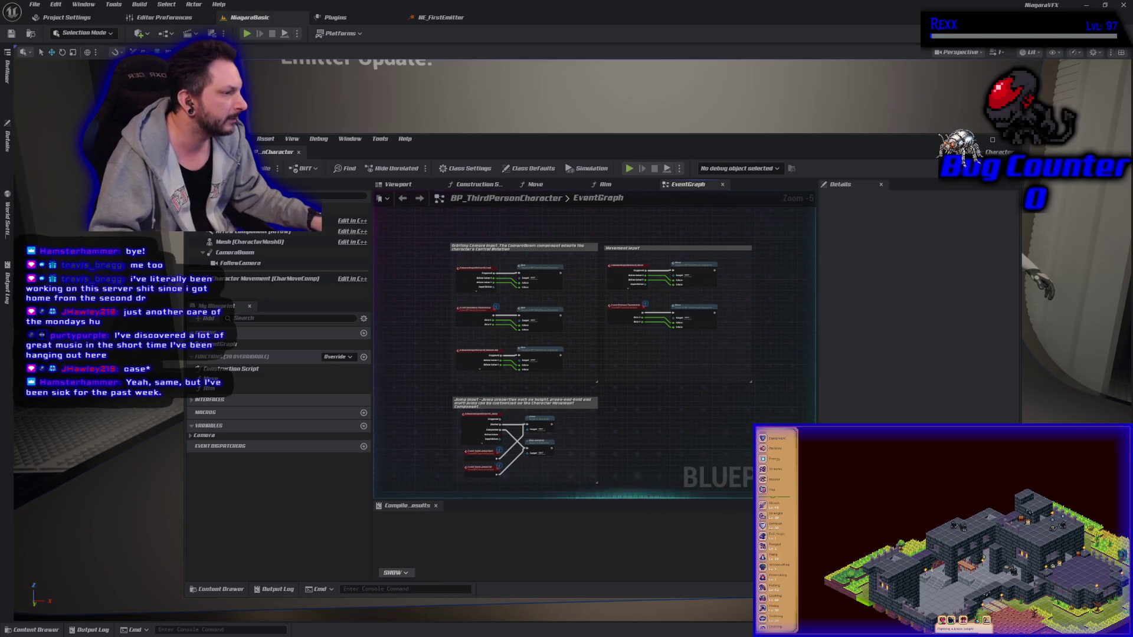
{"action": "left_click", "coordinate": [699, 272]}
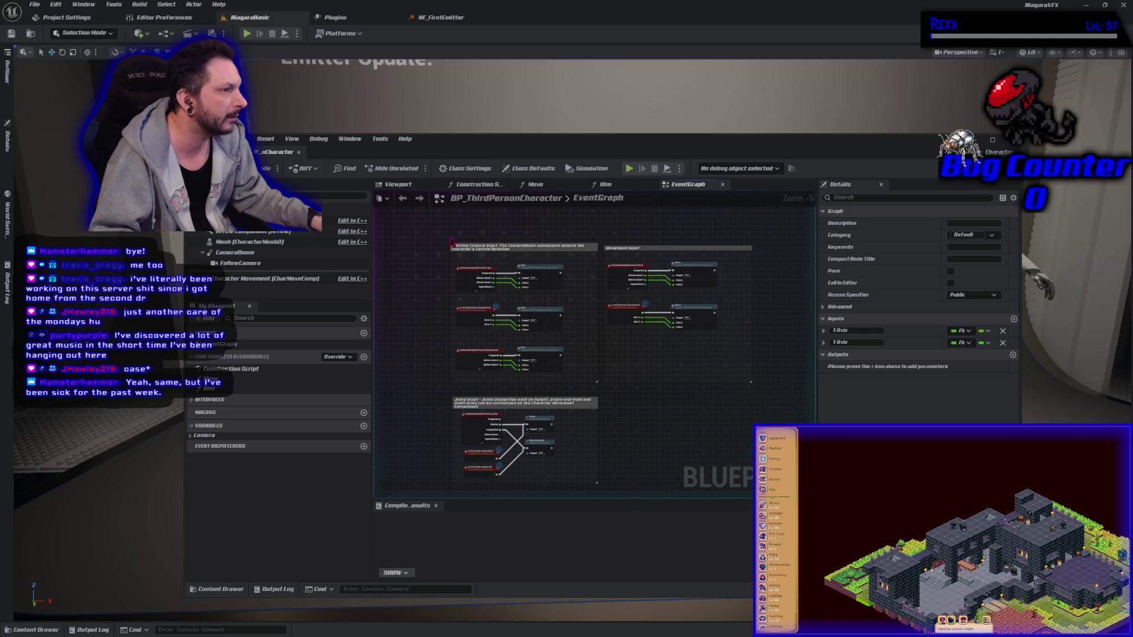
{"action": "left_click_drag", "start_coordinate": [277, 151], "coordinate": [543, 17]}
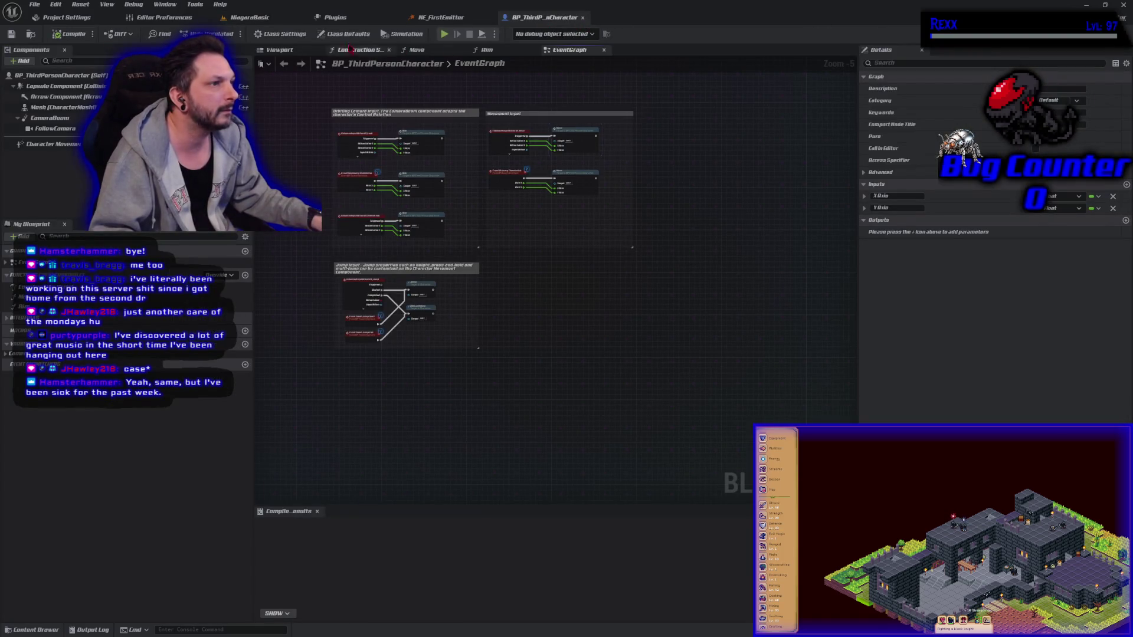
{"action": "left_click", "coordinate": [172, 18]}
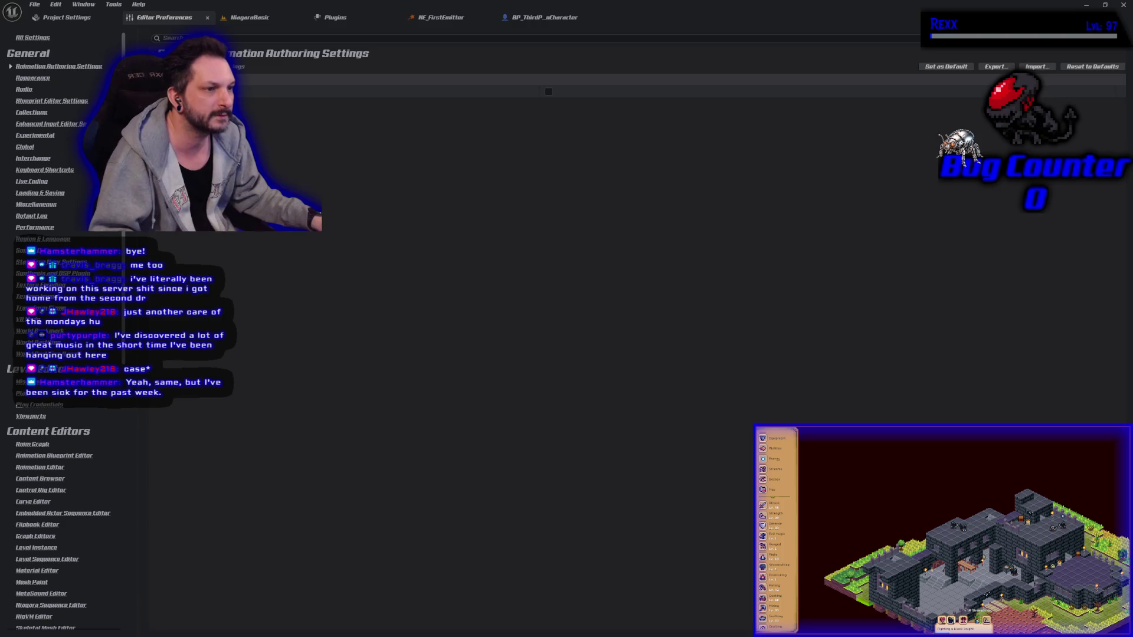
Step: Turn off Activate Blueprint Theme in the Darker Nodes preferences, then close the BP_ThirdPersonCharacter tab
{"action": "scroll", "coordinate": [137, 467], "scroll_direction": "down", "scroll_amount": 10}
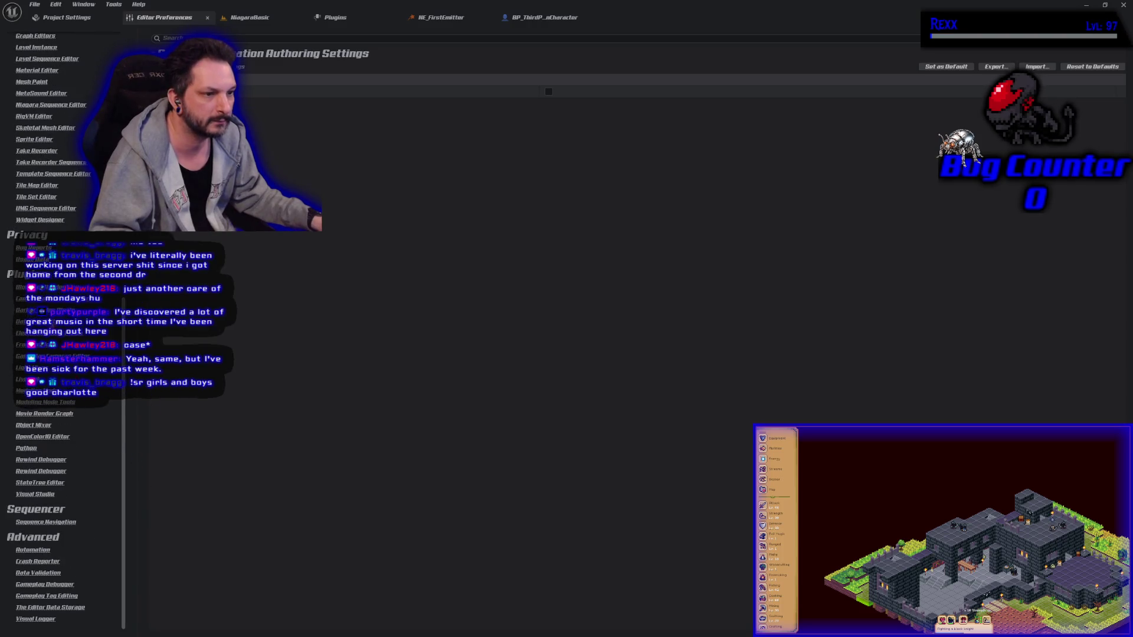
{"action": "left_click", "coordinate": [35, 310]}
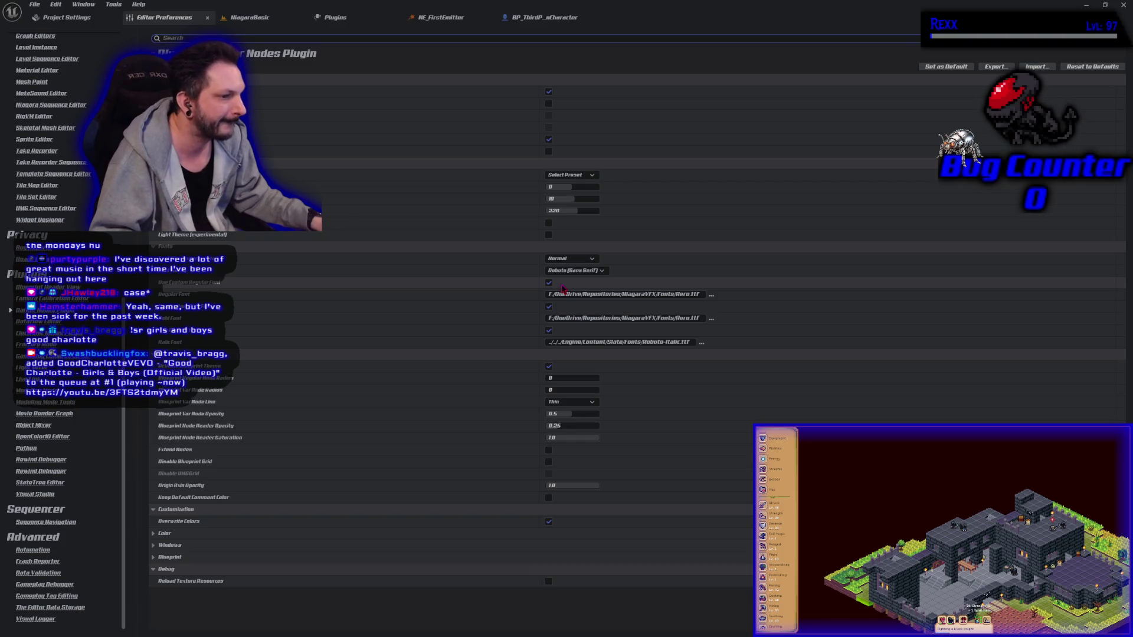
{"action": "left_click", "coordinate": [548, 366]}
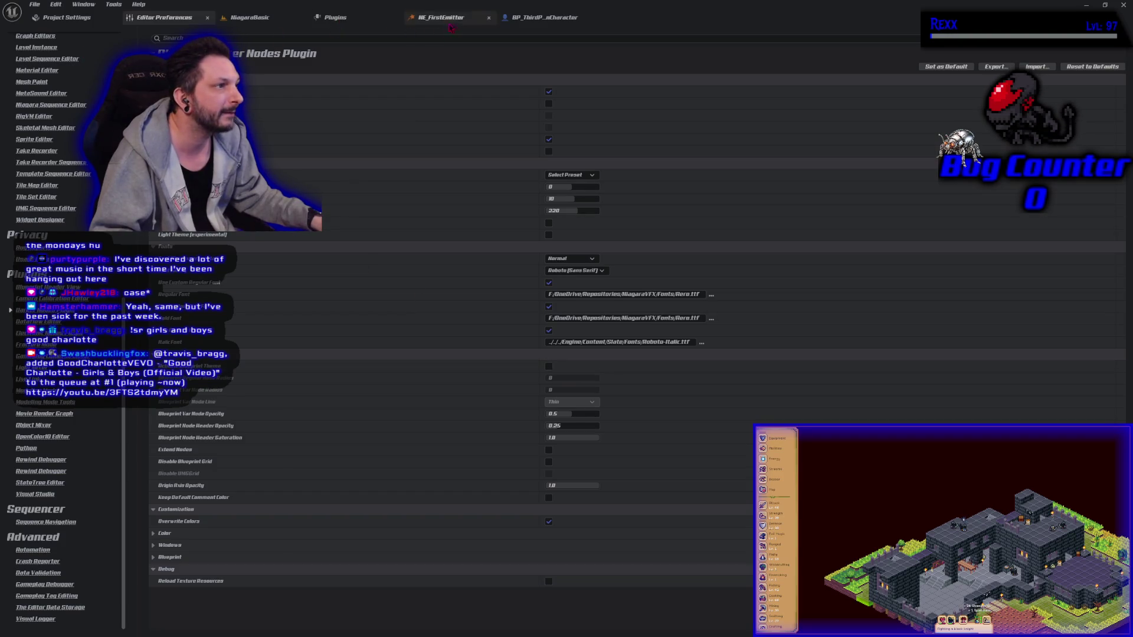
{"action": "left_click", "coordinate": [543, 19]}
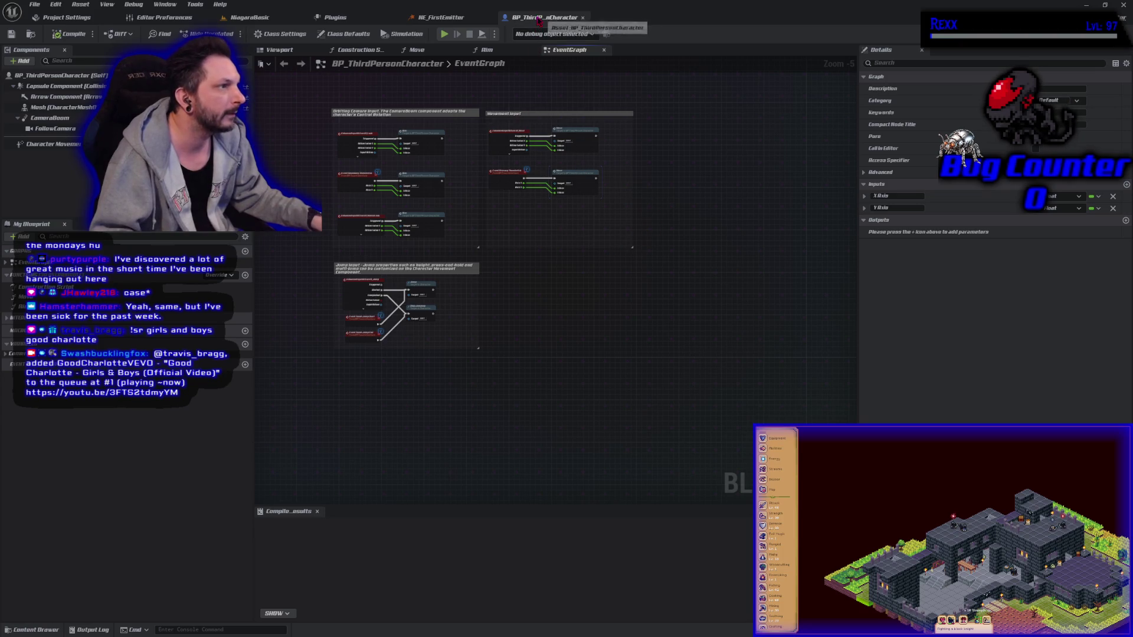
{"action": "left_click", "coordinate": [582, 18]}
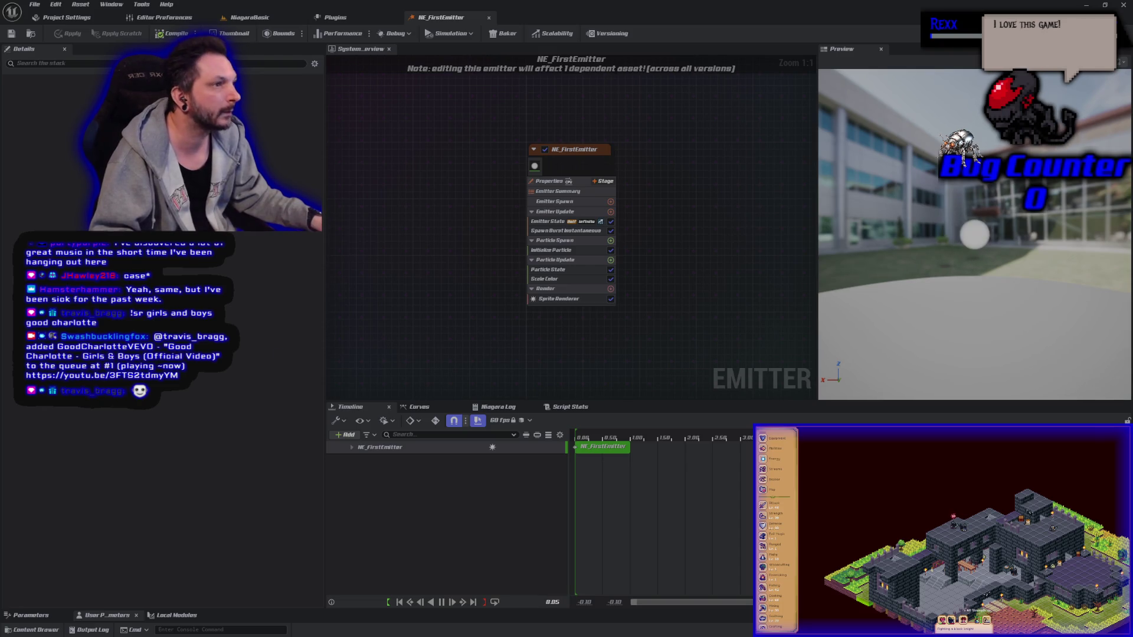
Step: Look through the Plugins and NE_FirstEmitter tabs before returning to the Darker Nodes preferences
{"action": "left_click", "coordinate": [330, 17]}
{"action": "left_click", "coordinate": [443, 17]}
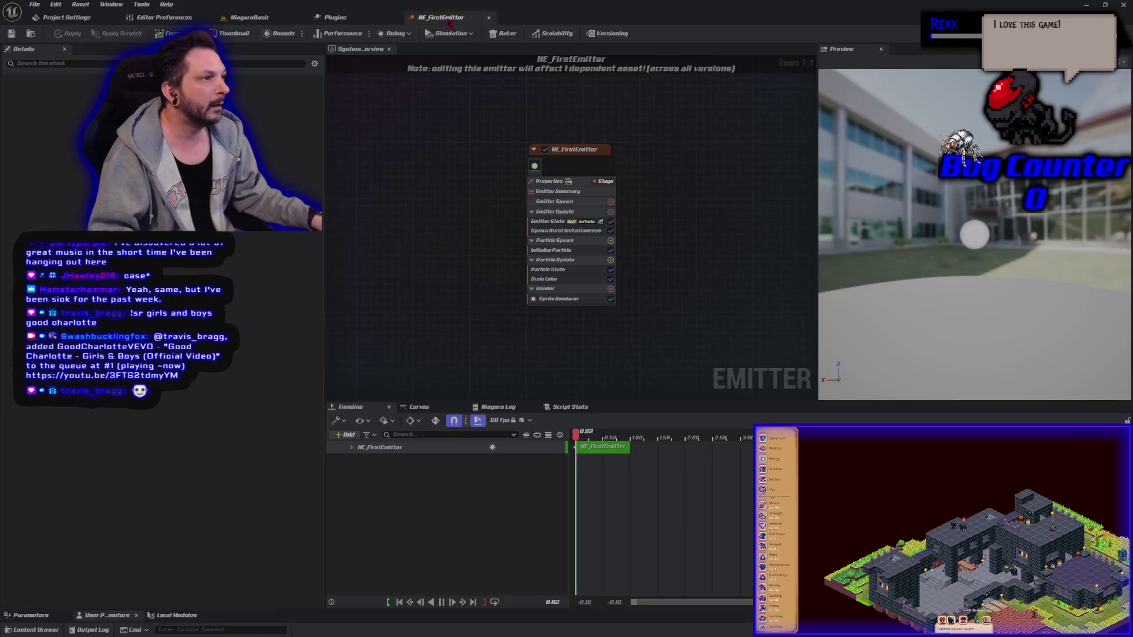
{"action": "left_click", "coordinate": [162, 17]}
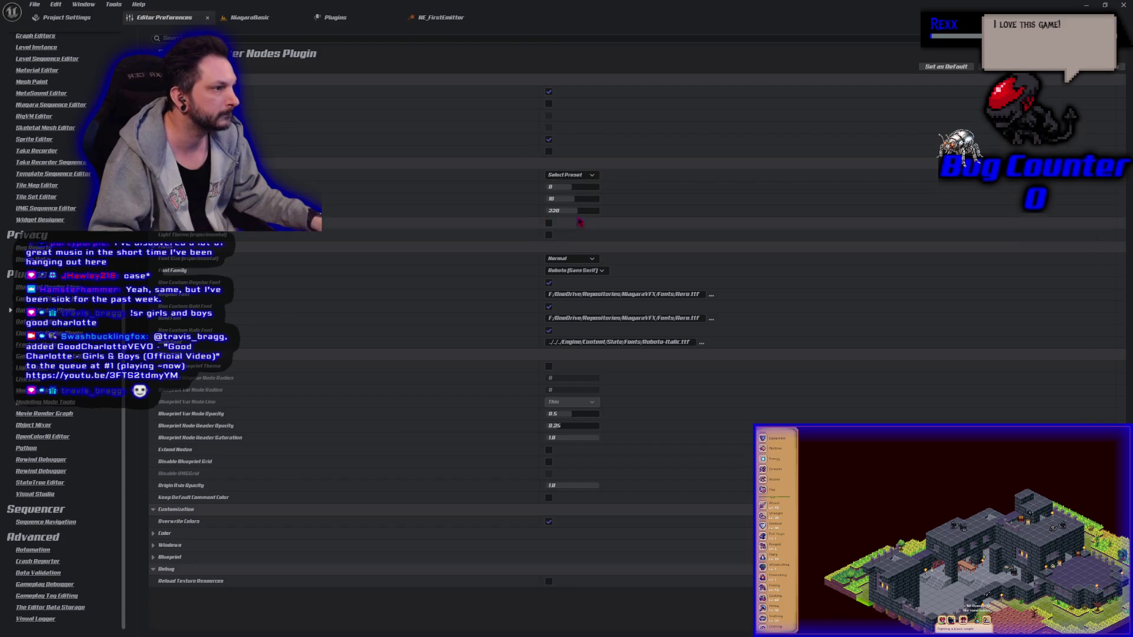
Step: In Darker Nodes, enable Disable Blueprint Grid and turn off Activate Blueprint Theme and Overwrite Colors
{"action": "left_click", "coordinate": [591, 176]}
{"action": "left_click", "coordinate": [587, 183]}
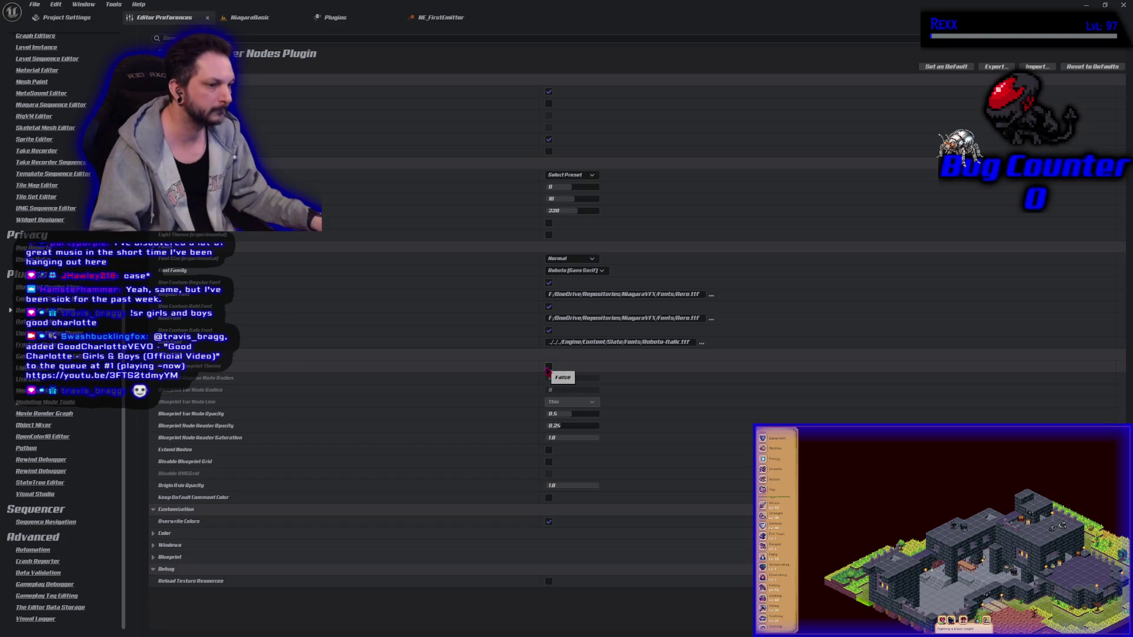
{"action": "left_click", "coordinate": [549, 465]}
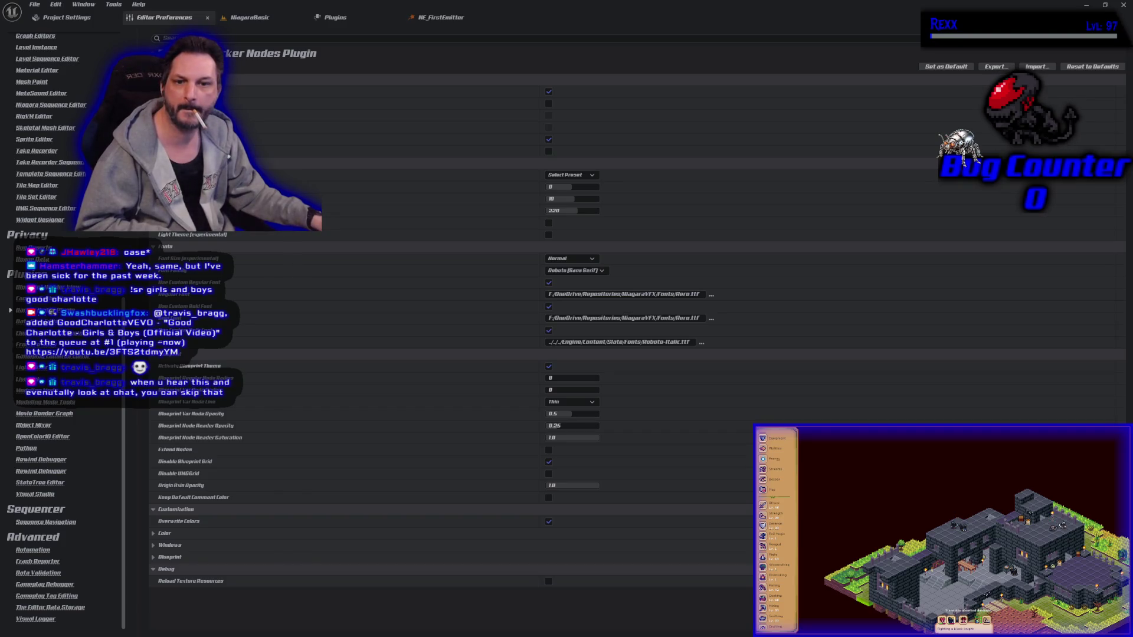
{"action": "left_click", "coordinate": [549, 366]}
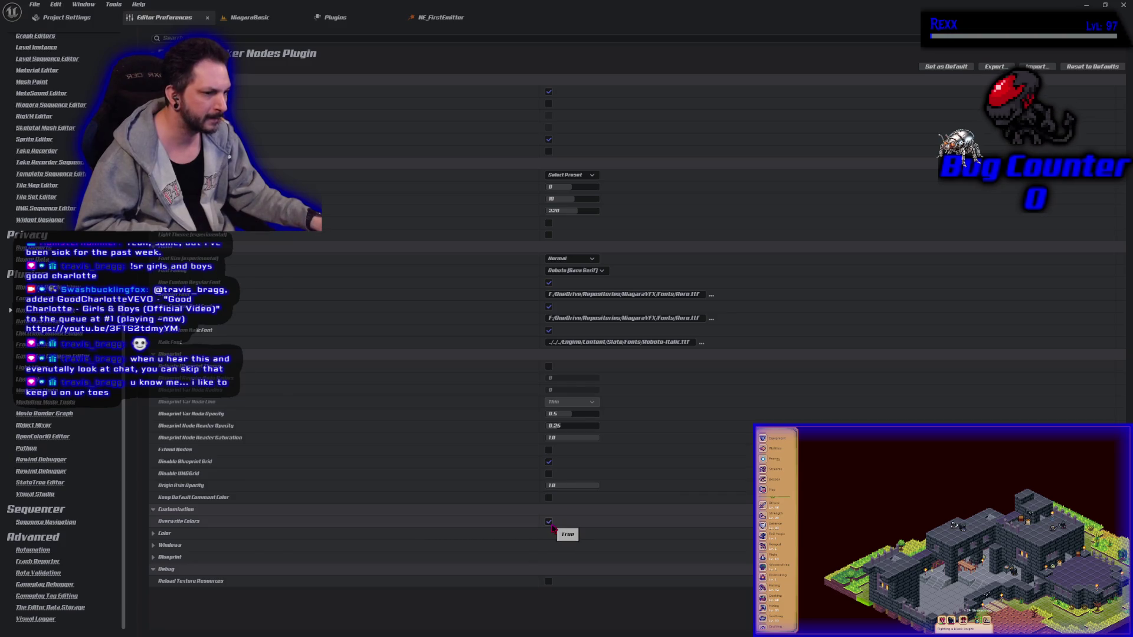
{"action": "left_click", "coordinate": [549, 522]}
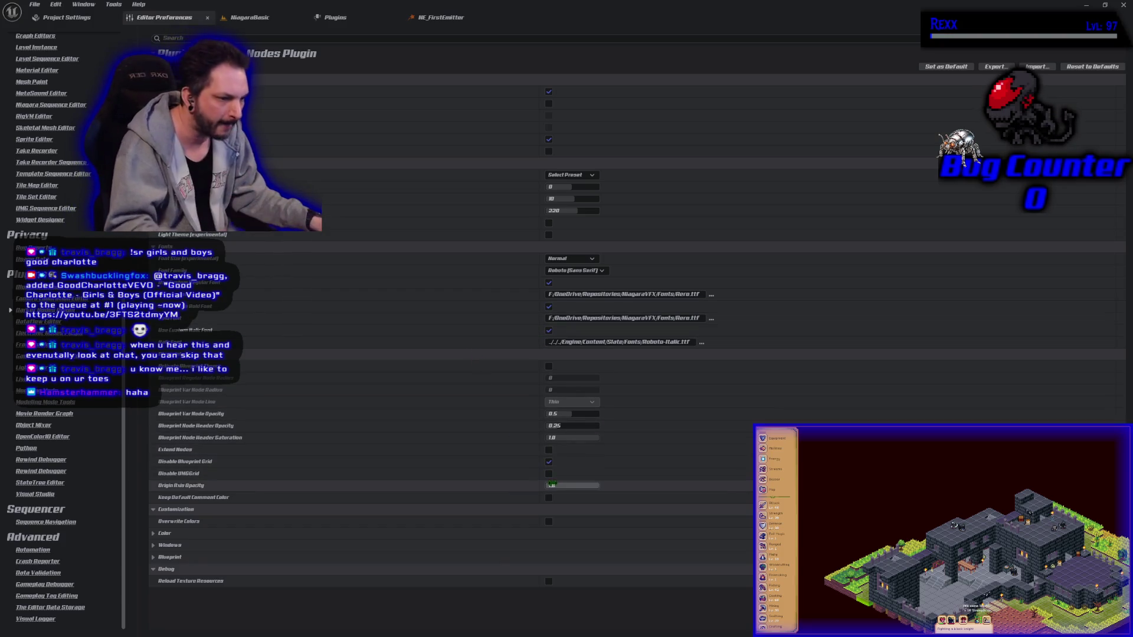
Step: Switch over to the Project Settings tab
{"action": "left_click", "coordinate": [153, 557]}
{"action": "left_click", "coordinate": [152, 557]}
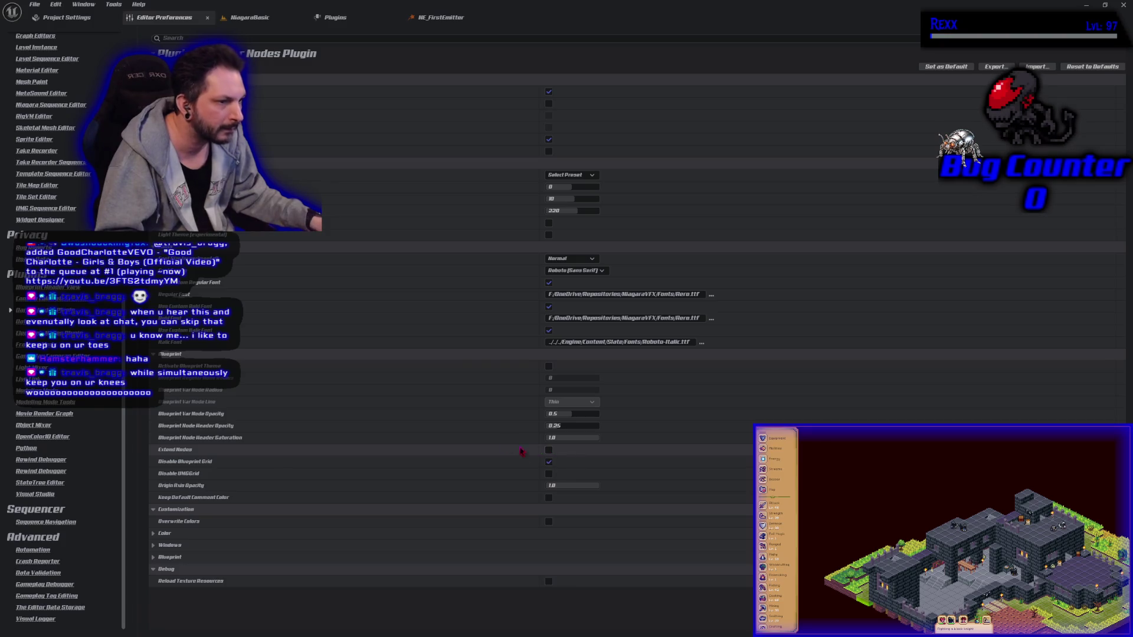
{"action": "left_click", "coordinate": [65, 17]}
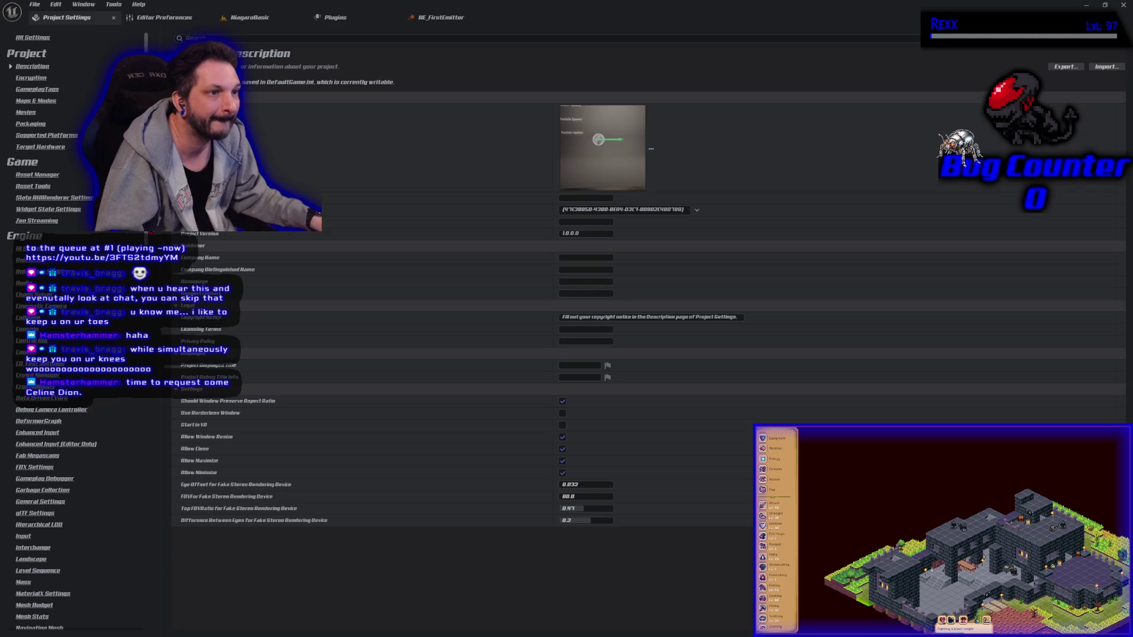
Step: Scroll through the Project Settings categories, then close the Project Settings tab
{"action": "left_click_drag", "start_coordinate": [146, 195], "coordinate": [157, 573]}
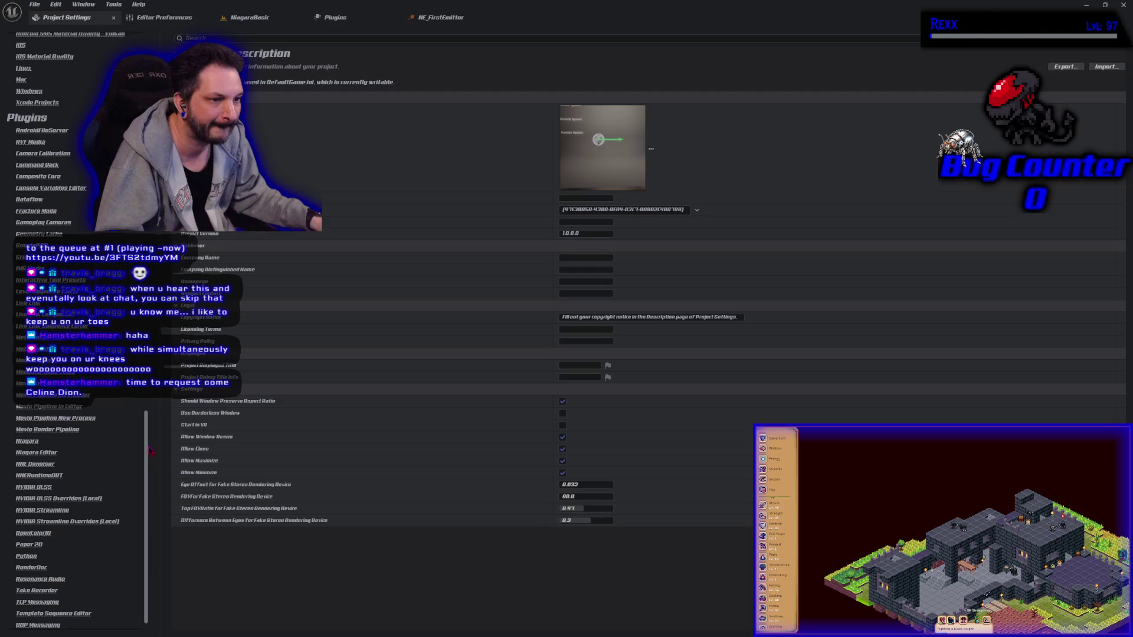
{"action": "scroll", "coordinate": [150, 451], "scroll_direction": "up", "scroll_amount": 10}
{"action": "scroll", "coordinate": [150, 451], "scroll_direction": "up", "scroll_amount": 12}
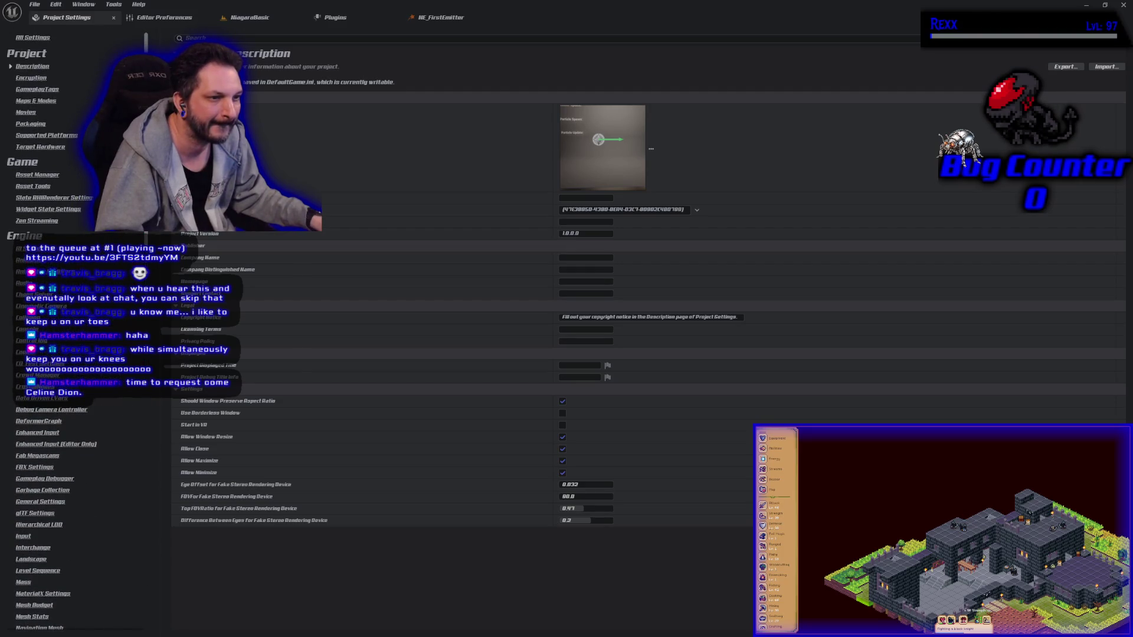
{"action": "left_click", "coordinate": [114, 17]}
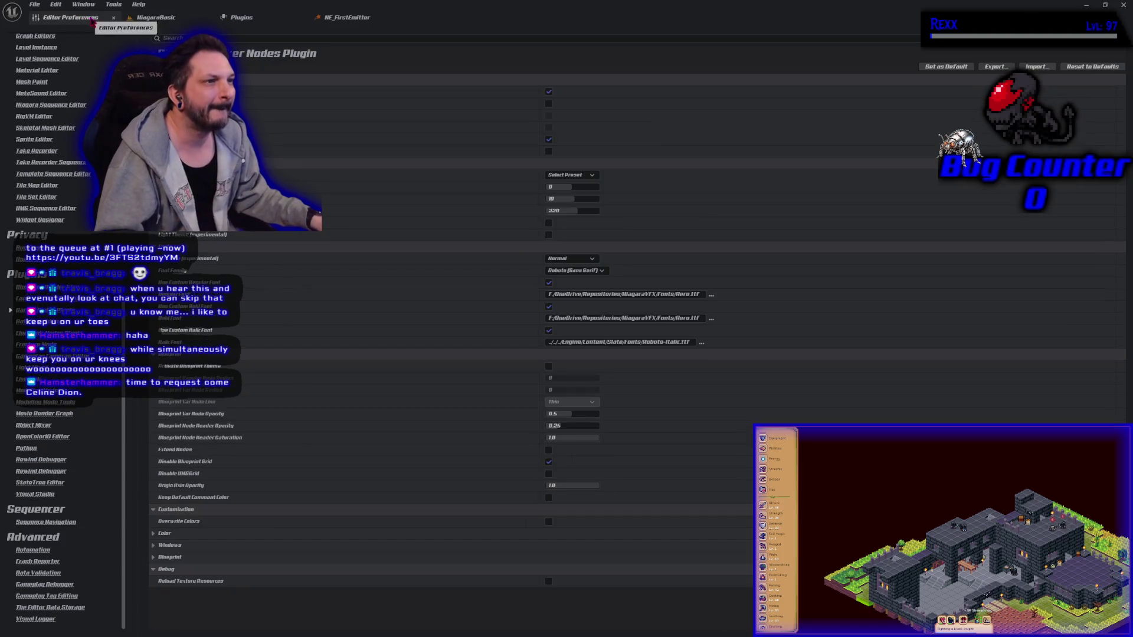
{"action": "left_click", "coordinate": [242, 17]}
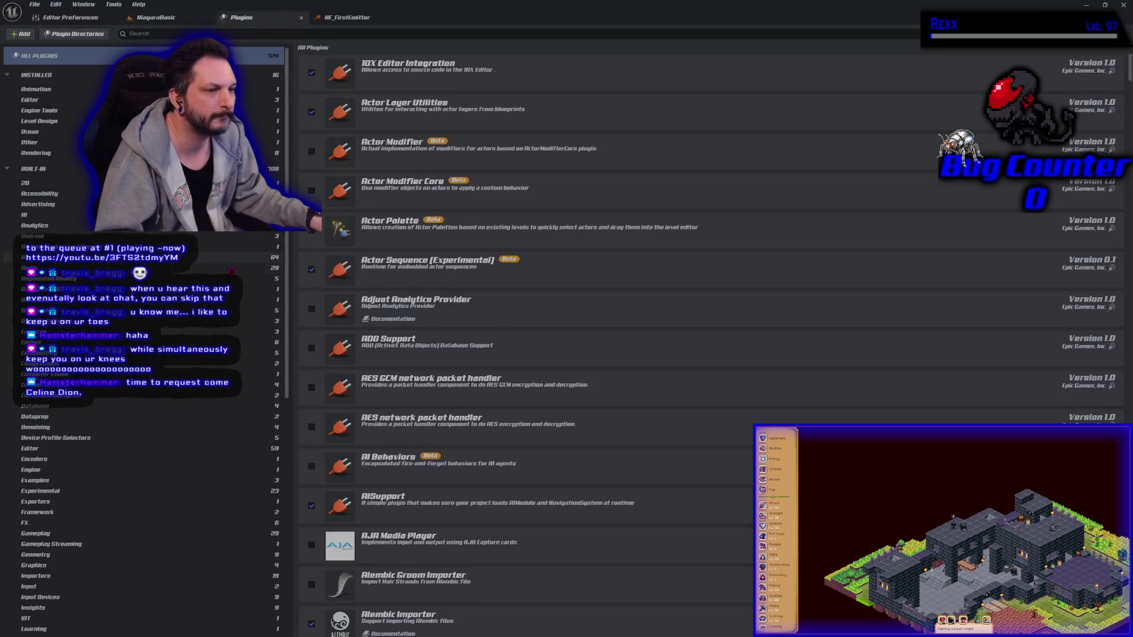
{"action": "scroll", "coordinate": [41, 147], "scroll_direction": "up", "scroll_amount": 2}
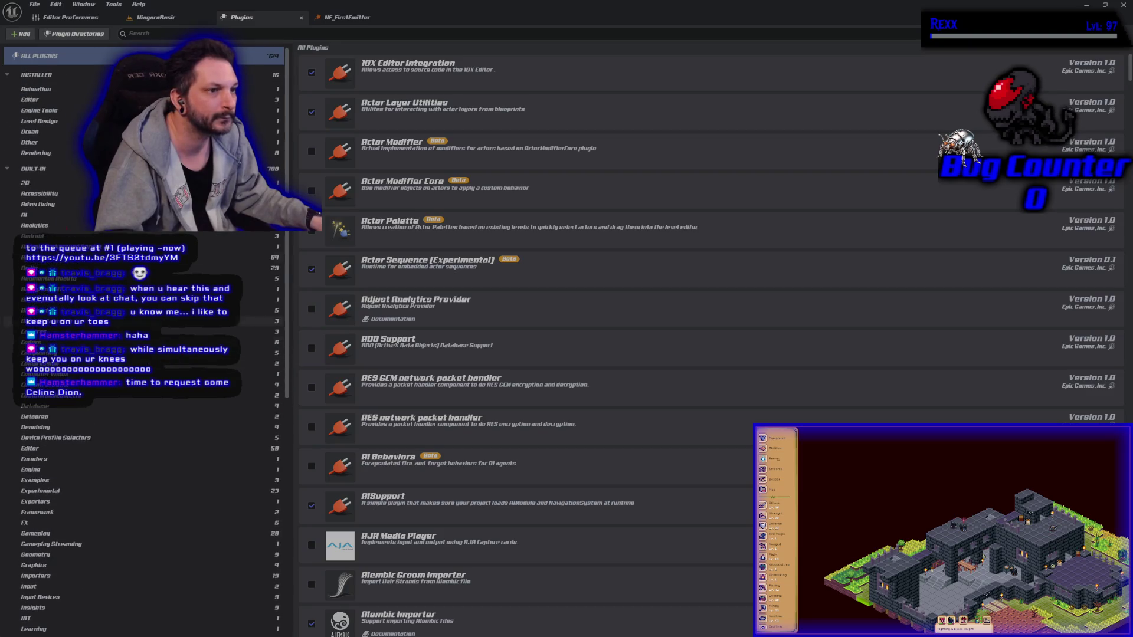
{"action": "left_click", "coordinate": [29, 142]}
{"action": "left_click", "coordinate": [301, 17]}
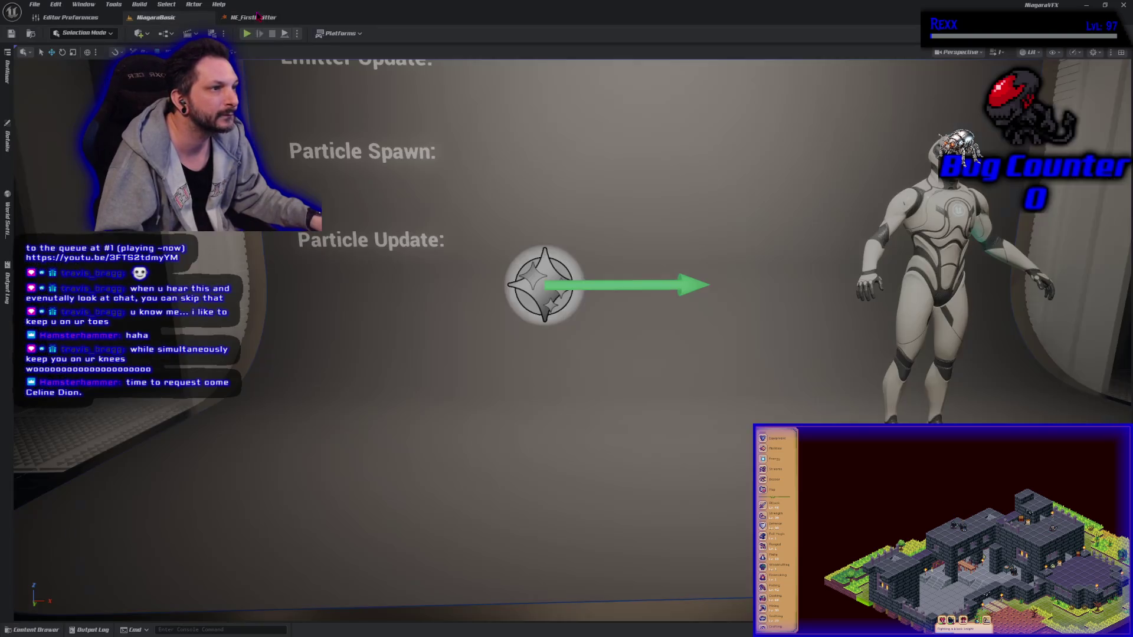
{"action": "left_click", "coordinate": [72, 17]}
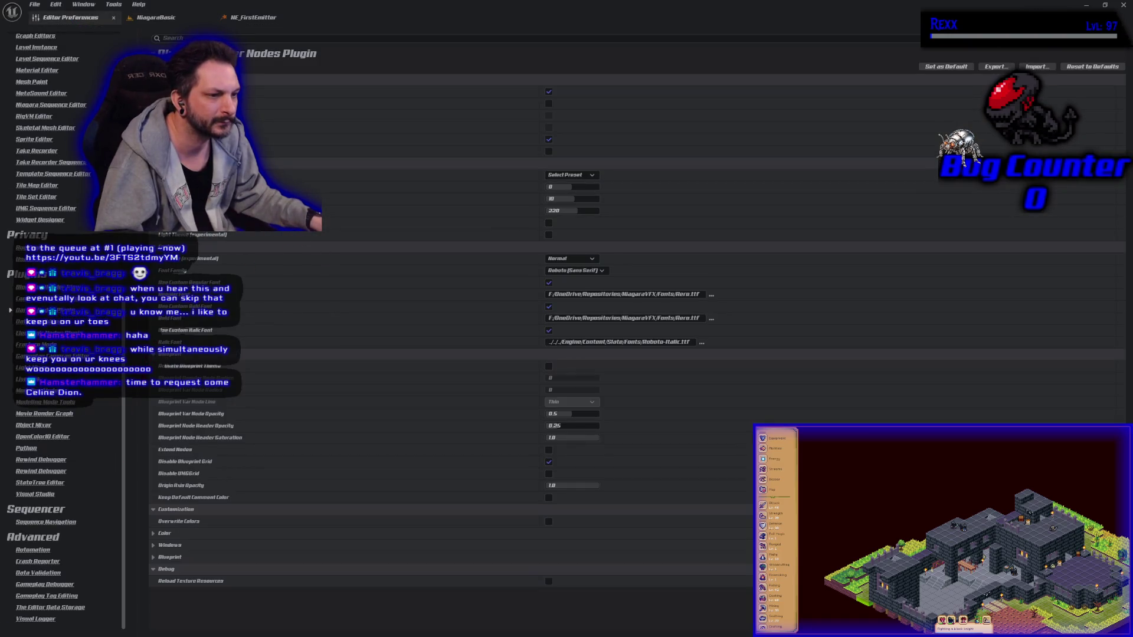
{"action": "scroll", "coordinate": [65, 330], "scroll_direction": "up", "scroll_amount": 10}
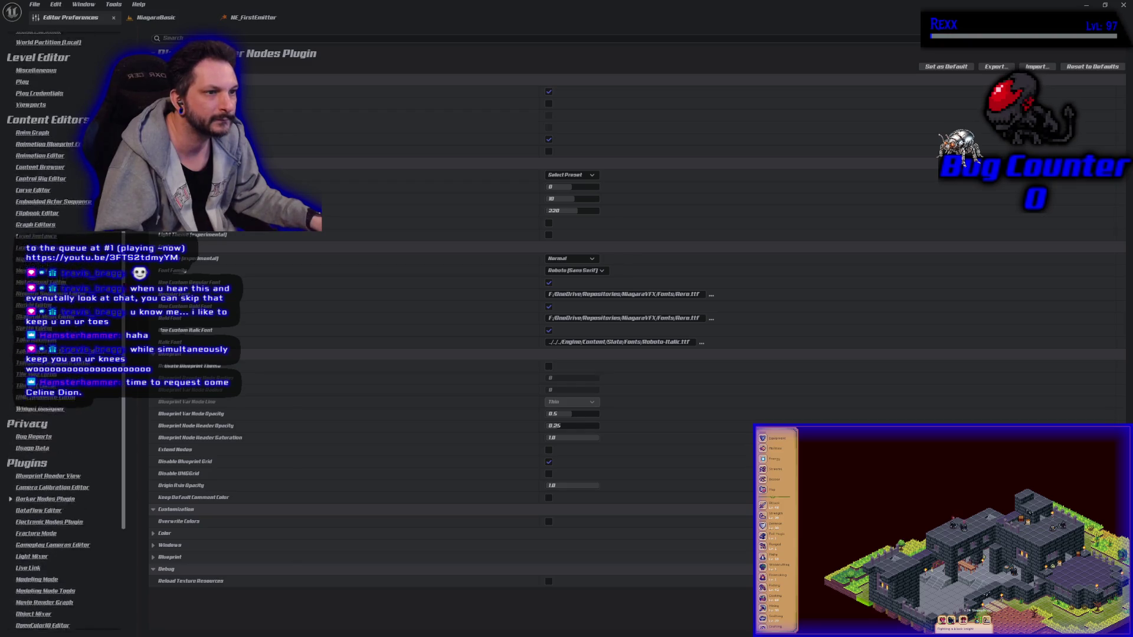
{"action": "scroll", "coordinate": [65, 330], "scroll_direction": "up", "scroll_amount": 2}
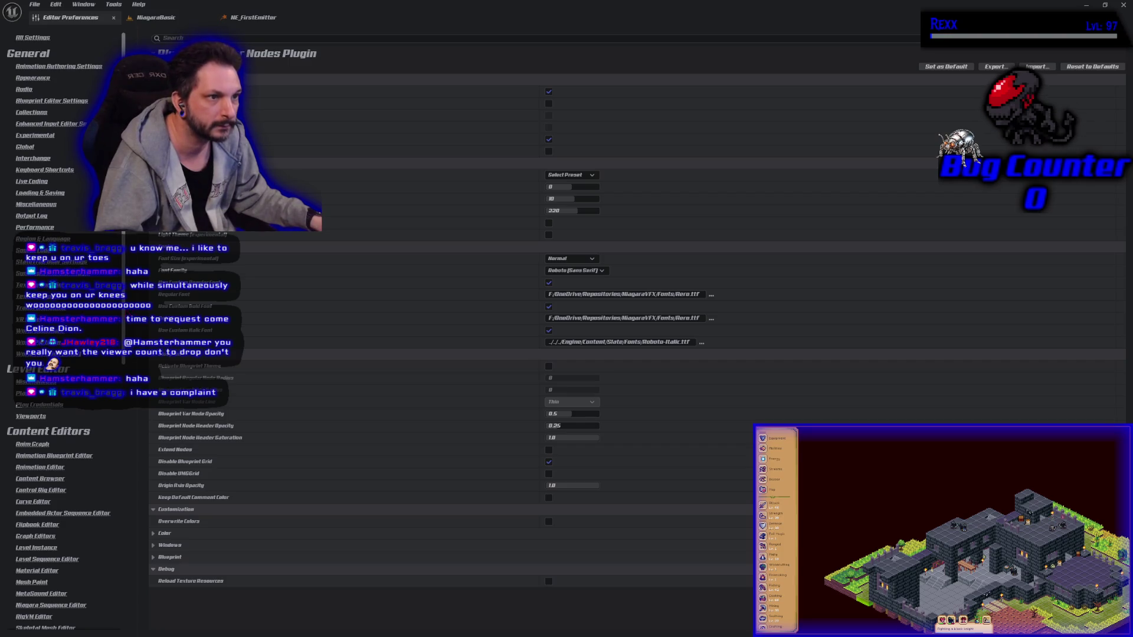
{"action": "scroll", "coordinate": [114, 509], "scroll_direction": "down", "scroll_amount": 6}
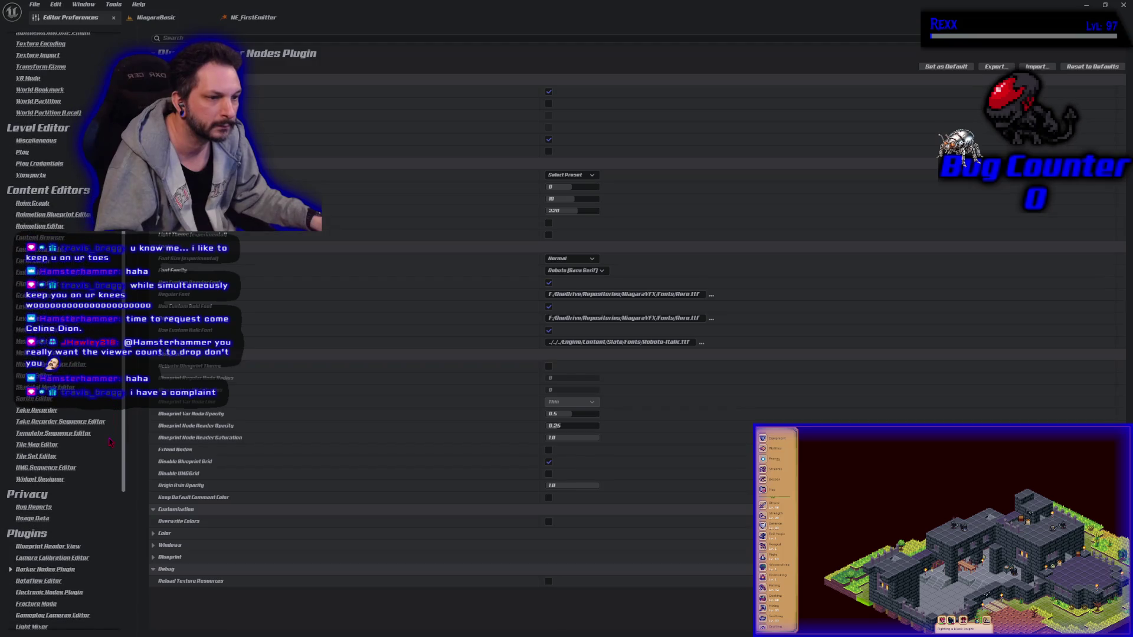
{"action": "scroll", "coordinate": [114, 508], "scroll_direction": "down", "scroll_amount": 2}
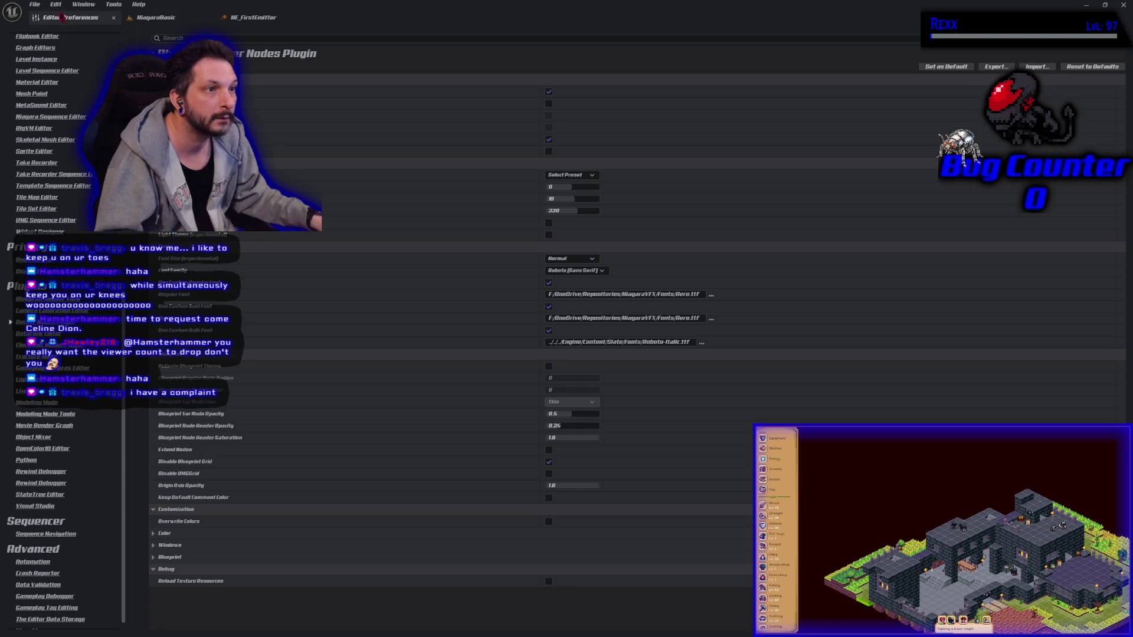
Step: Open Project Settings from the Edit menu to view CrystalNodes, then select the NE_FirstEmitter emitter node
{"action": "left_click", "coordinate": [55, 5]}
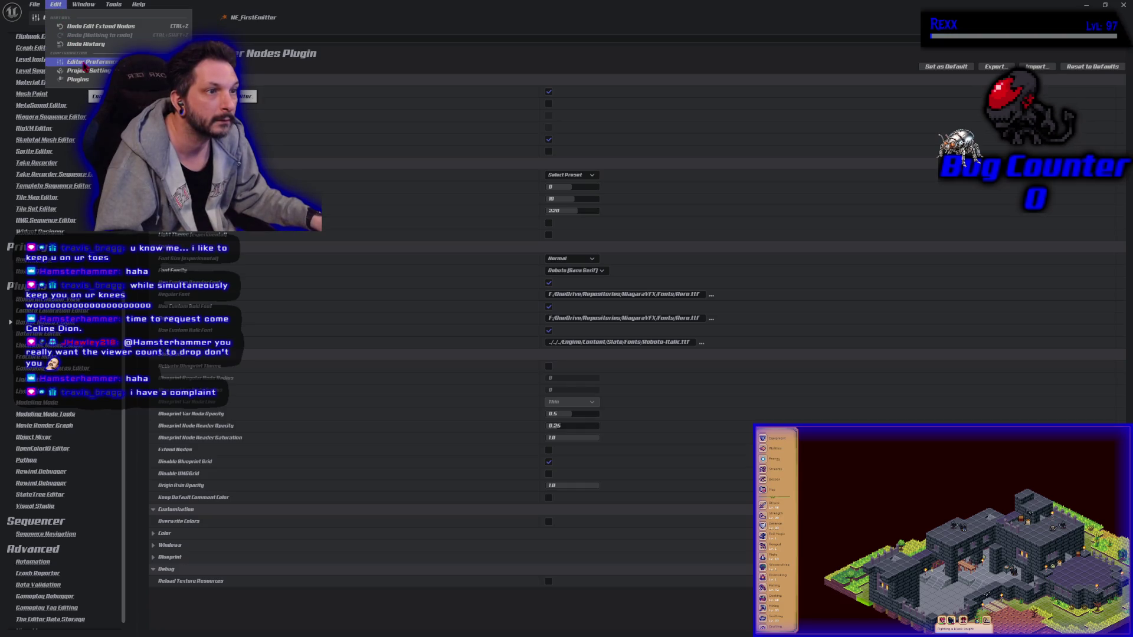
{"action": "left_click", "coordinate": [85, 70]}
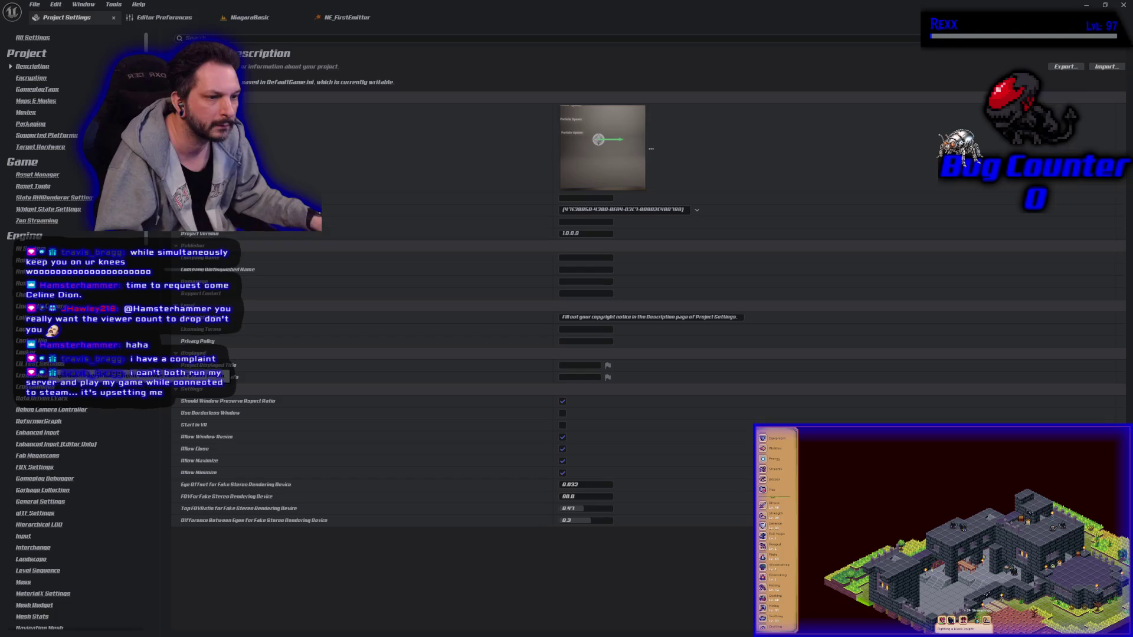
{"action": "left_click", "coordinate": [35, 387]}
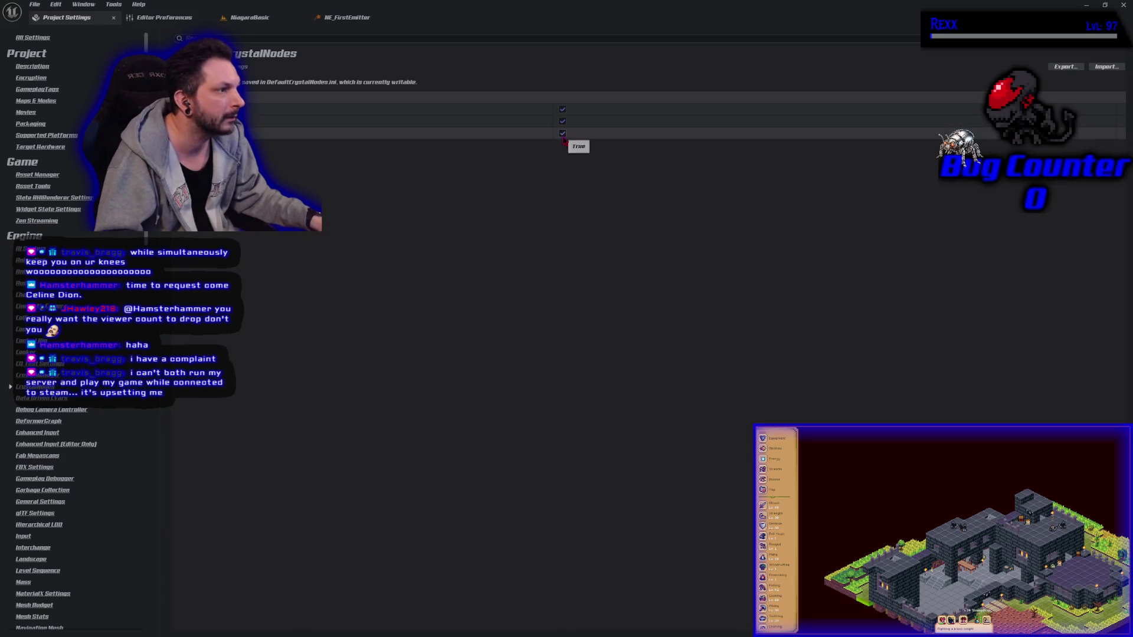
{"action": "left_click", "coordinate": [347, 17]}
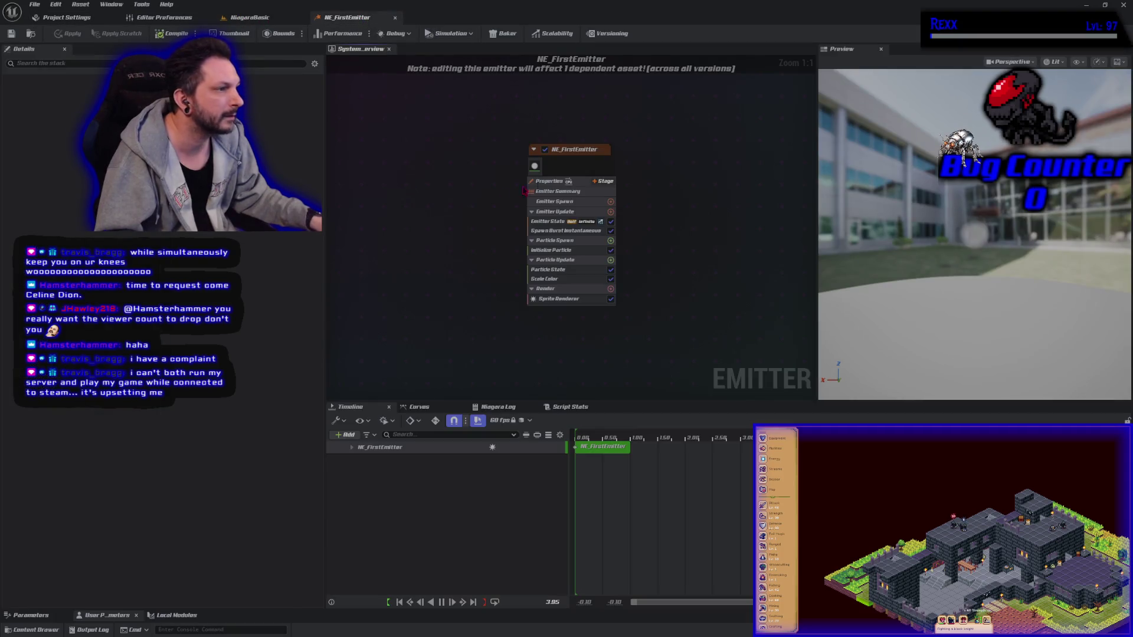
{"action": "left_click", "coordinate": [579, 155]}
Step: Deselect the emitter node by clicking empty graph space
{"action": "left_click", "coordinate": [389, 346]}
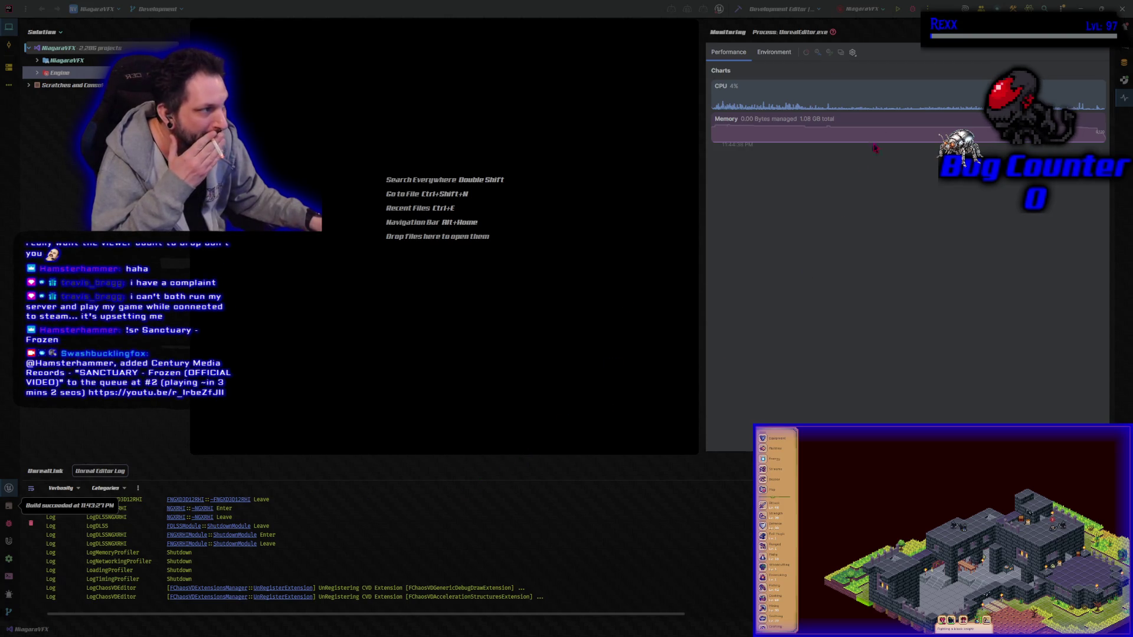
Step: Bring Rider to the front, dismissing the Build succeeded notice
{"action": "left_click", "coordinate": [912, 8]}
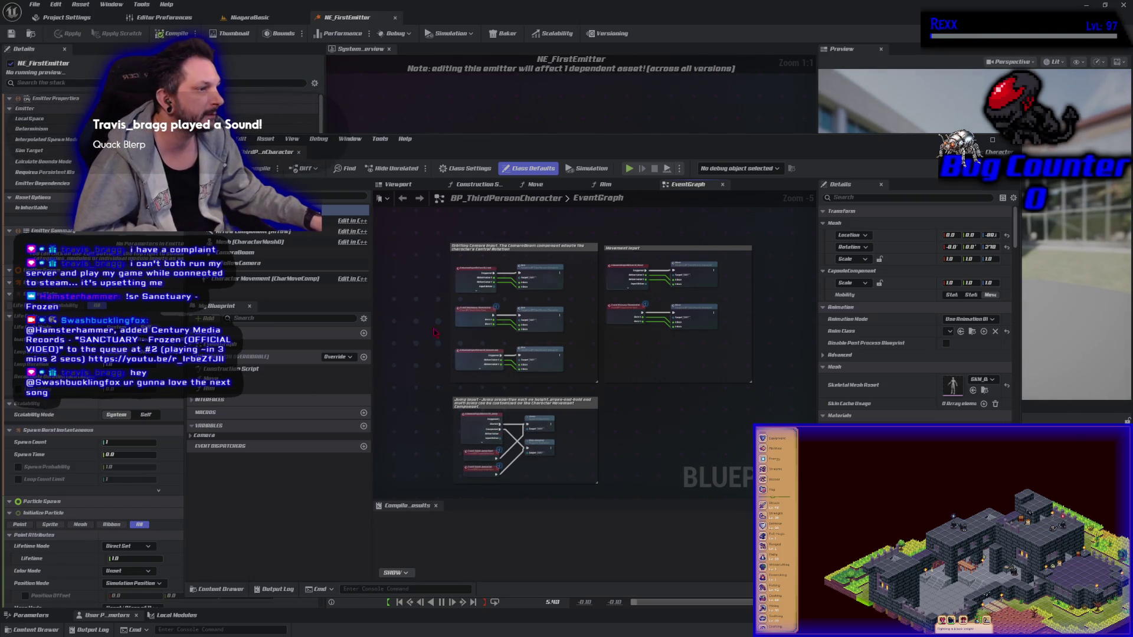
Step: Select a Movement Input node in the character graph and fade out unrelated nodes with Hide Unrelated
{"action": "left_click", "coordinate": [539, 274]}
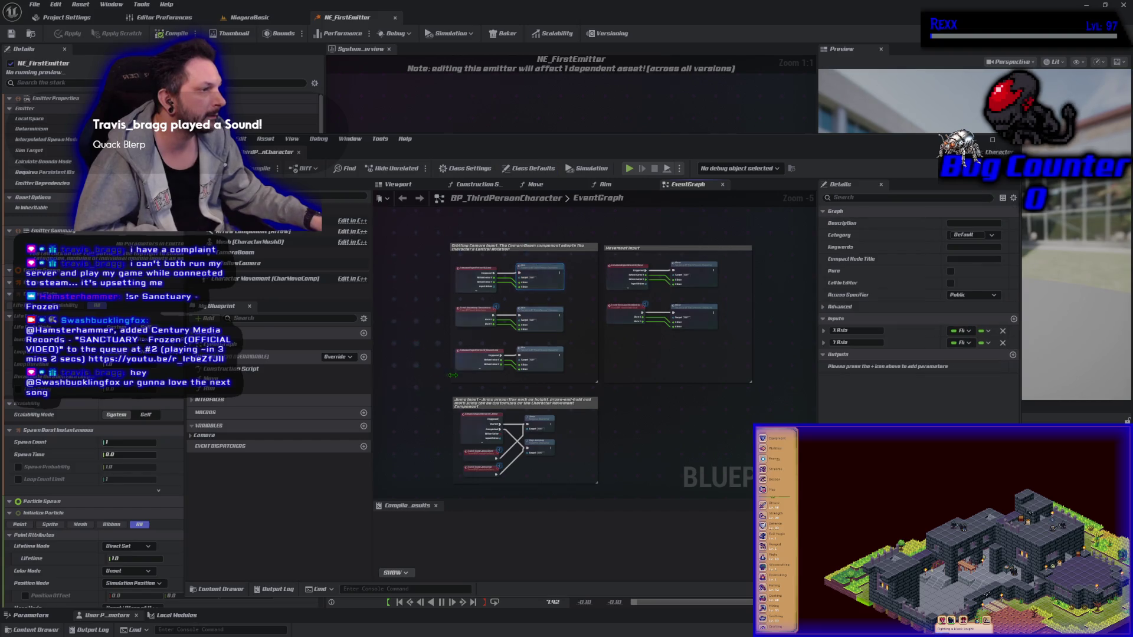
{"action": "left_click", "coordinate": [380, 296]}
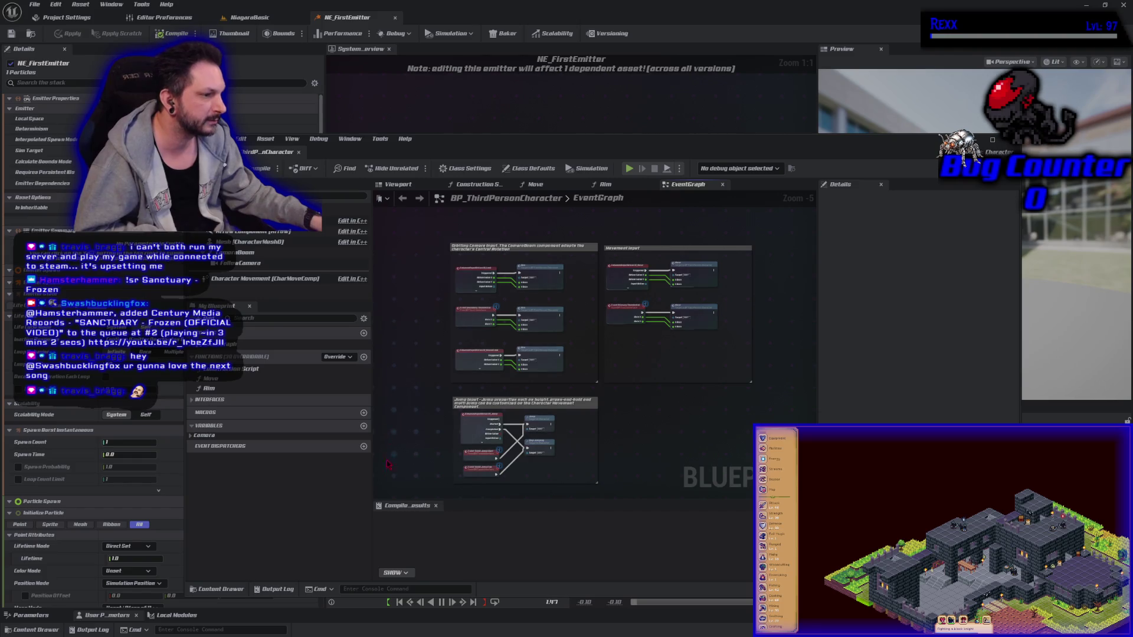
{"action": "left_click", "coordinate": [691, 312]}
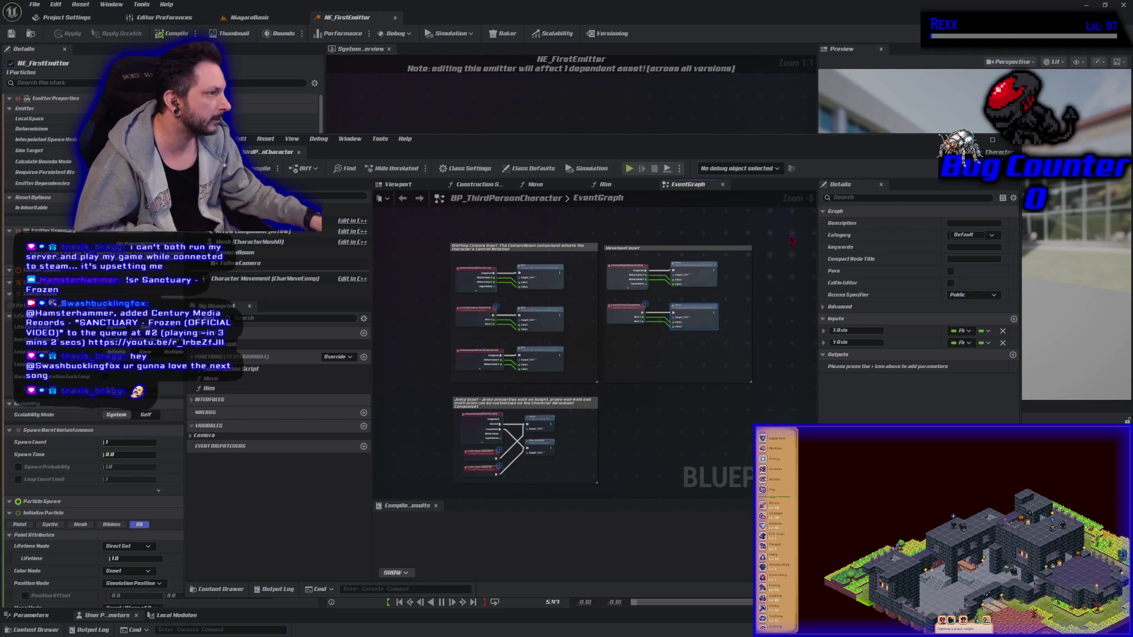
{"action": "left_click", "coordinate": [396, 168]}
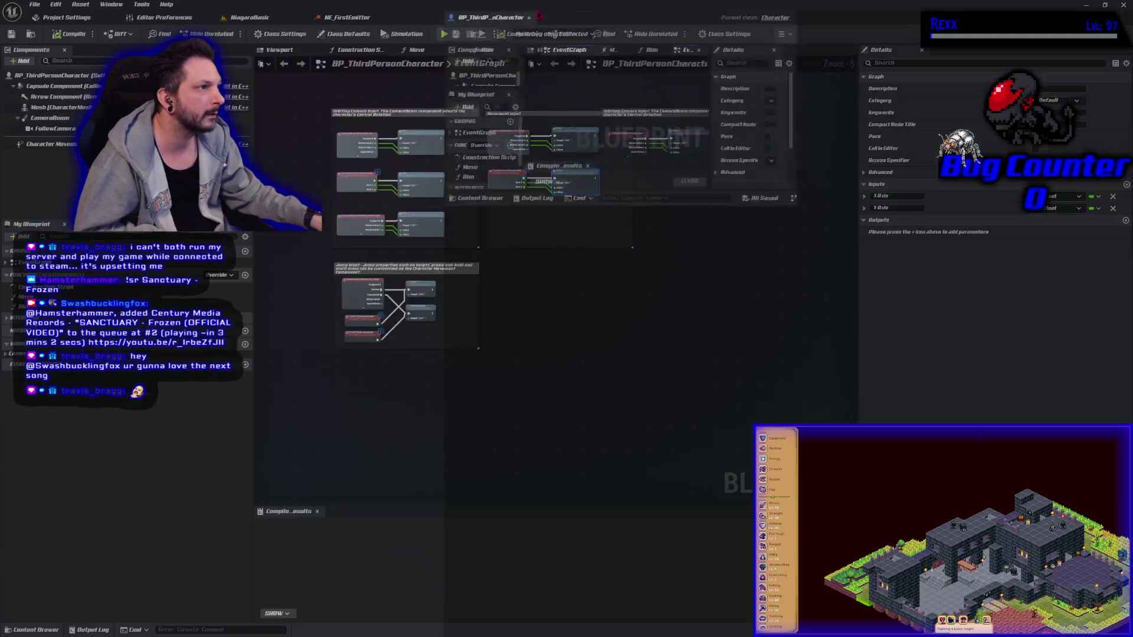
Step: Dock the Blueprint window beside the other editors, then bring up Editor Preferences
{"action": "left_click_drag", "start_coordinate": [268, 152], "coordinate": [502, 22]}
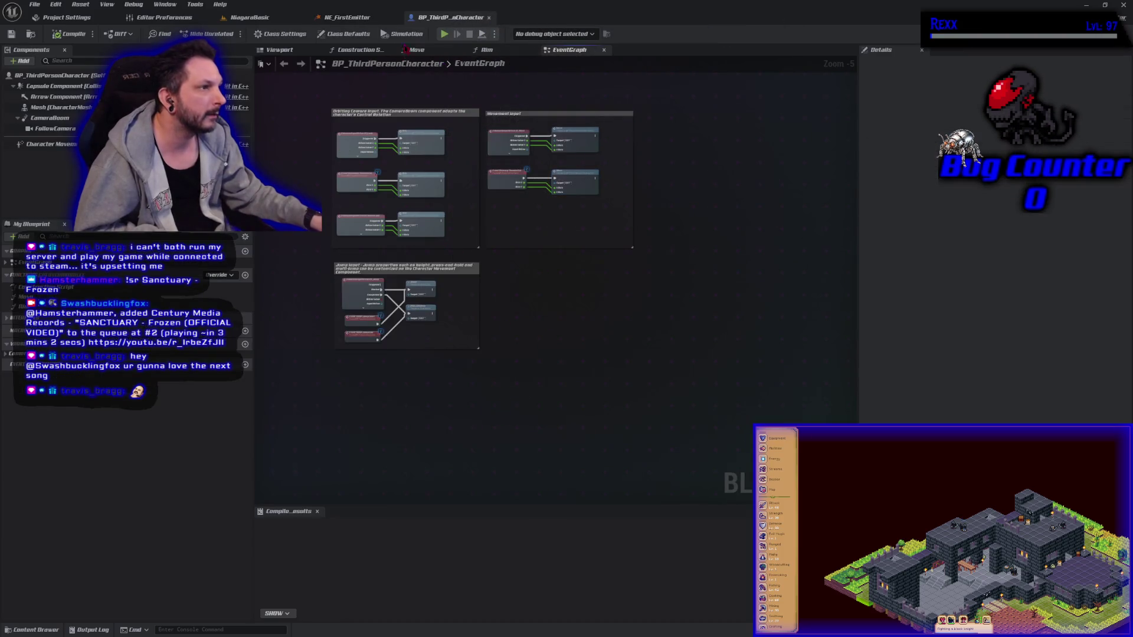
{"action": "left_click", "coordinate": [348, 17]}
{"action": "left_click", "coordinate": [155, 18]}
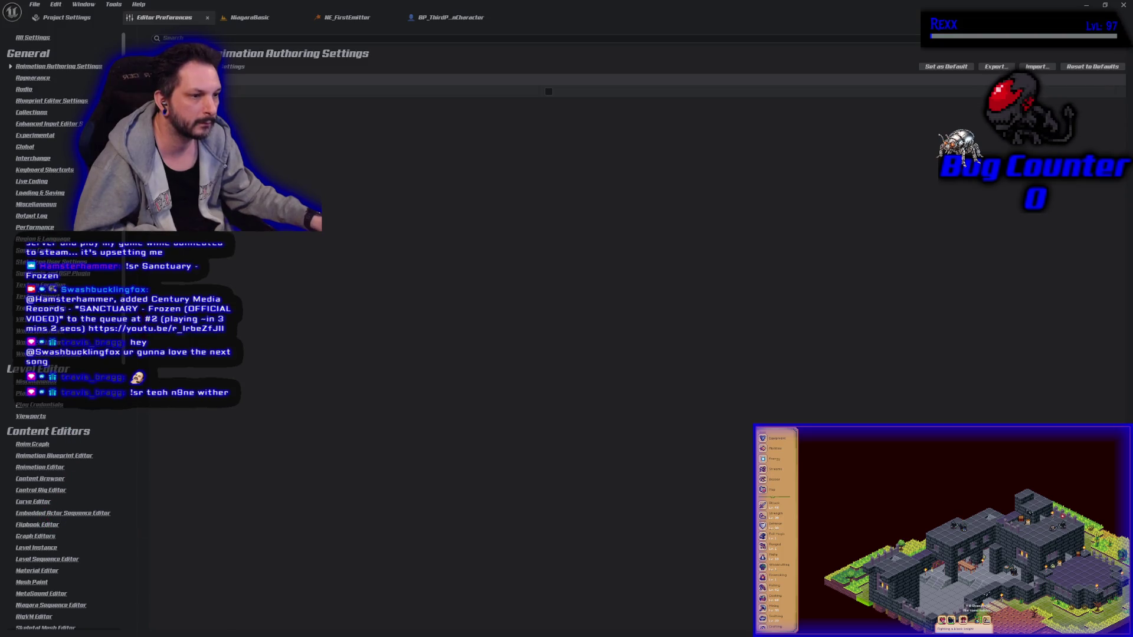
Step: Uncheck Disable Blueprint Grid in the Darker Nodes preferences and check the BP_ThirdPersonCharacter graph grid
{"action": "scroll", "coordinate": [64, 330], "scroll_direction": "down", "scroll_amount": 10}
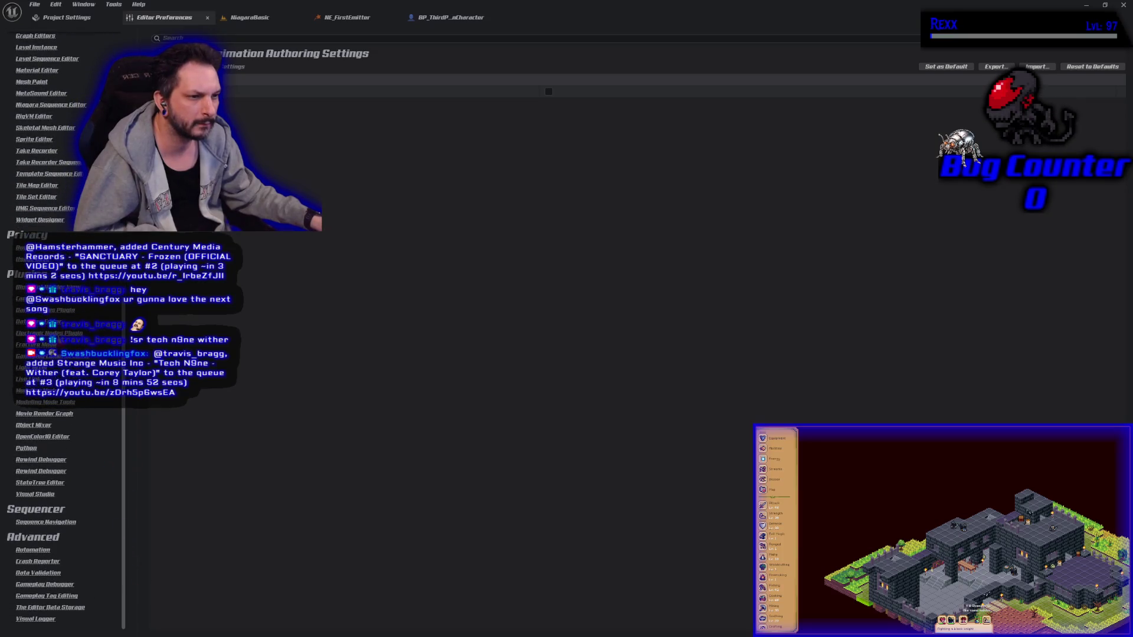
{"action": "left_click", "coordinate": [36, 310]}
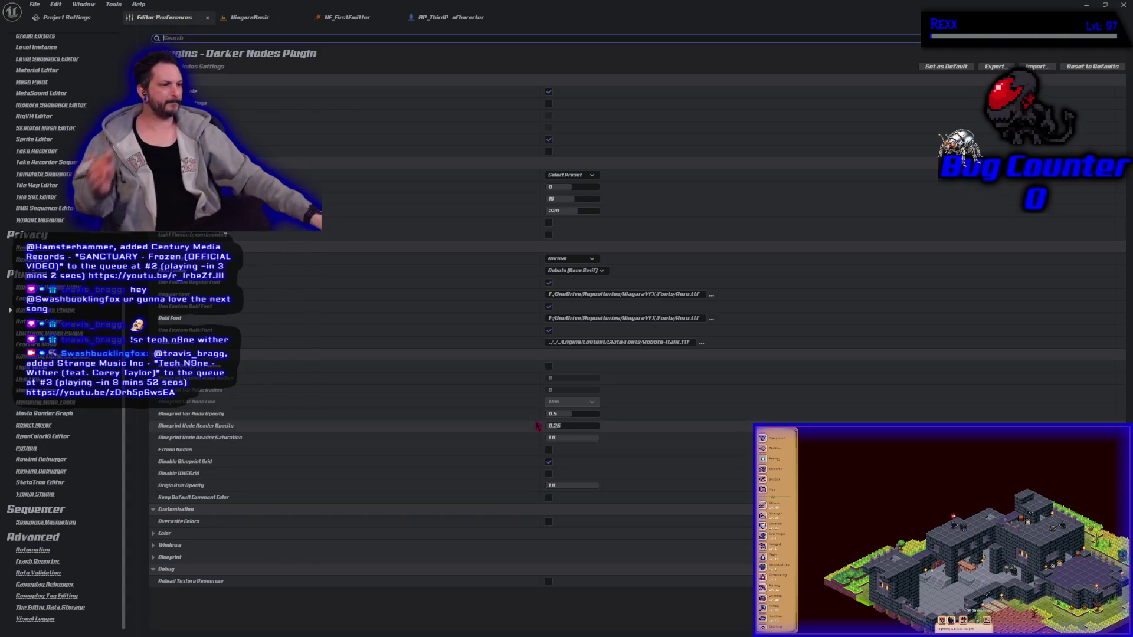
{"action": "left_click", "coordinate": [549, 461]}
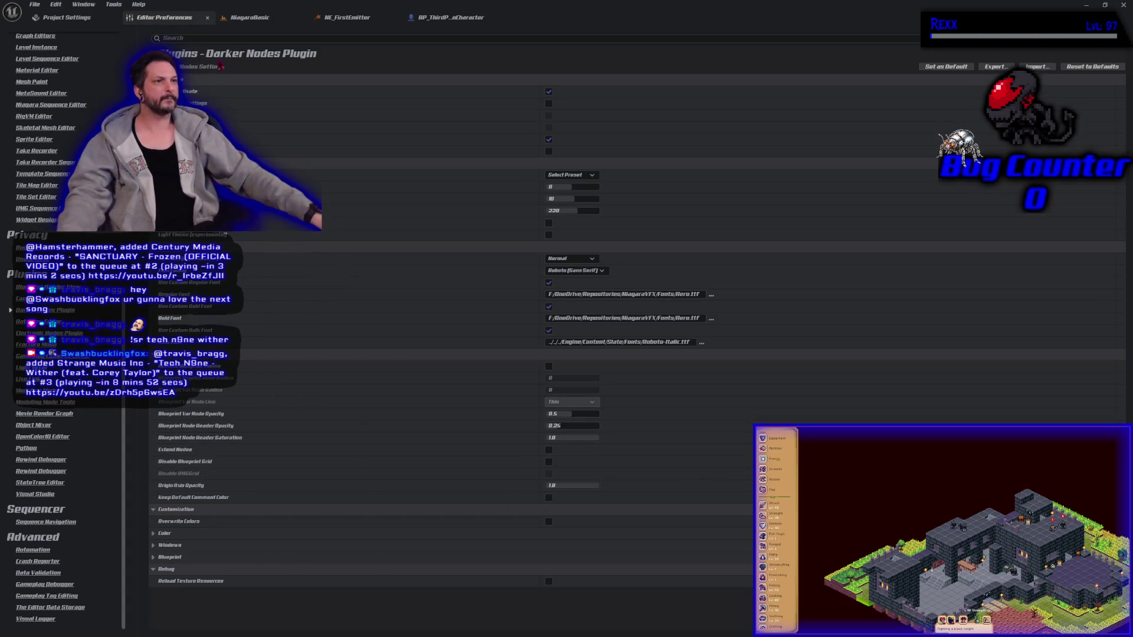
{"action": "left_click", "coordinate": [450, 18]}
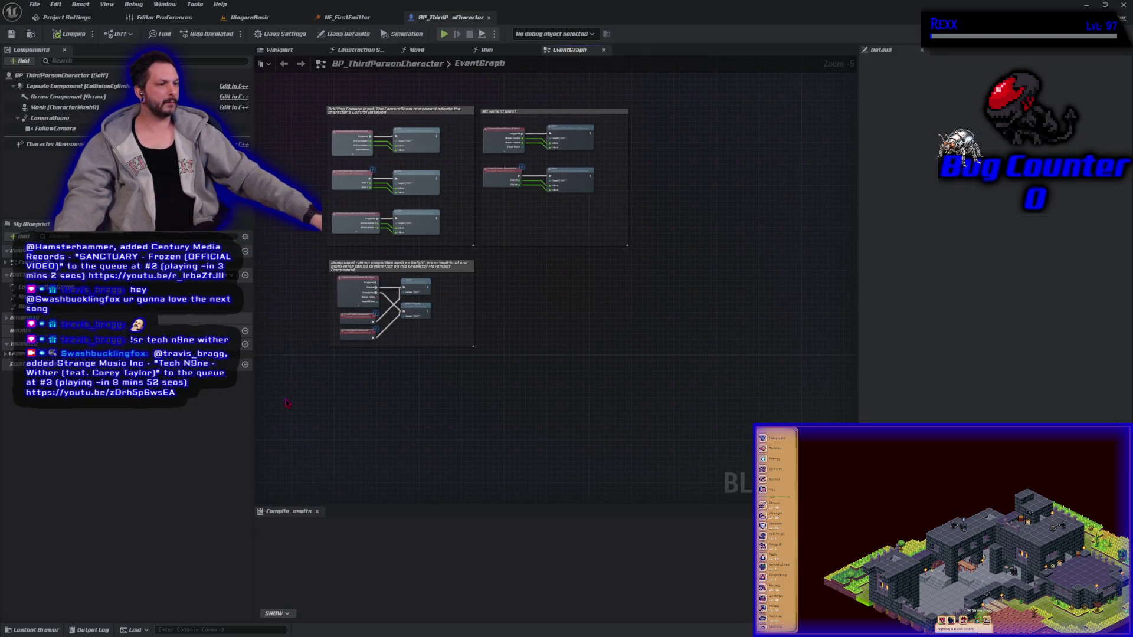
Step: Close the BP_ThirdPersonCharacter tab, re-enable Disable Blueprint Grid, and view the Electronic Nodes Plugin preferences
{"action": "middle_click", "coordinate": [453, 18]}
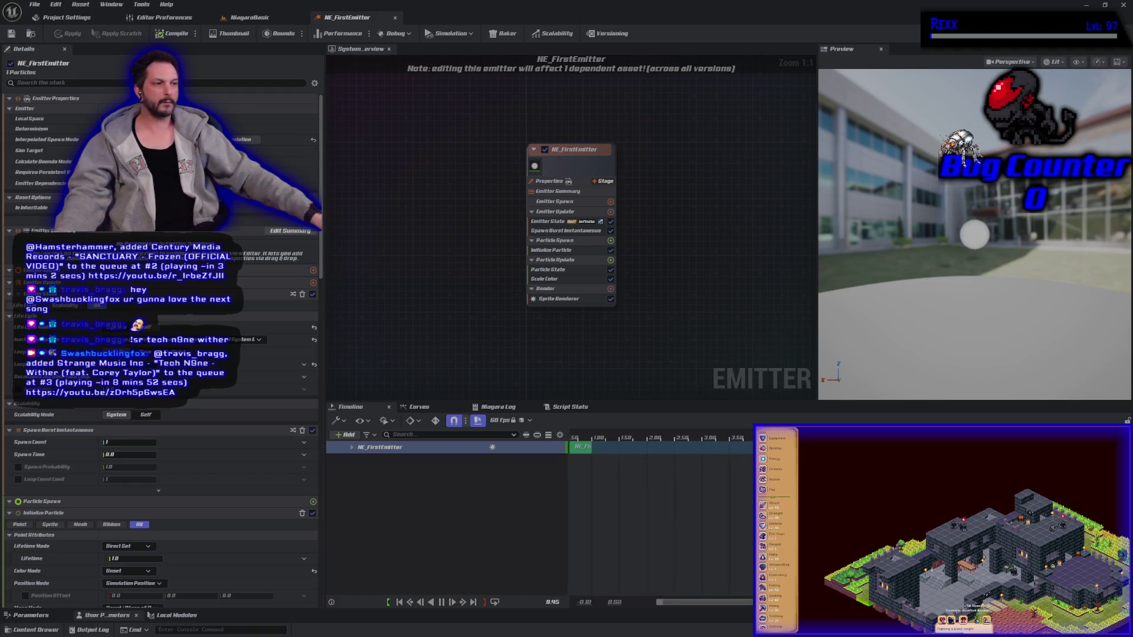
{"action": "left_click", "coordinate": [162, 17]}
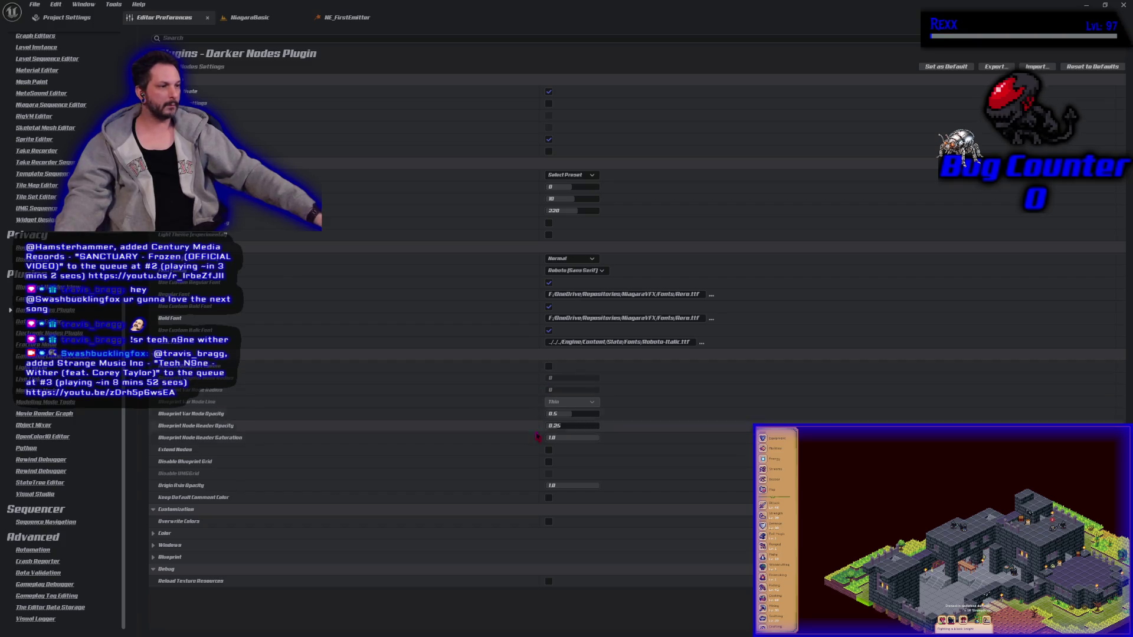
{"action": "left_click", "coordinate": [549, 464]}
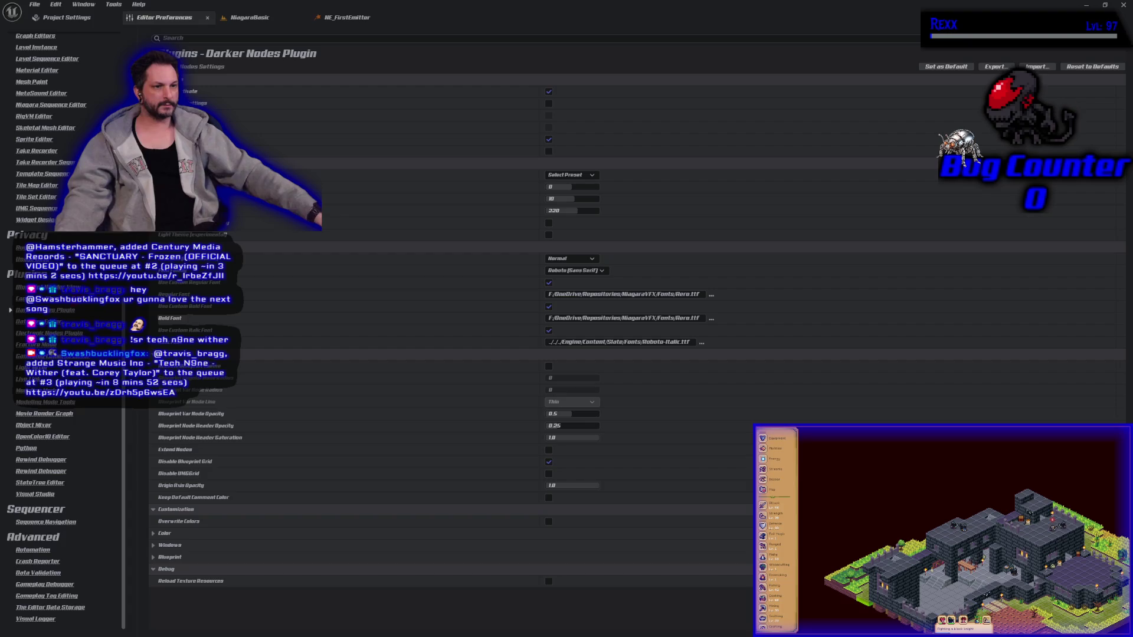
{"action": "left_click", "coordinate": [54, 333]}
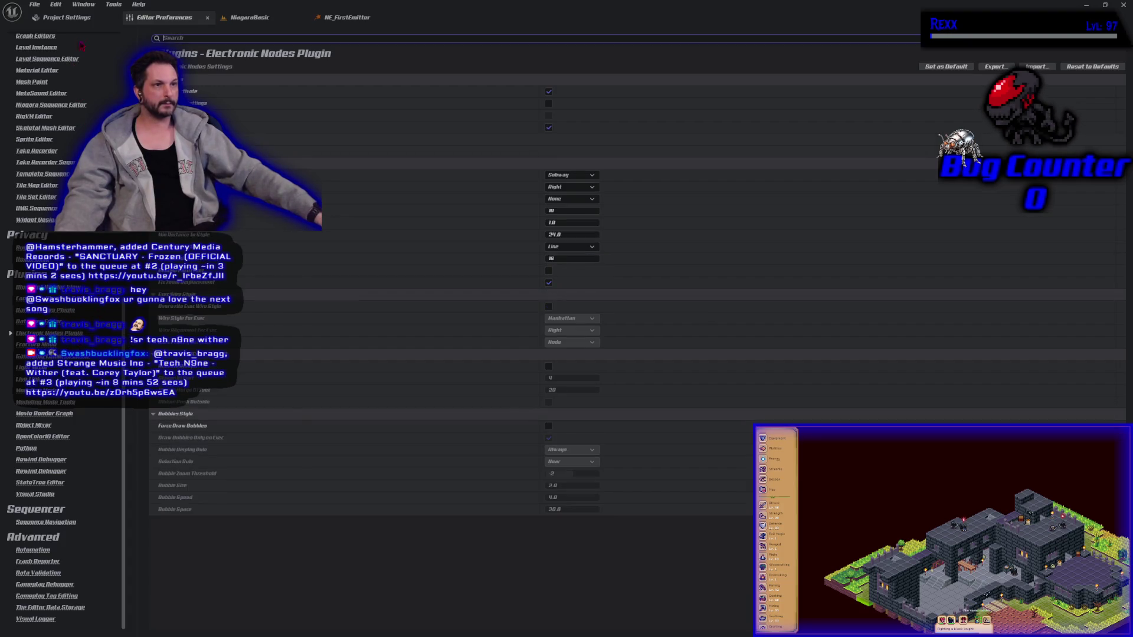
Step: Review the CrystalNodes project settings, then go to the Darker Nodes Plugin preferences
{"action": "left_click", "coordinate": [67, 17]}
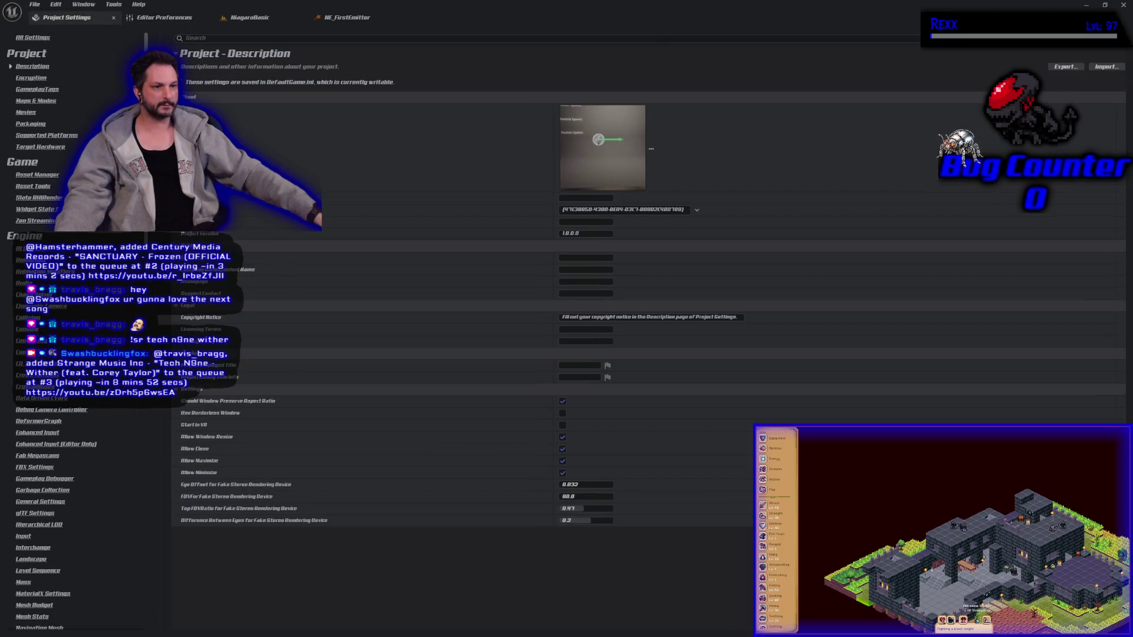
{"action": "left_click", "coordinate": [33, 387]}
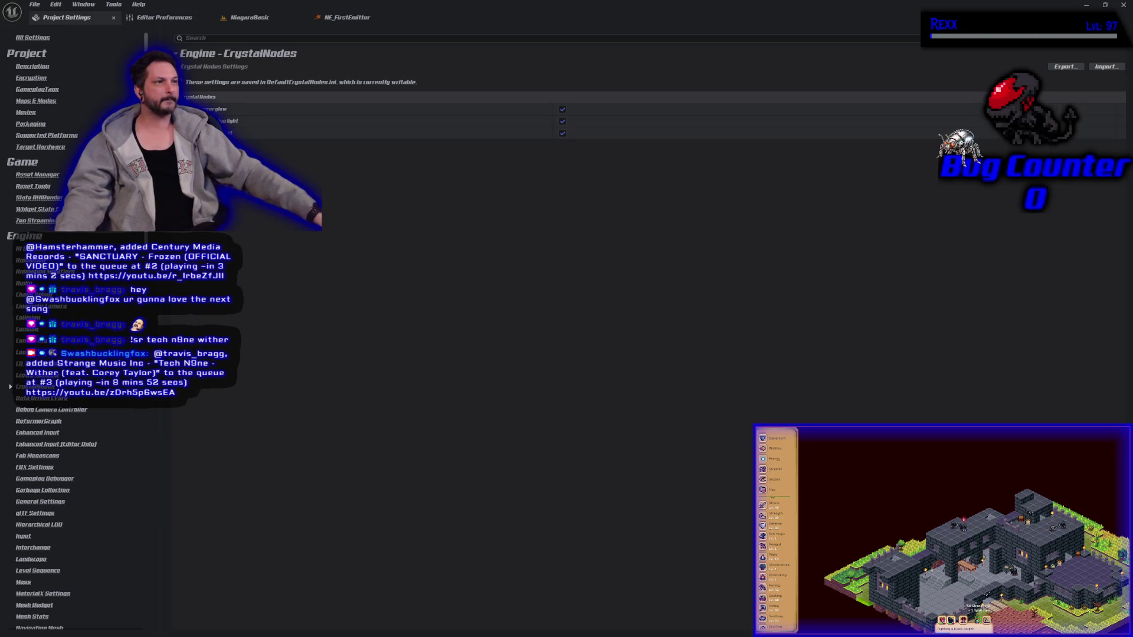
{"action": "left_click", "coordinate": [173, 22]}
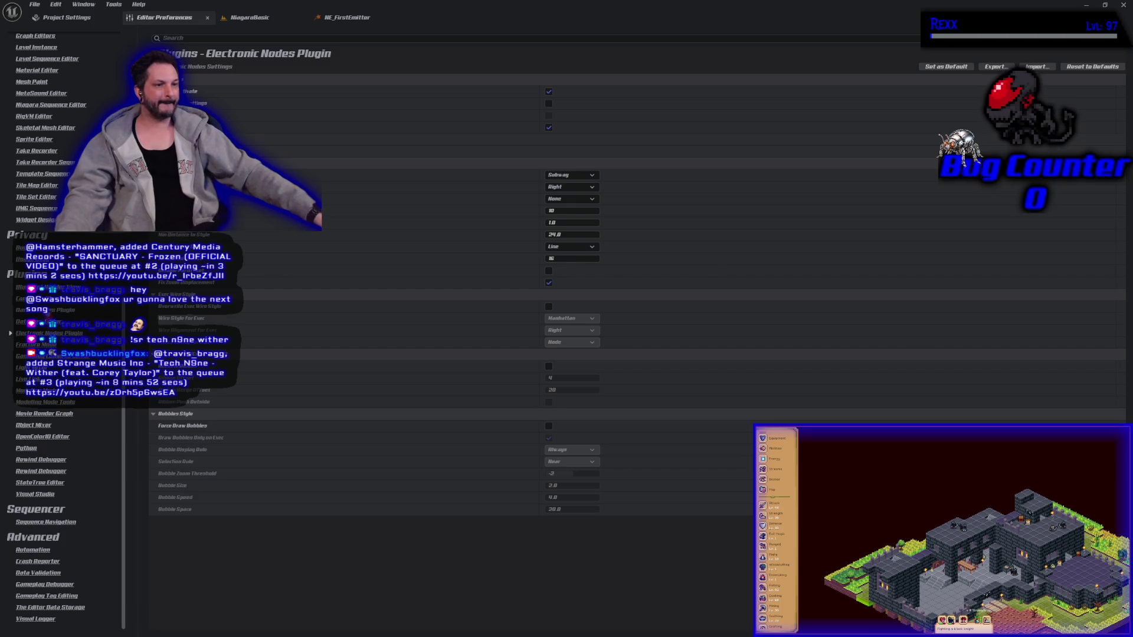
{"action": "left_click", "coordinate": [46, 312]}
Step: Switch off the first Darker Nodes option and restart Unreal Editor
{"action": "left_click", "coordinate": [549, 91]}
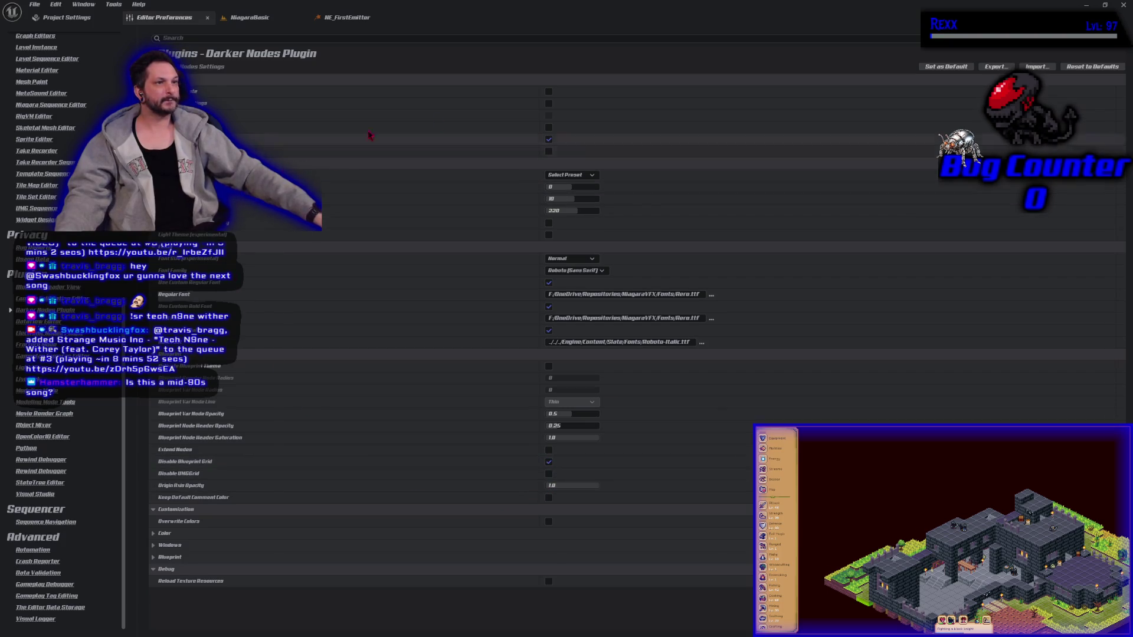
{"action": "left_click", "coordinate": [1124, 7]}
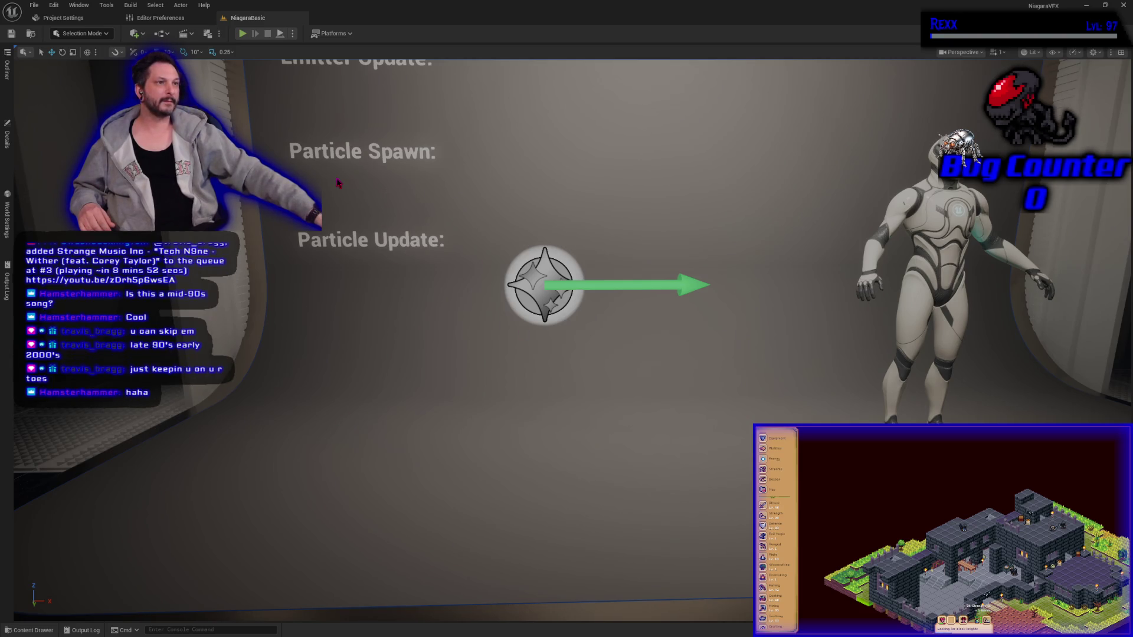
{"action": "key", "text": "alt+Tab"}
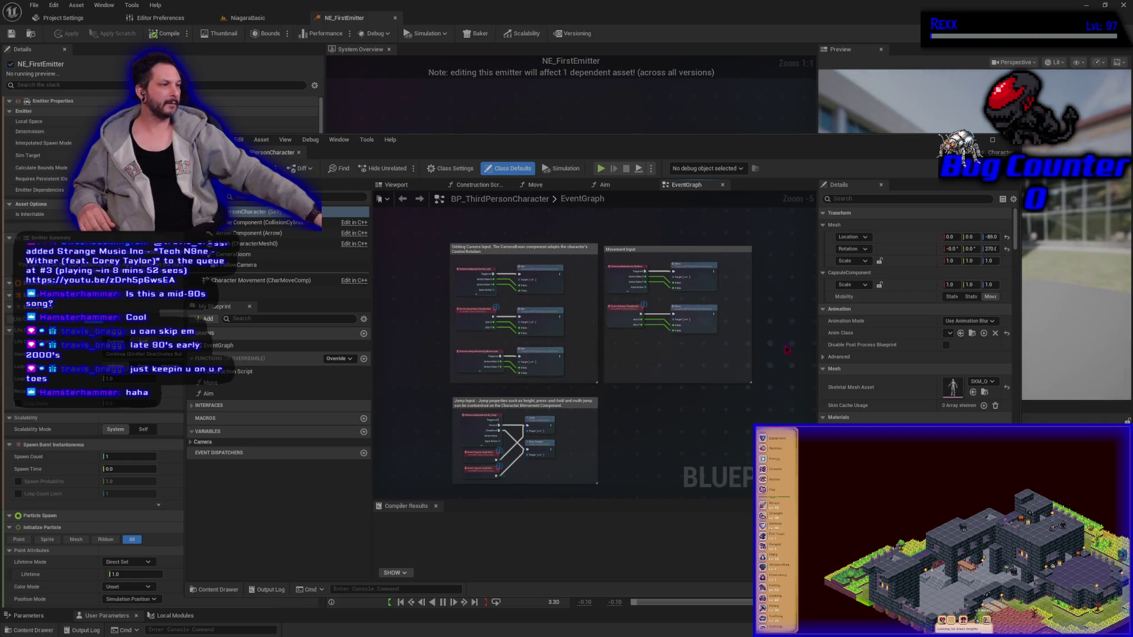
Step: Move the floating BP_ThirdPersonCharacter window aside and bring the NE_FirstEmitter editor forward
{"action": "left_click", "coordinate": [540, 274]}
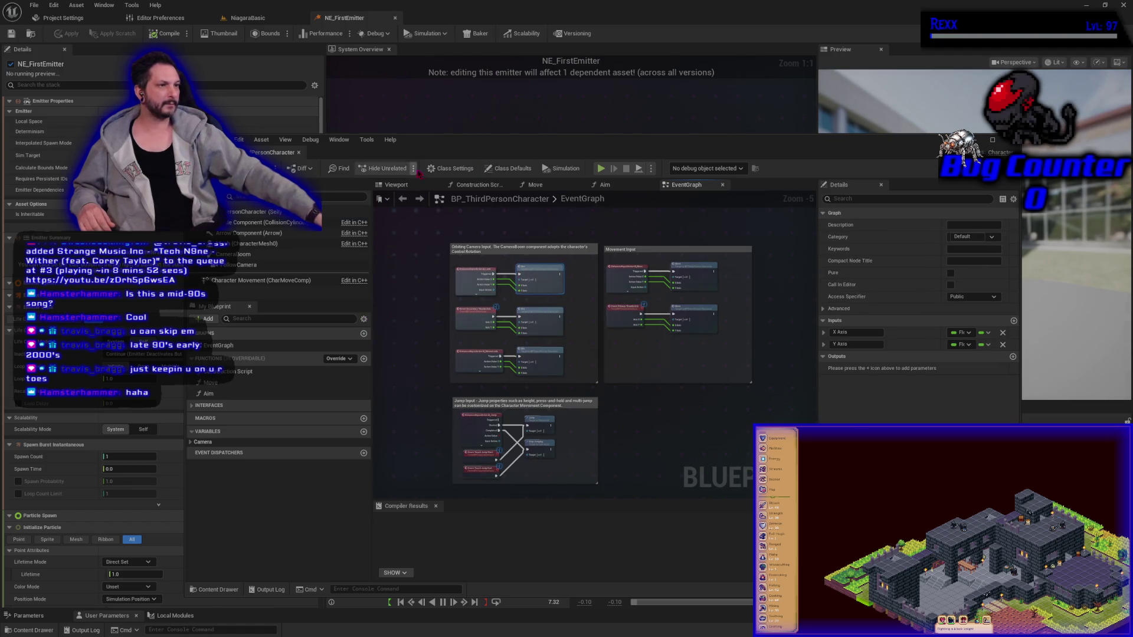
{"action": "left_click_drag", "start_coordinate": [425, 148], "coordinate": [396, 147]}
{"action": "left_click", "coordinate": [396, 124]}
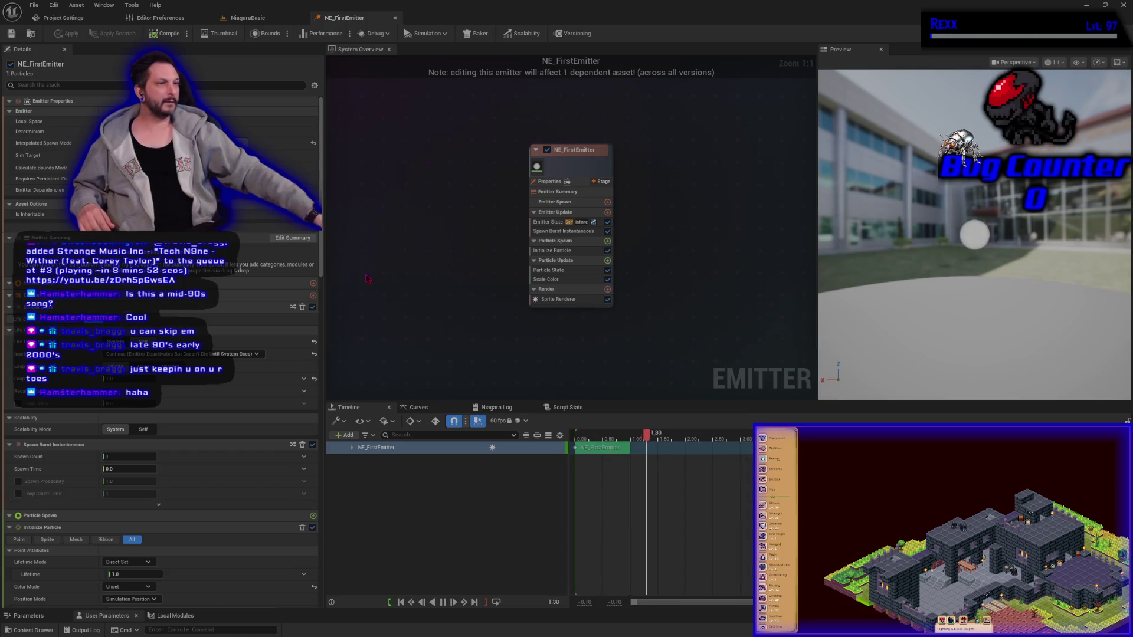
Step: Check the CrystalNodes project settings, then view the General Appearance editor preferences
{"action": "left_click", "coordinate": [65, 18]}
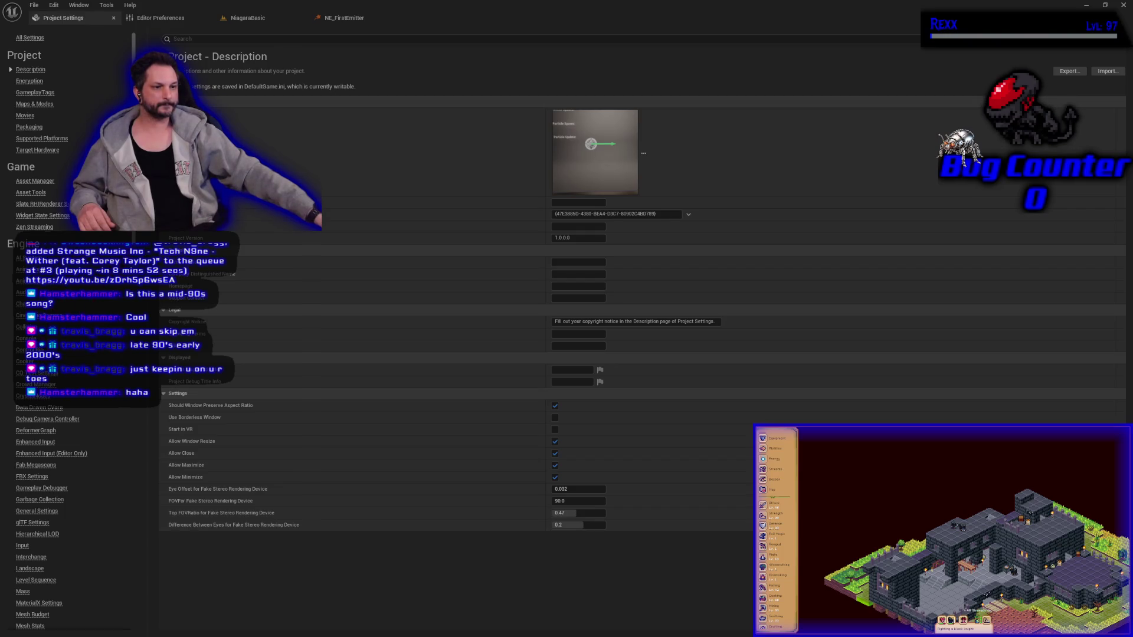
{"action": "left_click", "coordinate": [37, 397]}
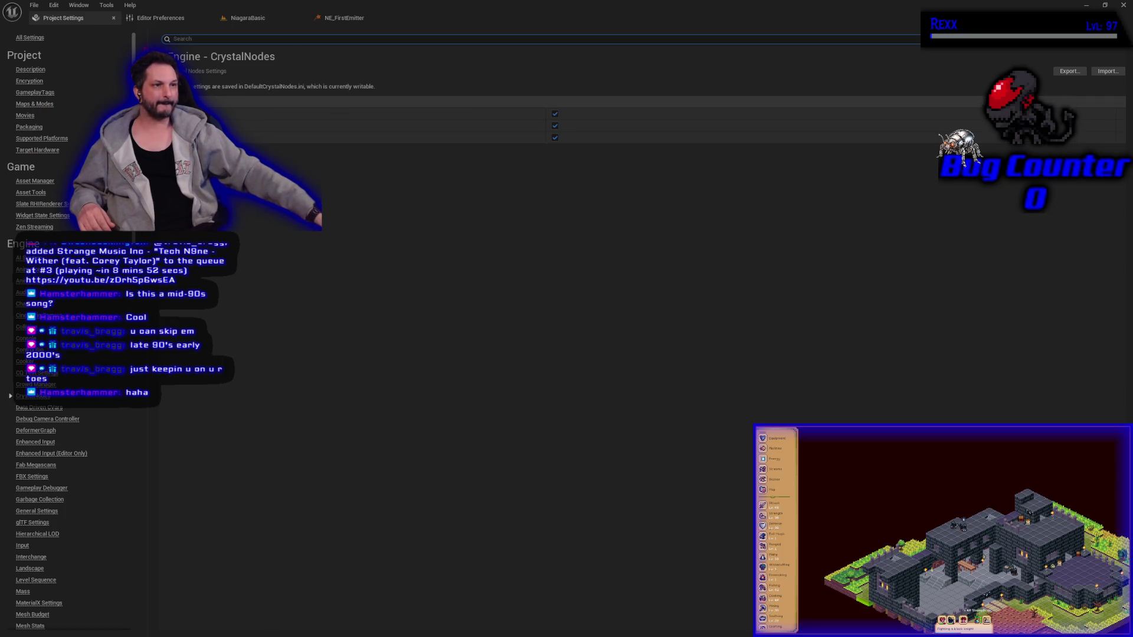
{"action": "left_click", "coordinate": [165, 19]}
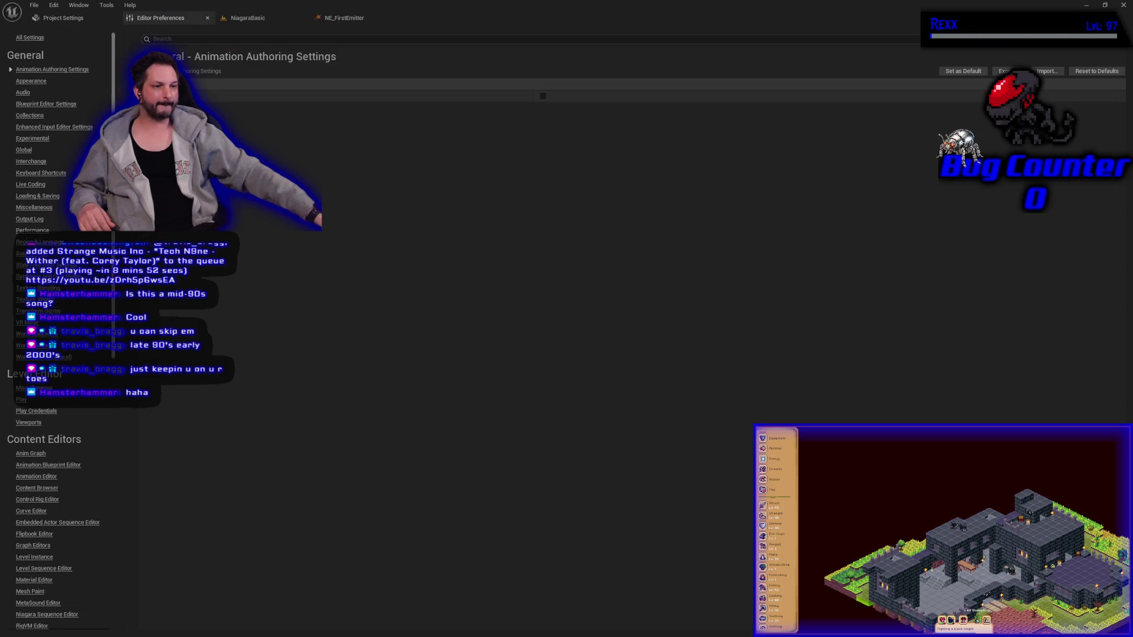
{"action": "scroll", "coordinate": [118, 552], "scroll_direction": "down", "scroll_amount": 15}
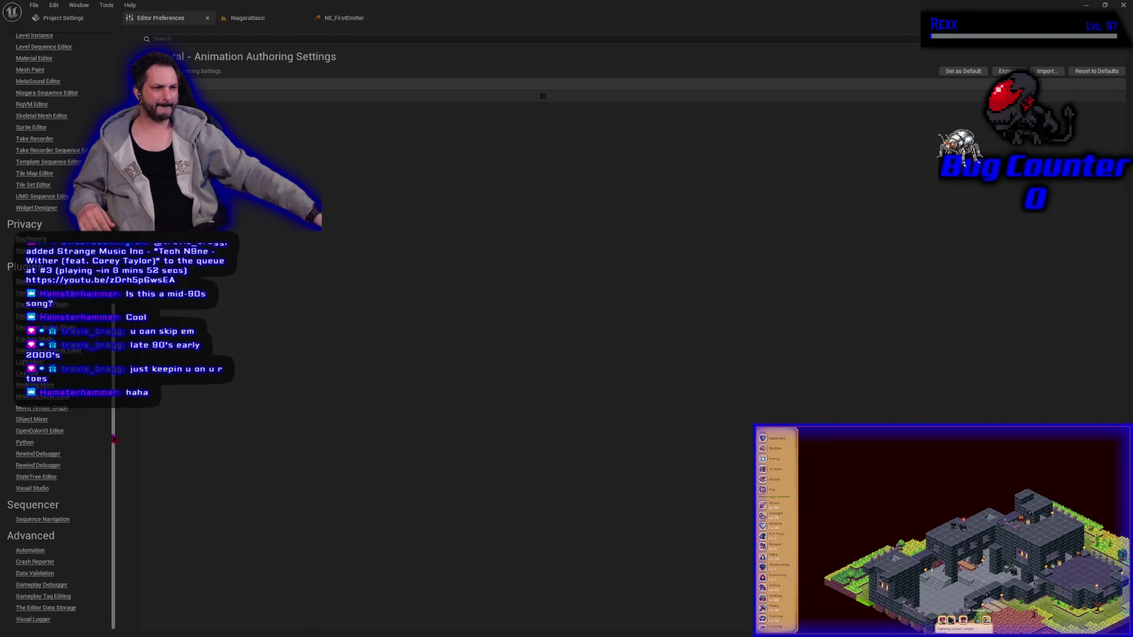
{"action": "scroll", "coordinate": [118, 439], "scroll_direction": "up", "scroll_amount": 15}
{"action": "left_click", "coordinate": [23, 83]}
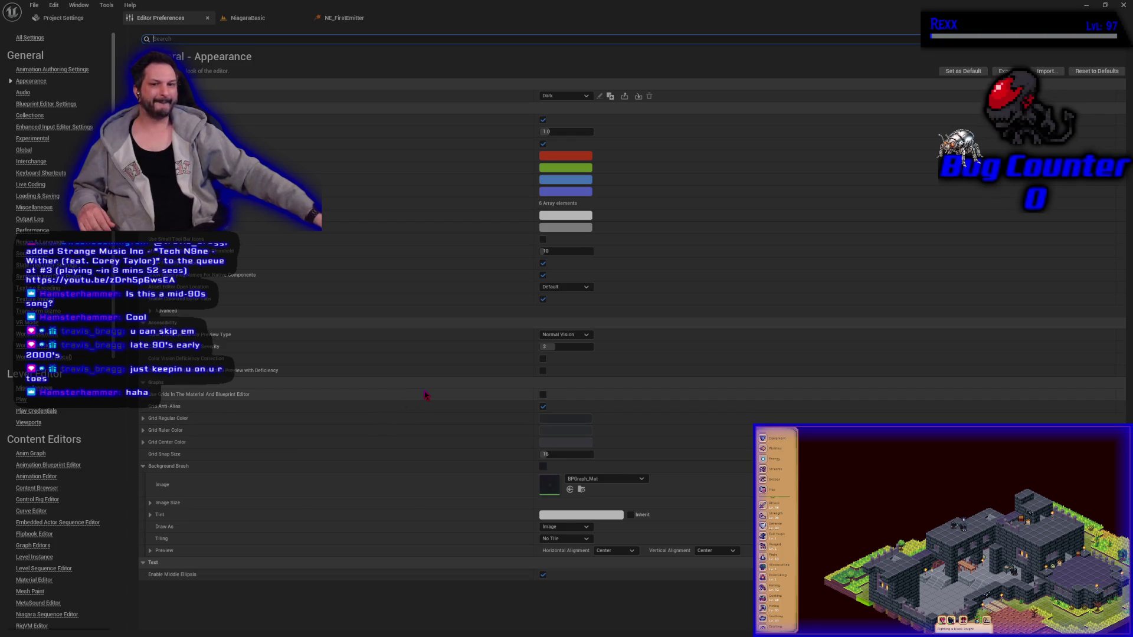
Step: Look over the Appearance grid options and return to the NiagaraBasic level with the First Emitter display
{"action": "left_click", "coordinate": [542, 395]}
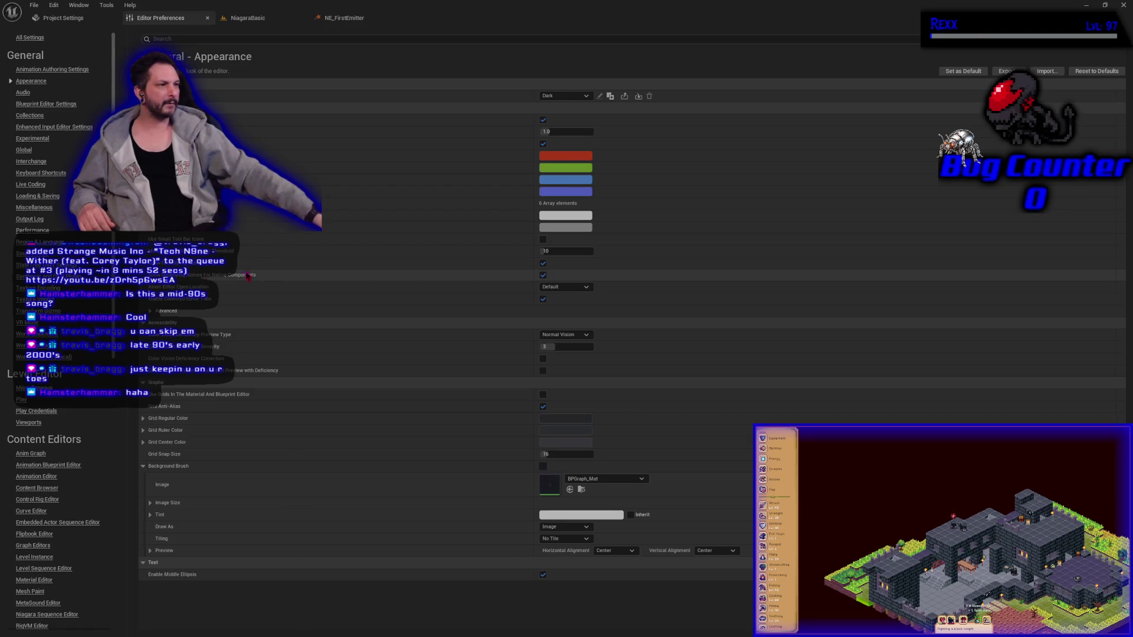
{"action": "left_click", "coordinate": [248, 18]}
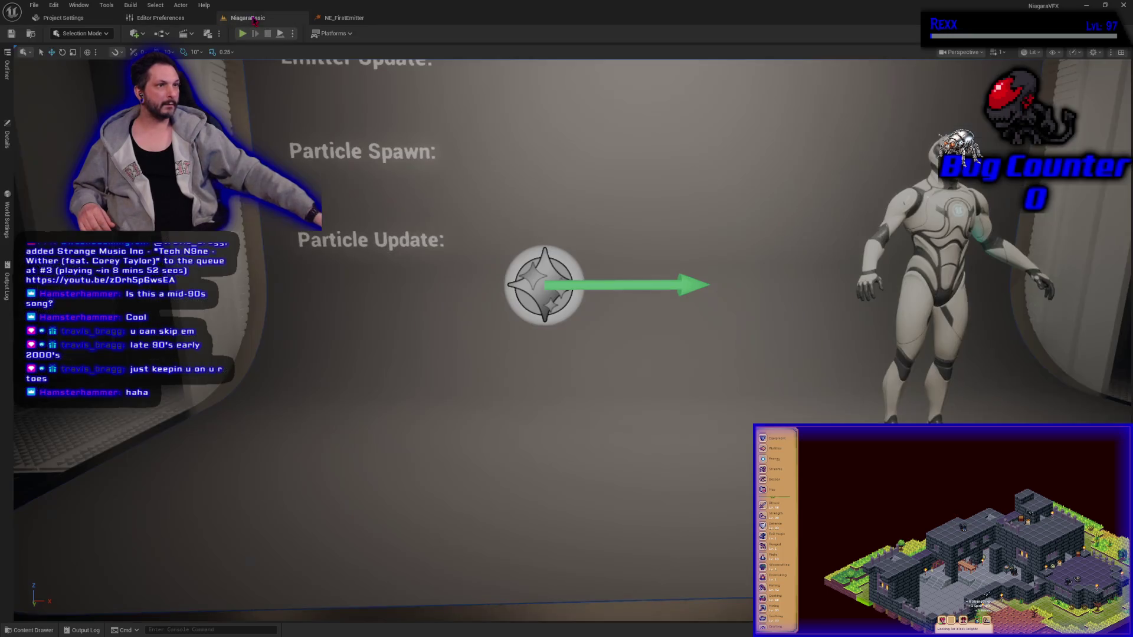
Step: Toggle Disable Blueprint Grid in the Darker Nodes Plugin preferences and close Unreal Editor
{"action": "left_click", "coordinate": [65, 17]}
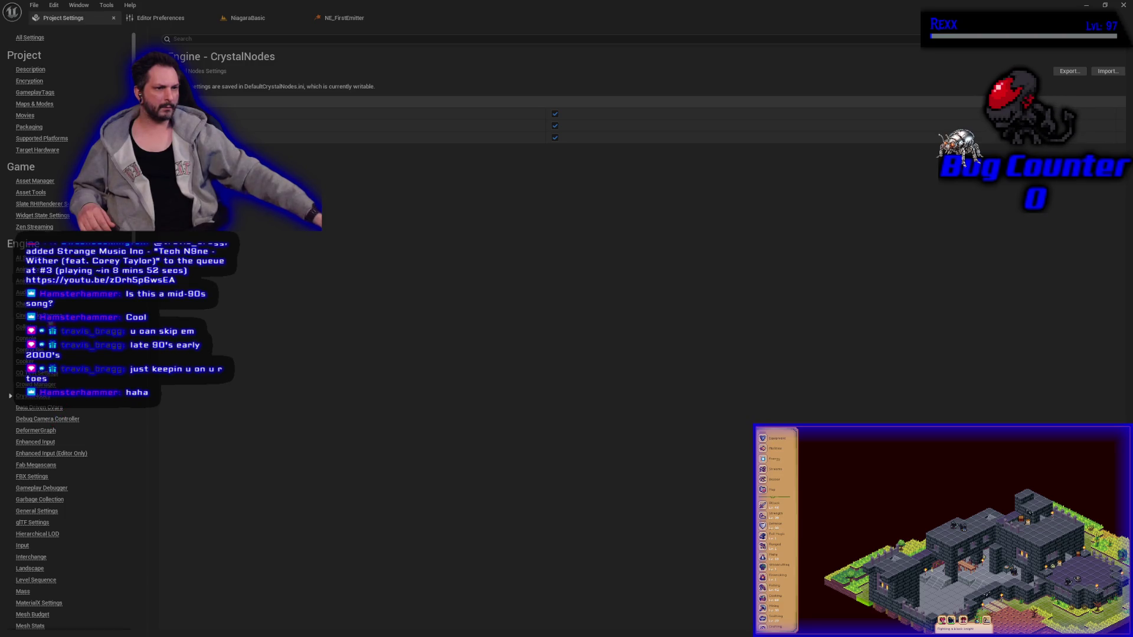
{"action": "left_click", "coordinate": [160, 17]}
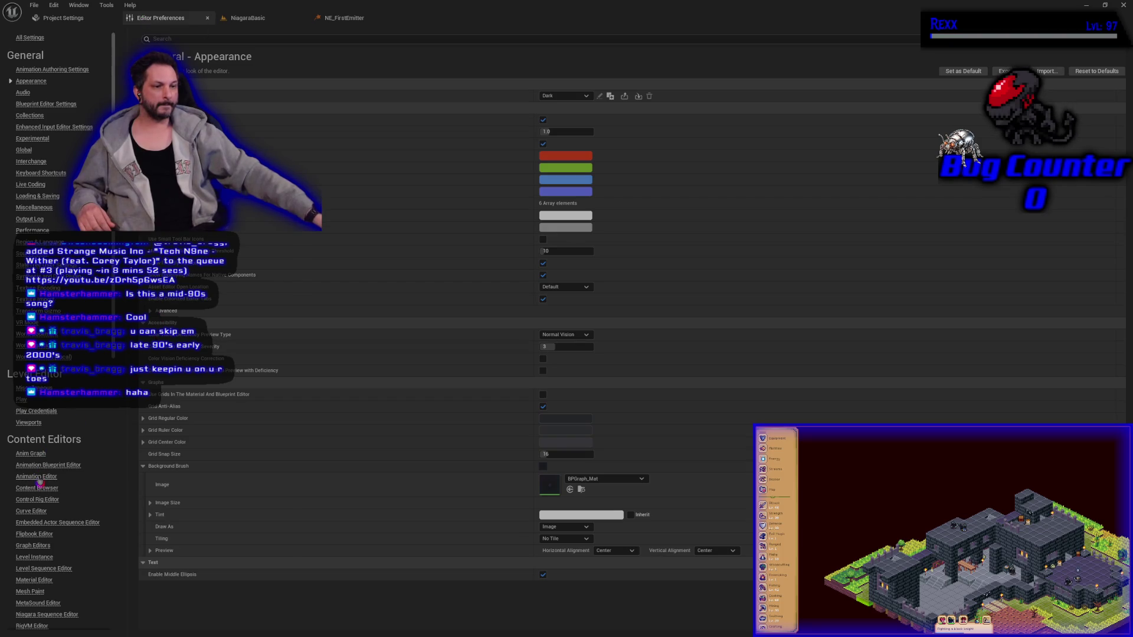
{"action": "scroll", "coordinate": [62, 353], "scroll_direction": "down", "scroll_amount": 10}
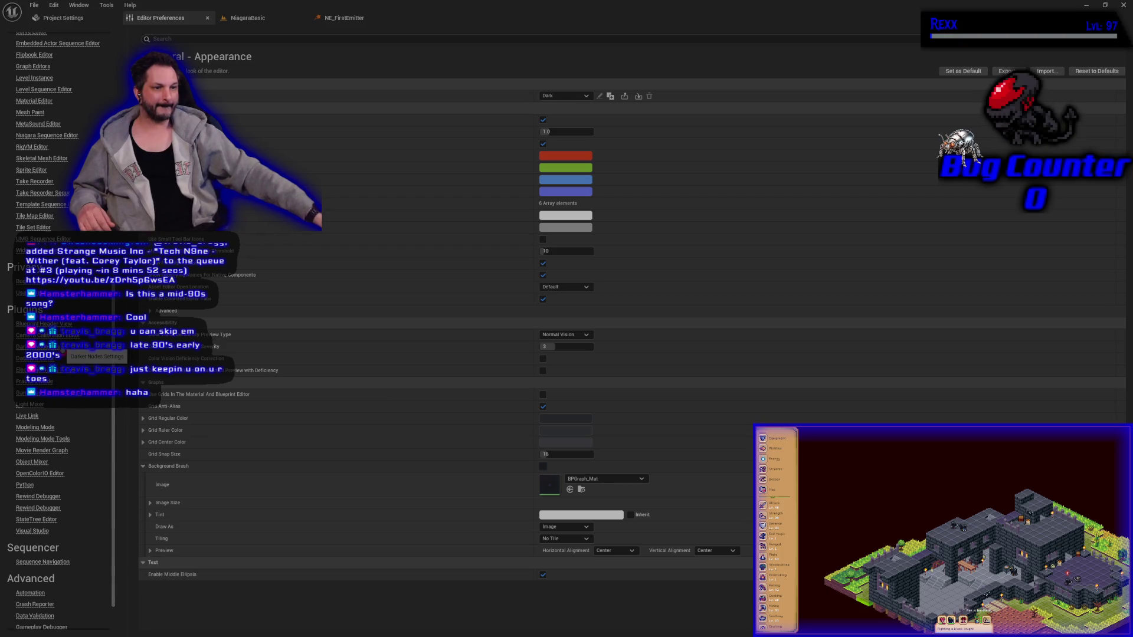
{"action": "left_click", "coordinate": [59, 347]}
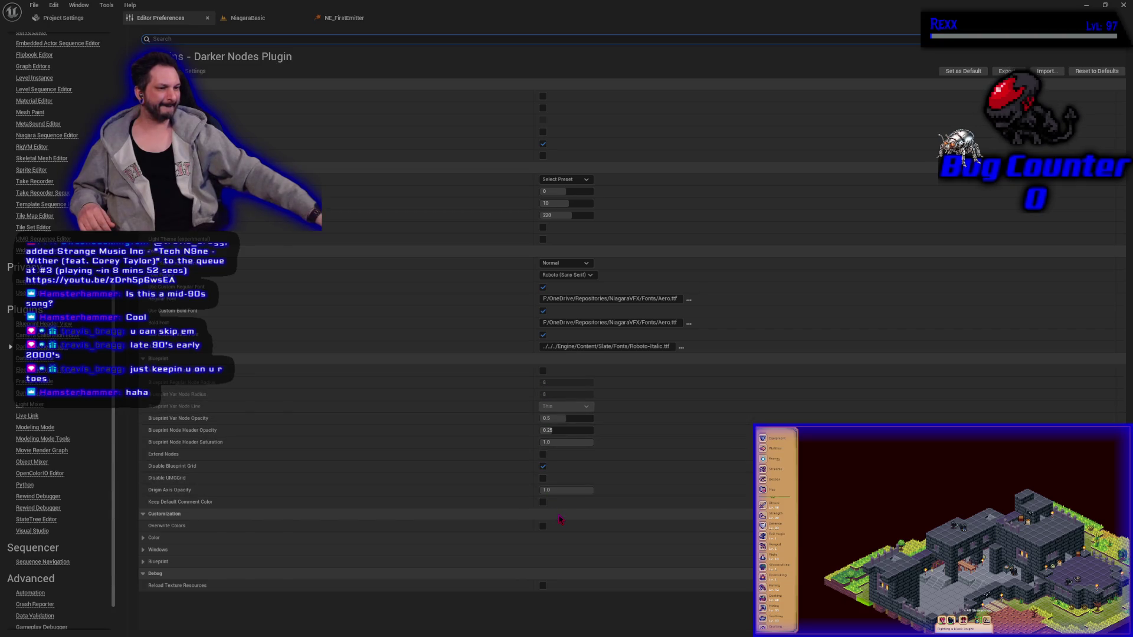
{"action": "left_click", "coordinate": [543, 467]}
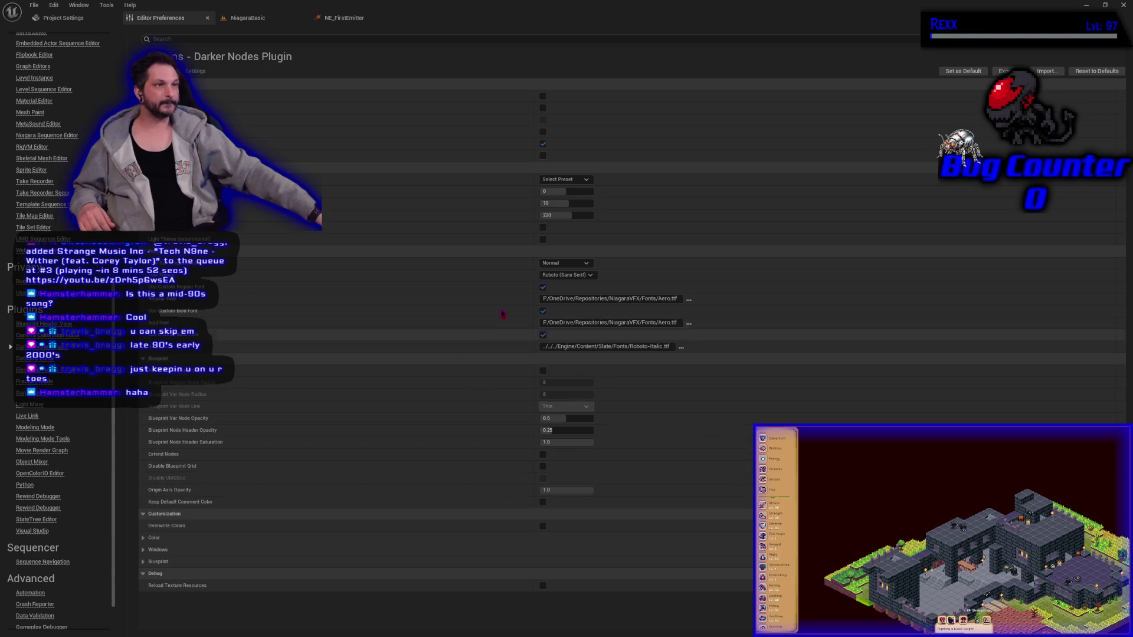
{"action": "left_click", "coordinate": [1123, 6]}
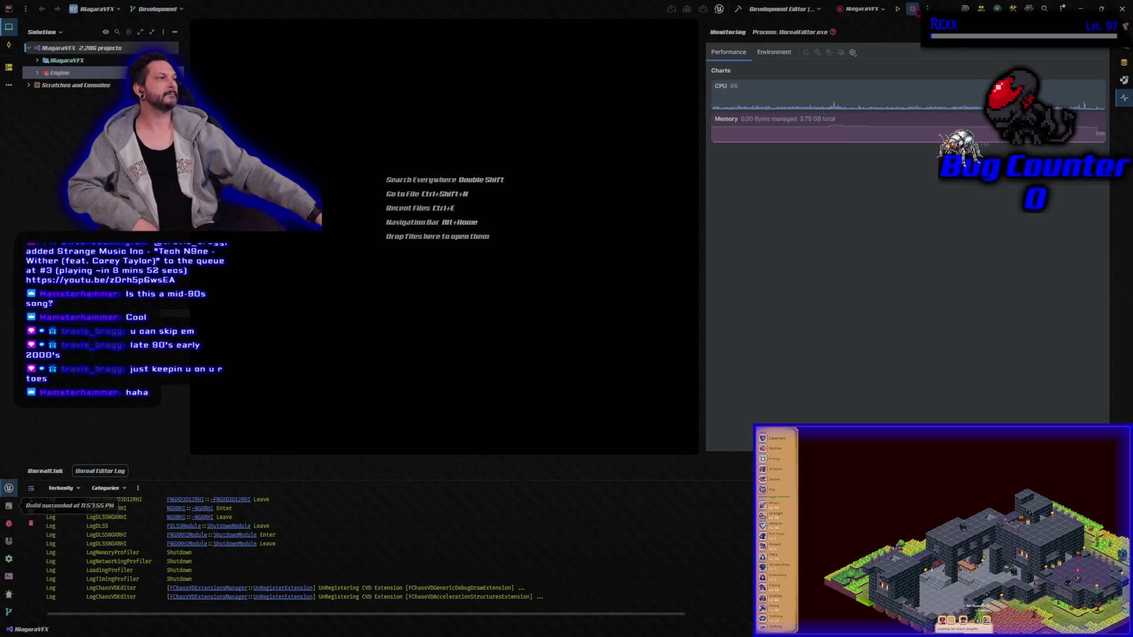
Step: Start NiagaraVFX under Rider's debugger to relaunch Unreal Editor
{"action": "left_click", "coordinate": [916, 11]}
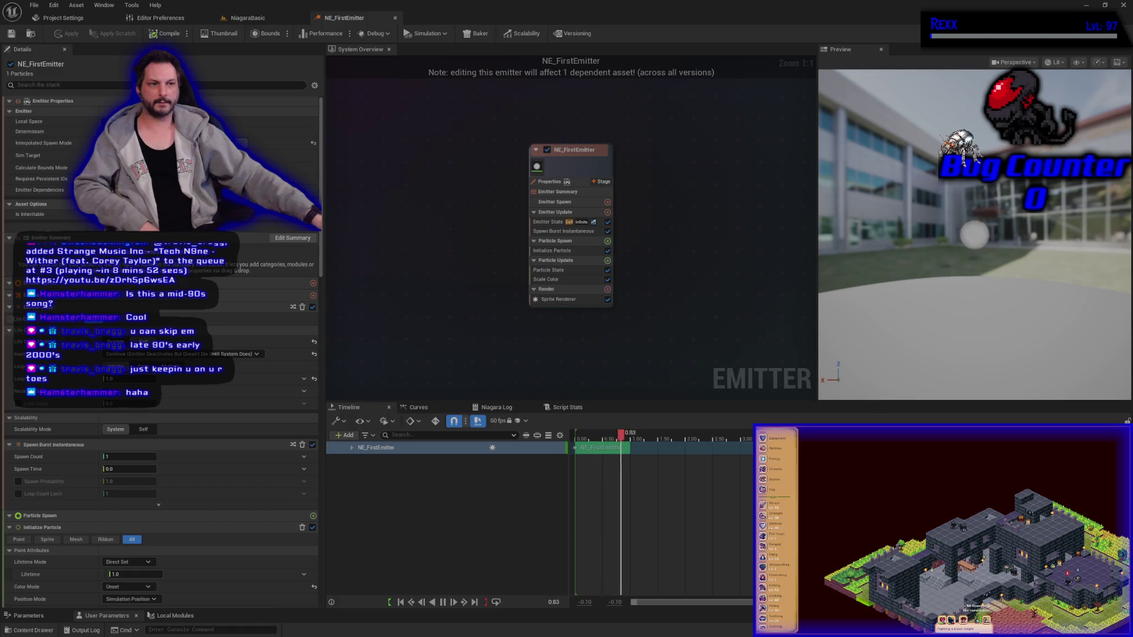
Step: In Editor Preferences, move from Appearance down to the Darker Nodes Plugin settings
{"action": "left_click", "coordinate": [195, 18]}
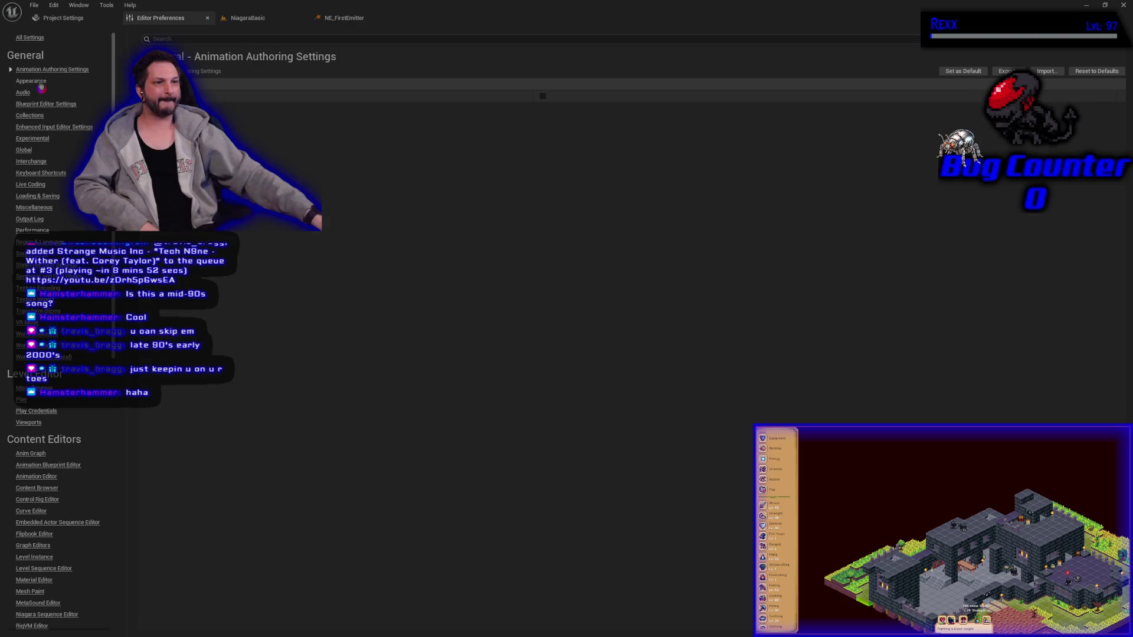
{"action": "left_click", "coordinate": [40, 83]}
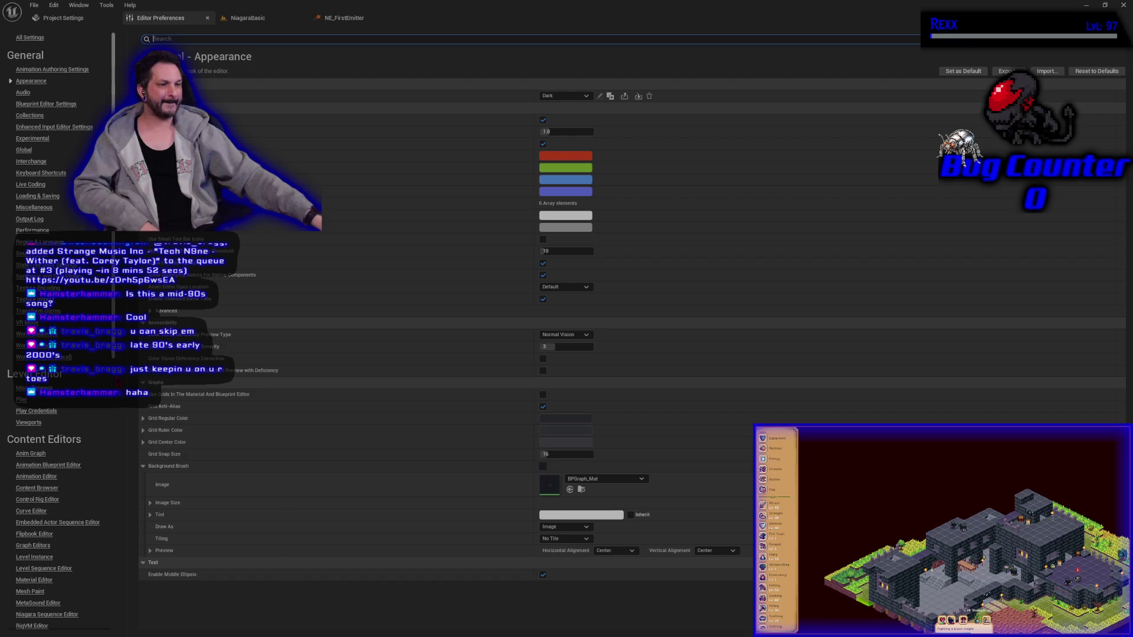
{"action": "scroll", "coordinate": [69, 500], "scroll_direction": "down", "scroll_amount": 6}
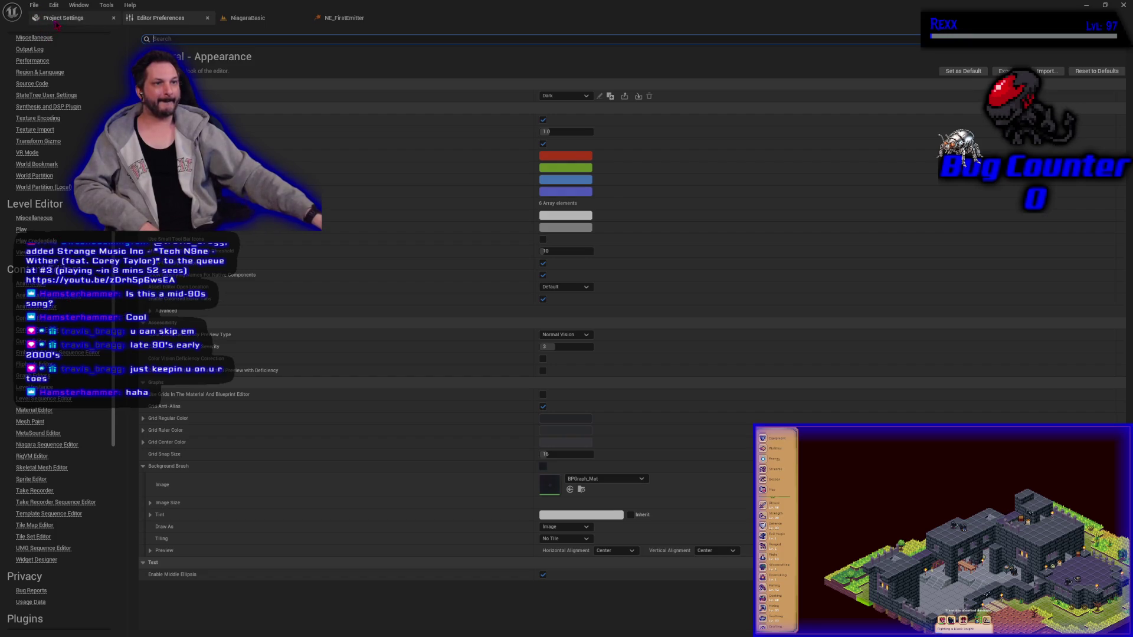
{"action": "scroll", "coordinate": [54, 520], "scroll_direction": "down", "scroll_amount": 4}
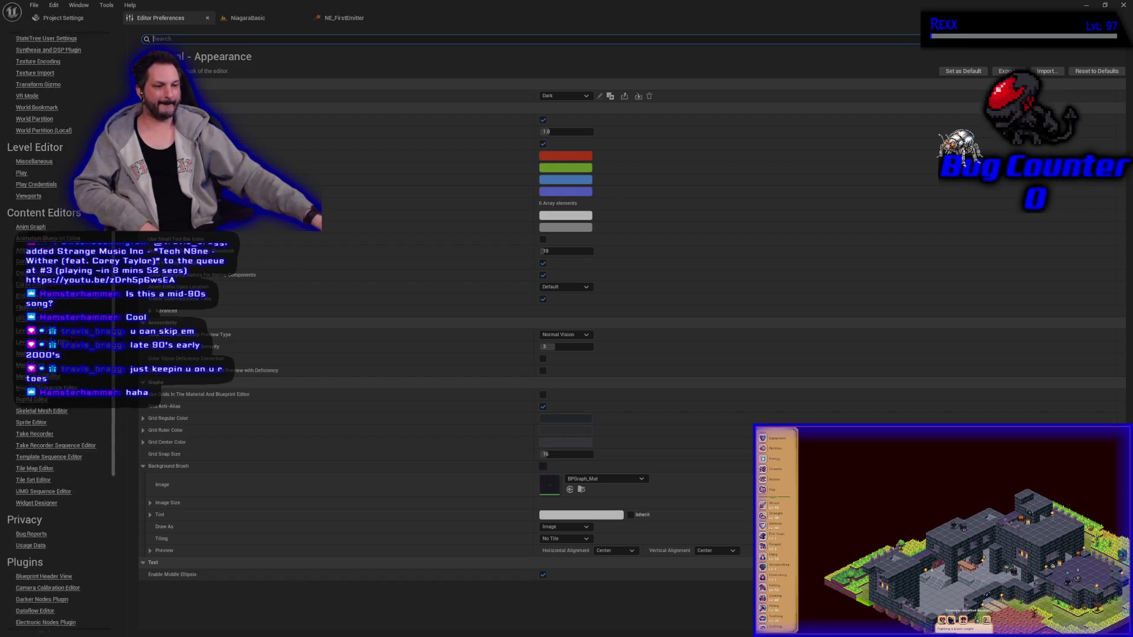
{"action": "left_click", "coordinate": [42, 543]}
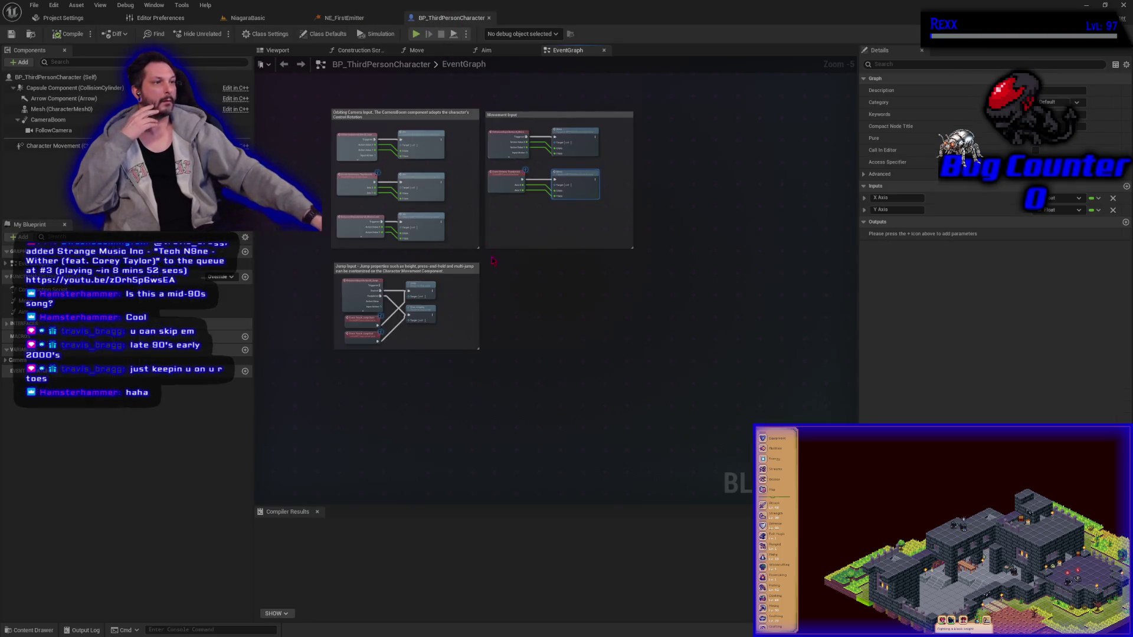
{"action": "left_click", "coordinate": [433, 228]}
{"action": "left_click", "coordinate": [494, 367]}
{"action": "left_click", "coordinate": [581, 194]}
{"action": "left_click", "coordinate": [531, 94]}
{"action": "left_click", "coordinate": [348, 18]}
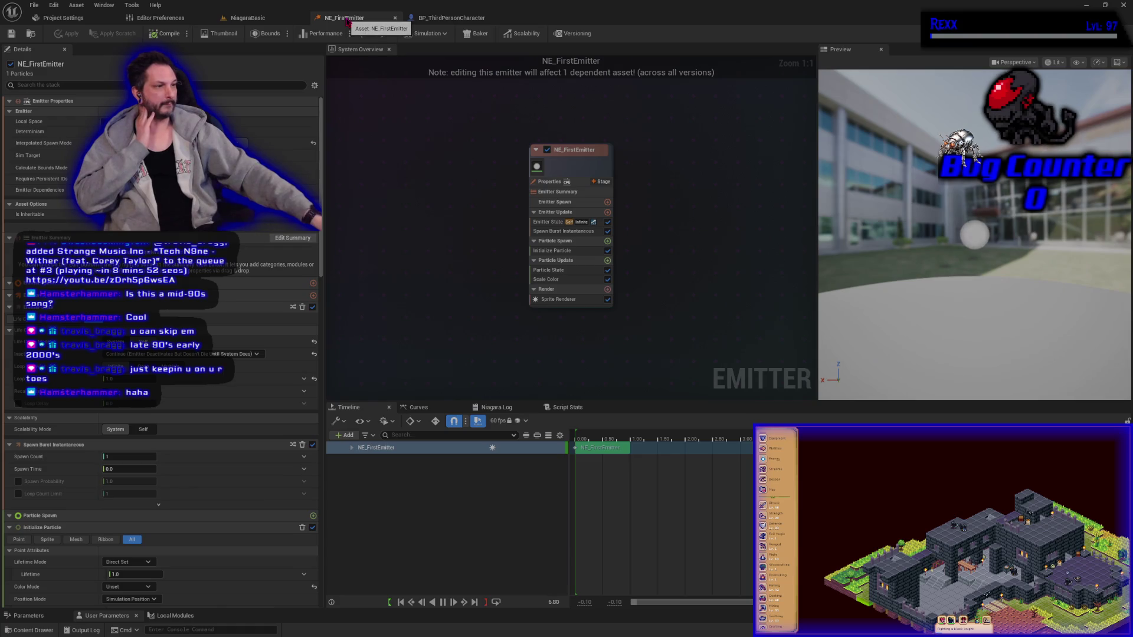
{"action": "left_click", "coordinate": [245, 18]}
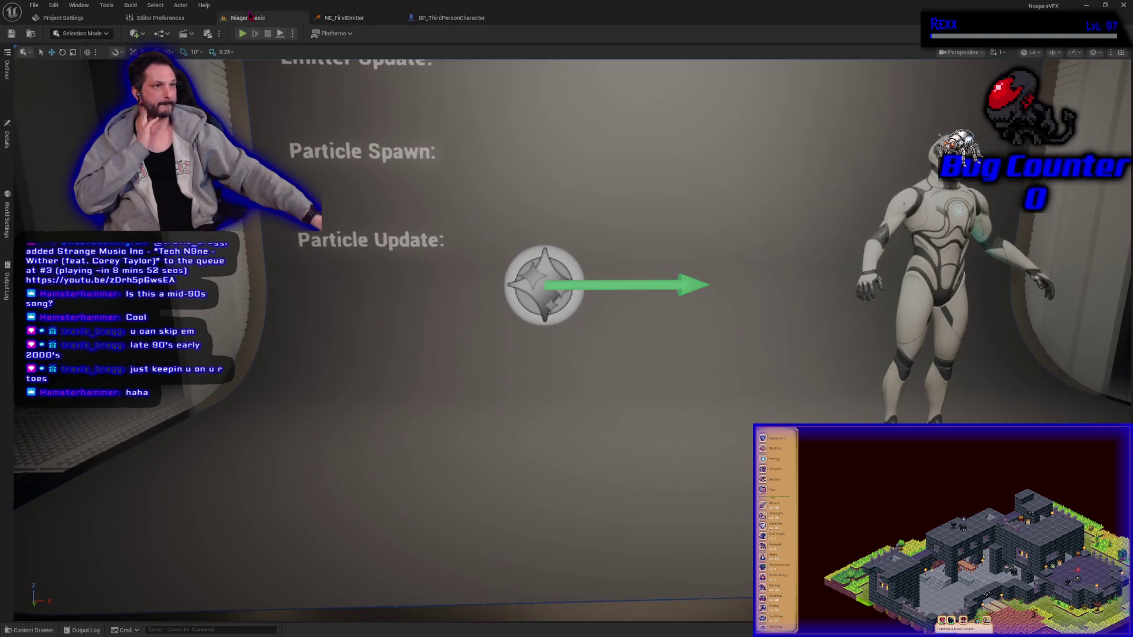
{"action": "left_click", "coordinate": [162, 19]}
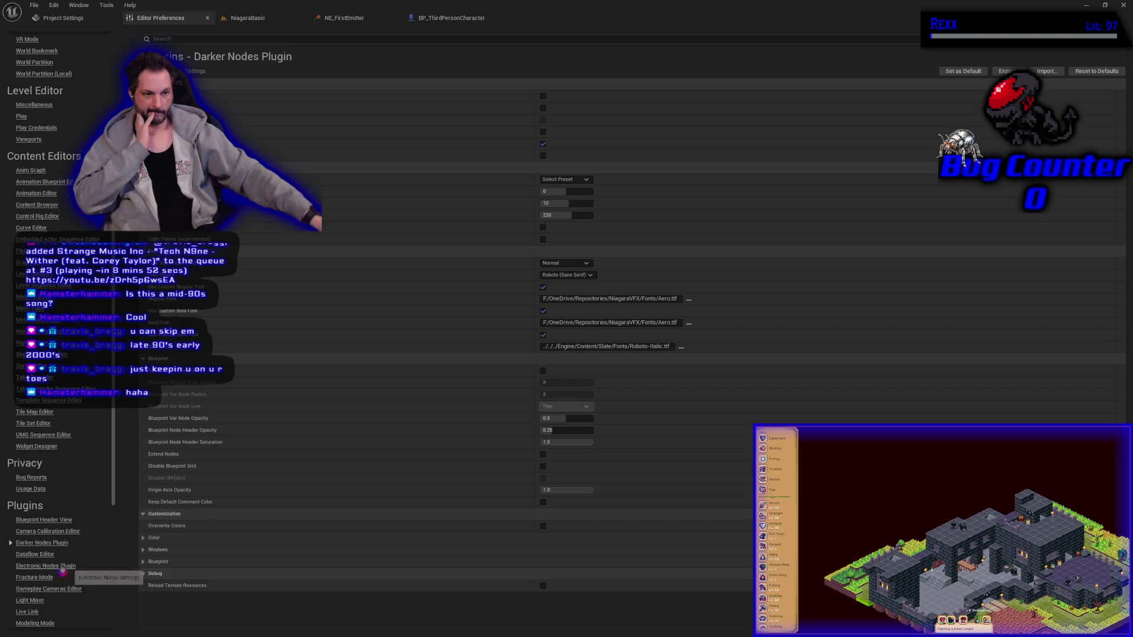
Step: Compare the Electronic Nodes and Darker Nodes Plugin settings pages
{"action": "left_click", "coordinate": [66, 566]}
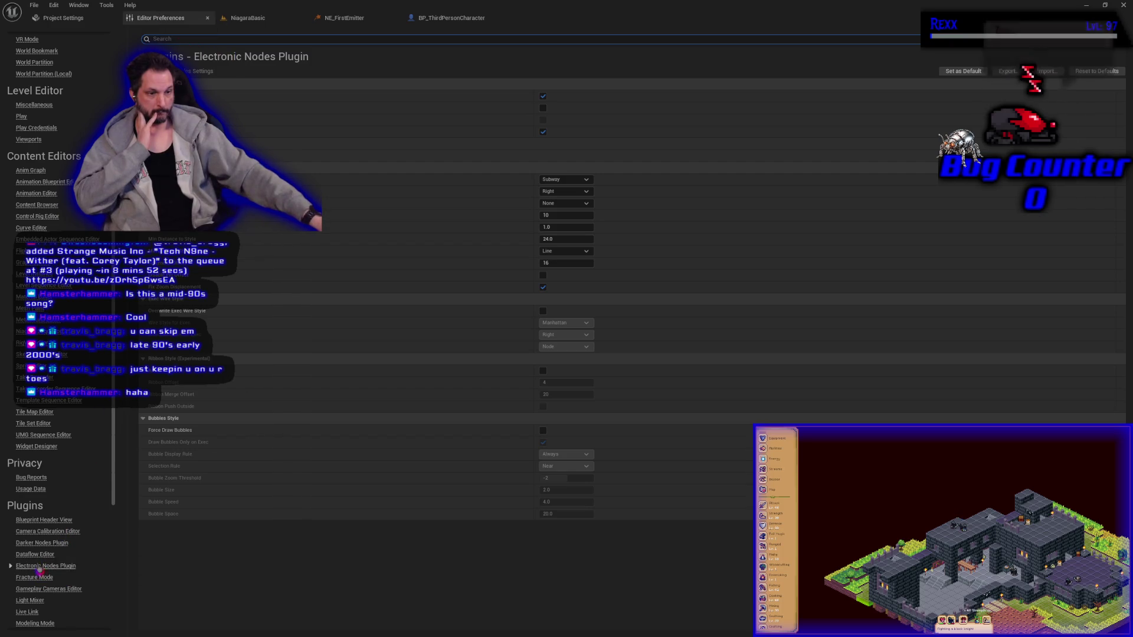
{"action": "left_click", "coordinate": [37, 543]}
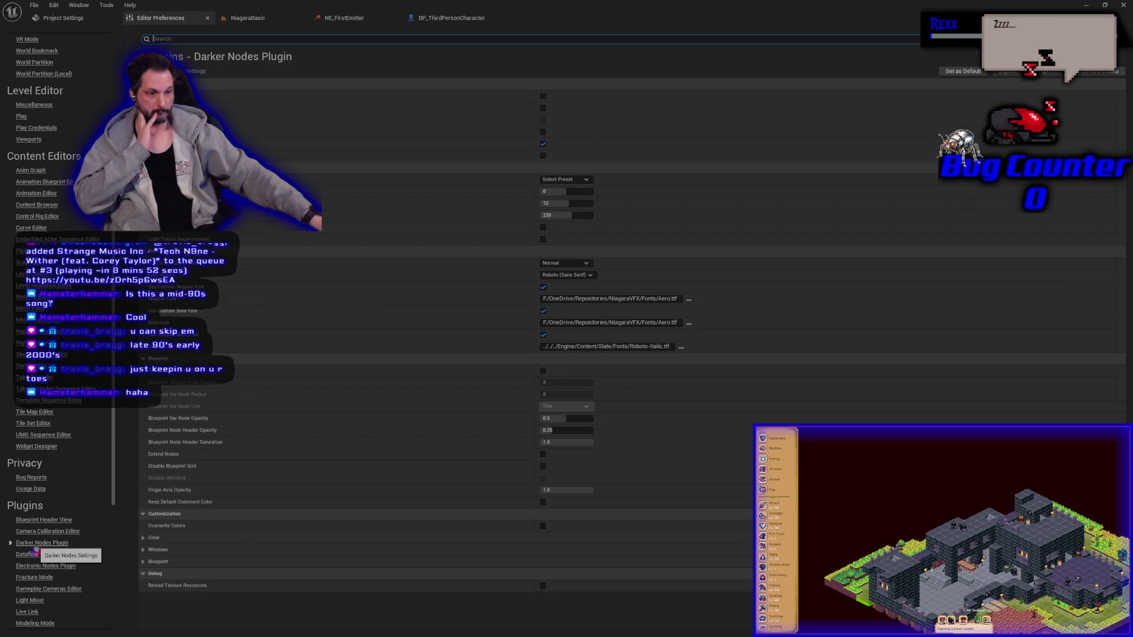
{"action": "scroll", "coordinate": [35, 548], "scroll_direction": "down", "scroll_amount": 5}
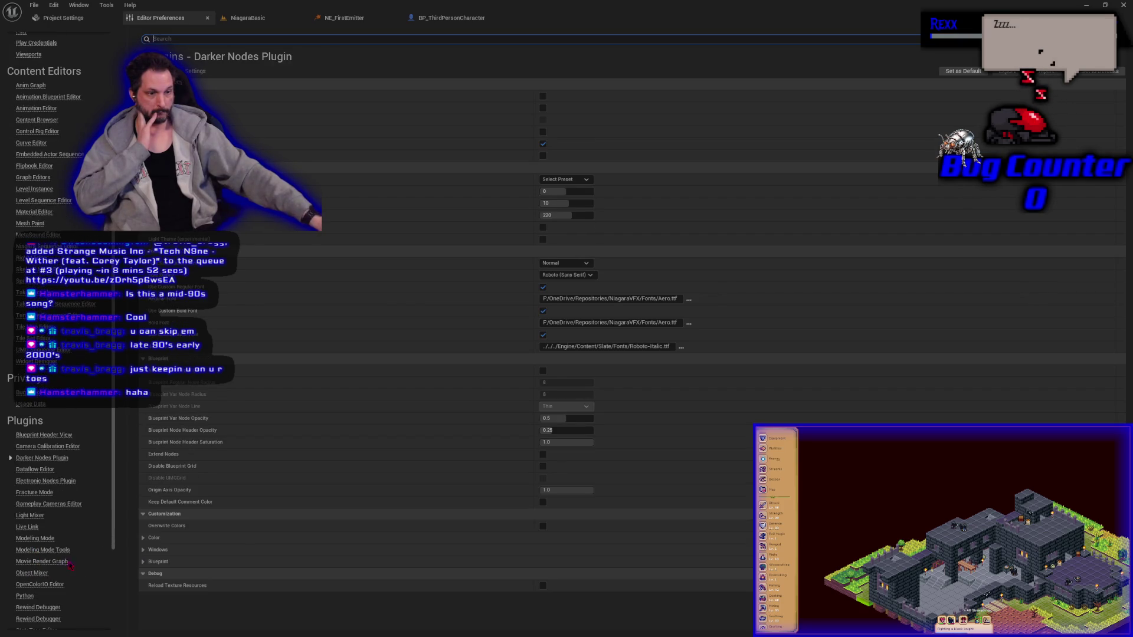
{"action": "scroll", "coordinate": [62, 565], "scroll_direction": "down", "scroll_amount": 4}
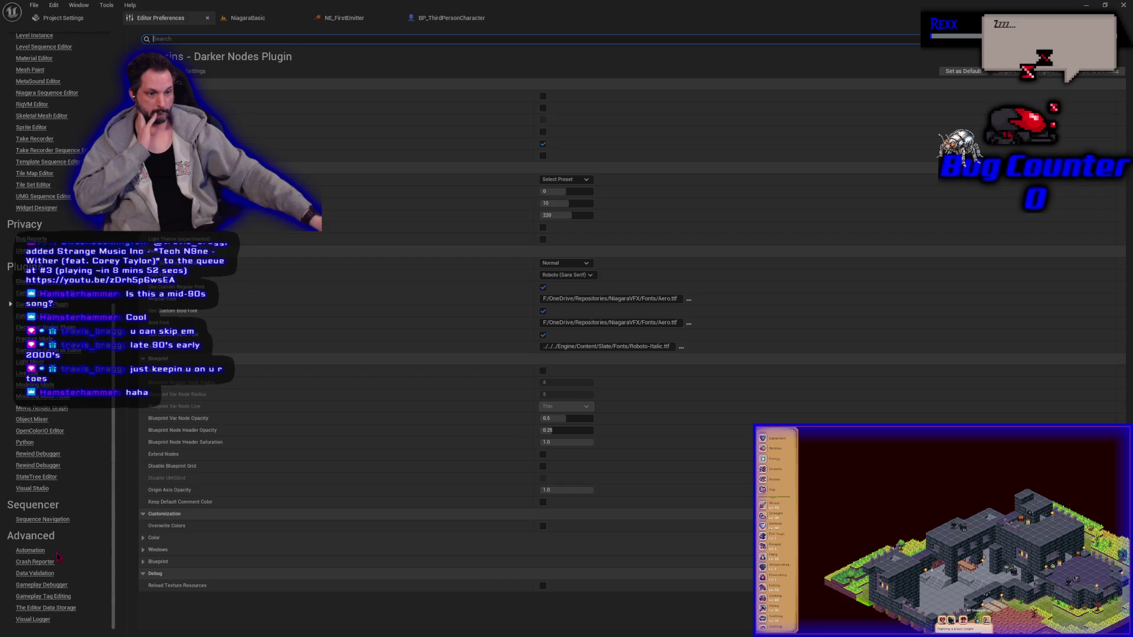
{"action": "scroll", "coordinate": [58, 557], "scroll_direction": "up", "scroll_amount": 9}
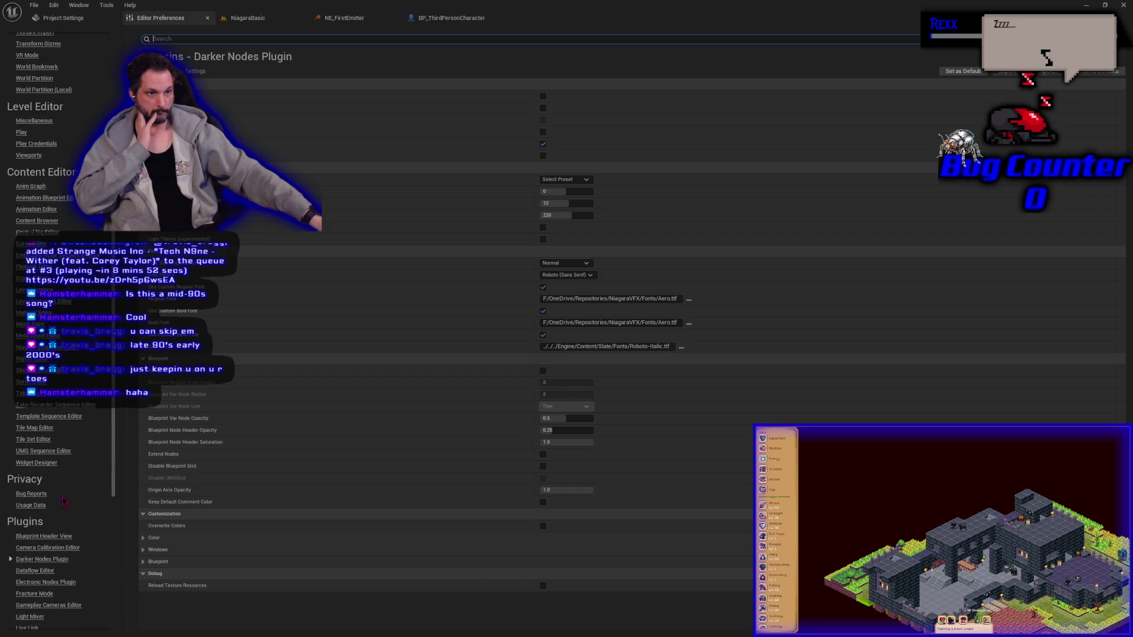
Step: Review the CrystalNodes plugin settings in Project Settings
{"action": "left_click", "coordinate": [63, 18]}
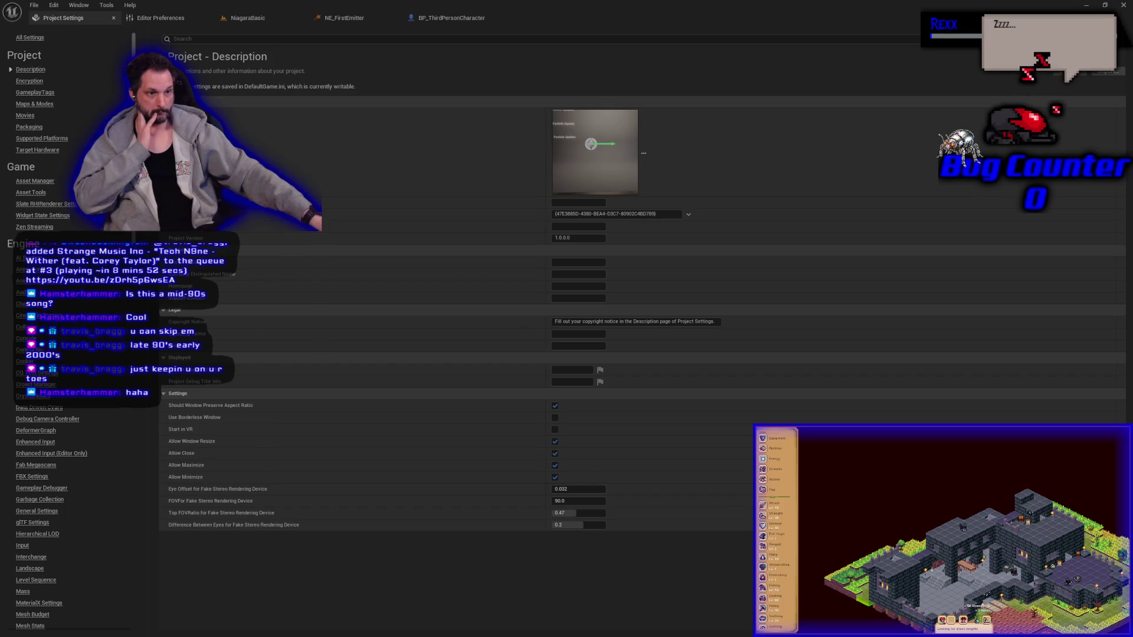
{"action": "left_click", "coordinate": [45, 397]}
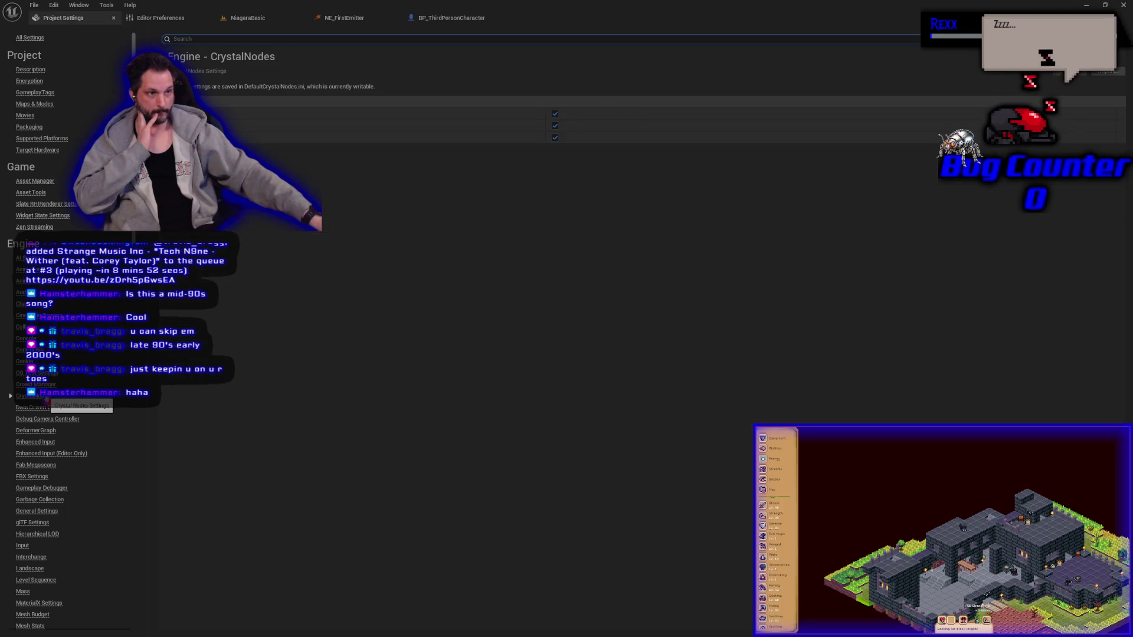
{"action": "scroll", "coordinate": [124, 439], "scroll_direction": "down", "scroll_amount": 3}
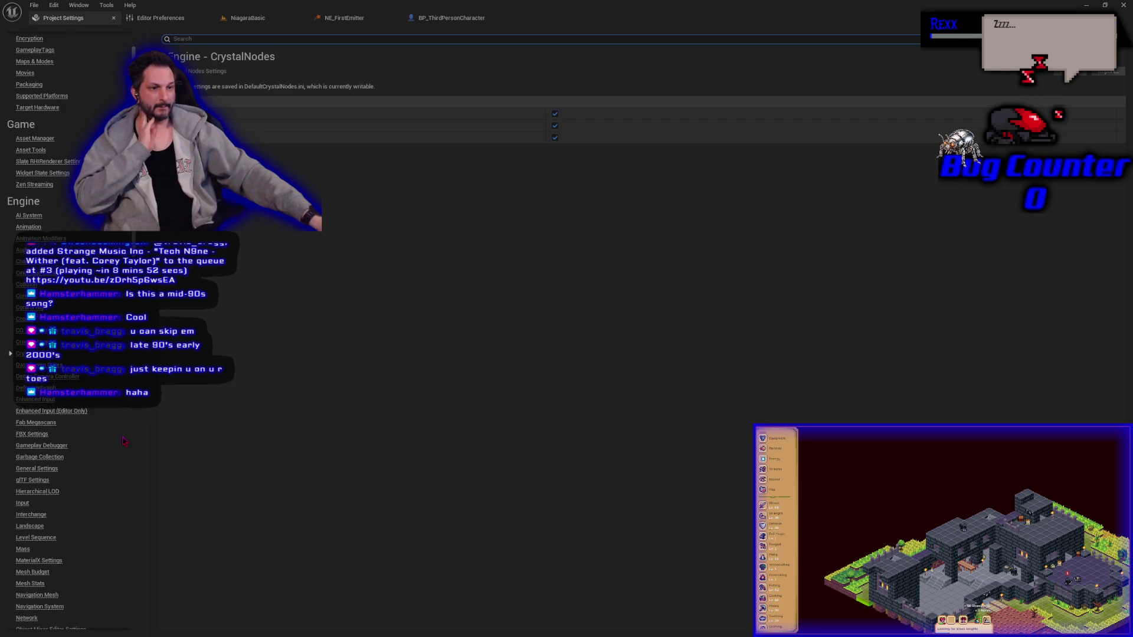
{"action": "scroll", "coordinate": [124, 441], "scroll_direction": "up", "scroll_amount": 3}
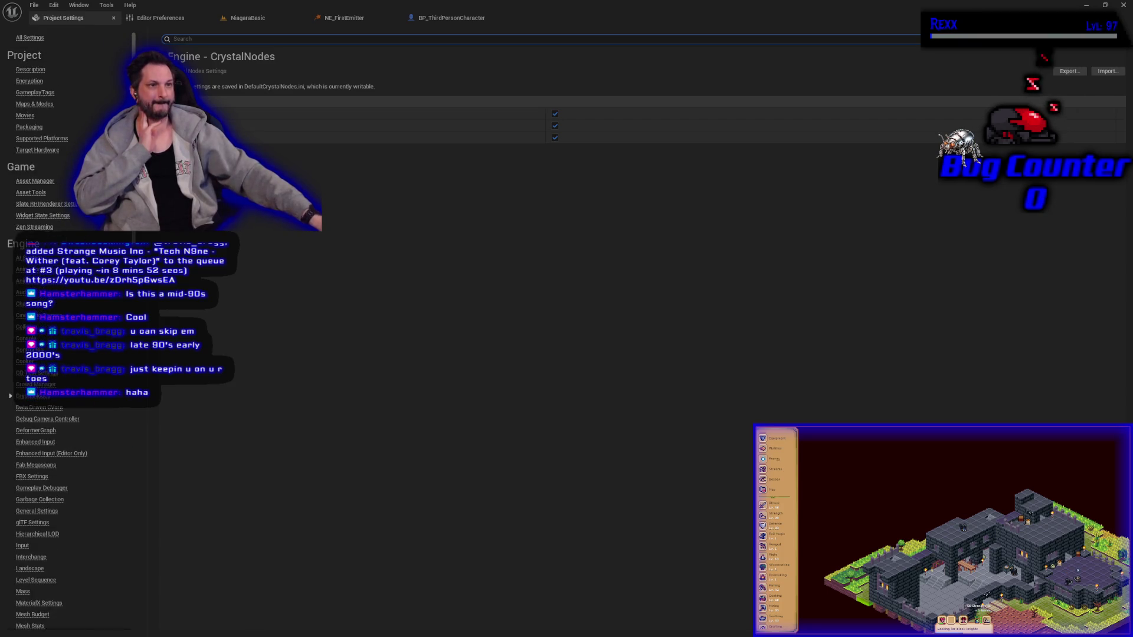
Step: Open the General Appearance page in Editor Preferences
{"action": "left_click", "coordinate": [155, 19]}
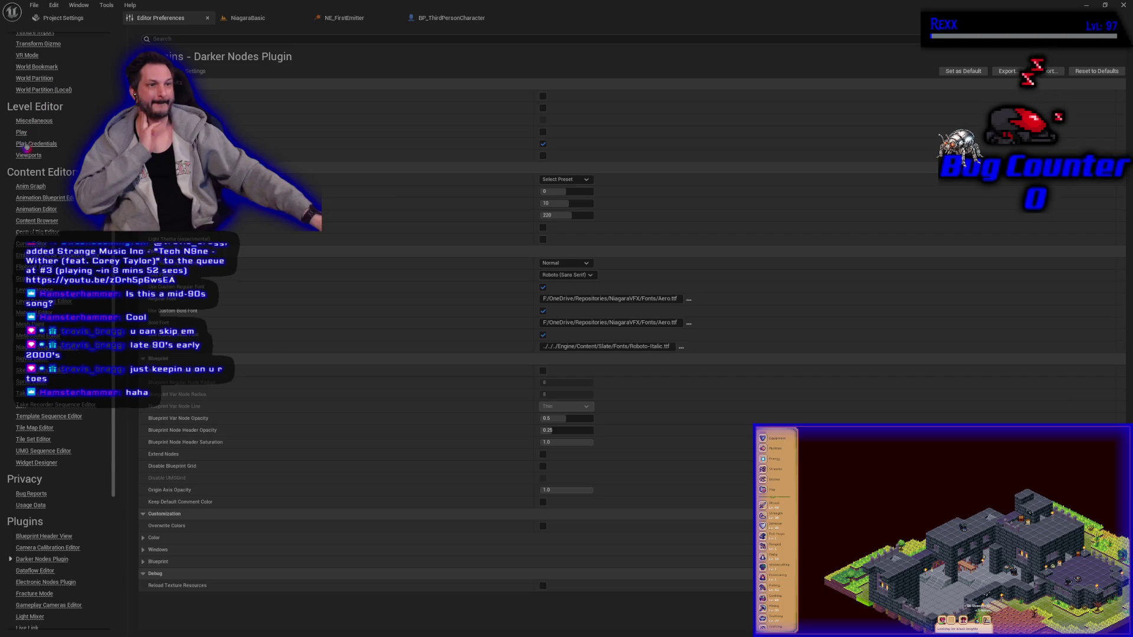
{"action": "scroll", "coordinate": [44, 60], "scroll_direction": "up", "scroll_amount": 10}
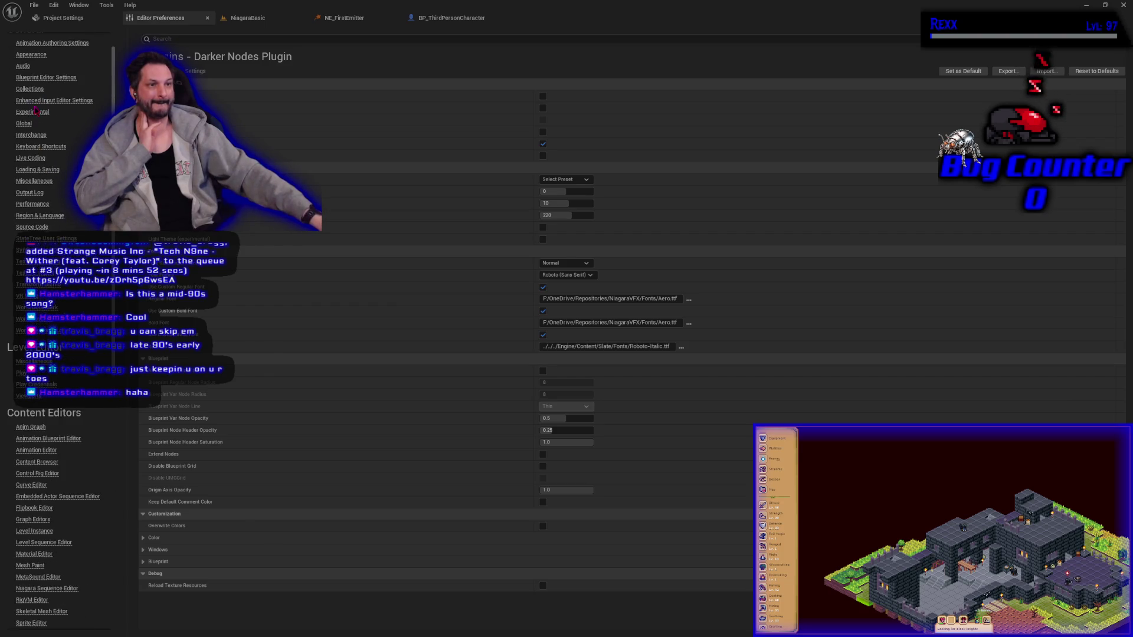
{"action": "left_click", "coordinate": [32, 83]}
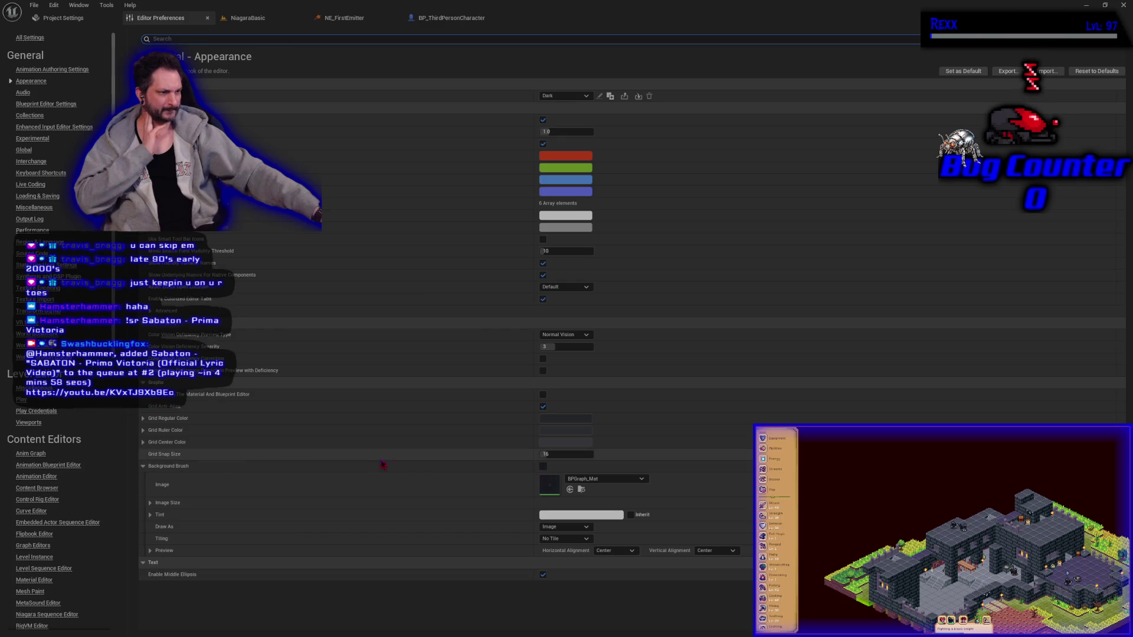
Step: Review the available editor themes, then close the Editor Preferences and Project Settings tabs
{"action": "left_click", "coordinate": [545, 473]}
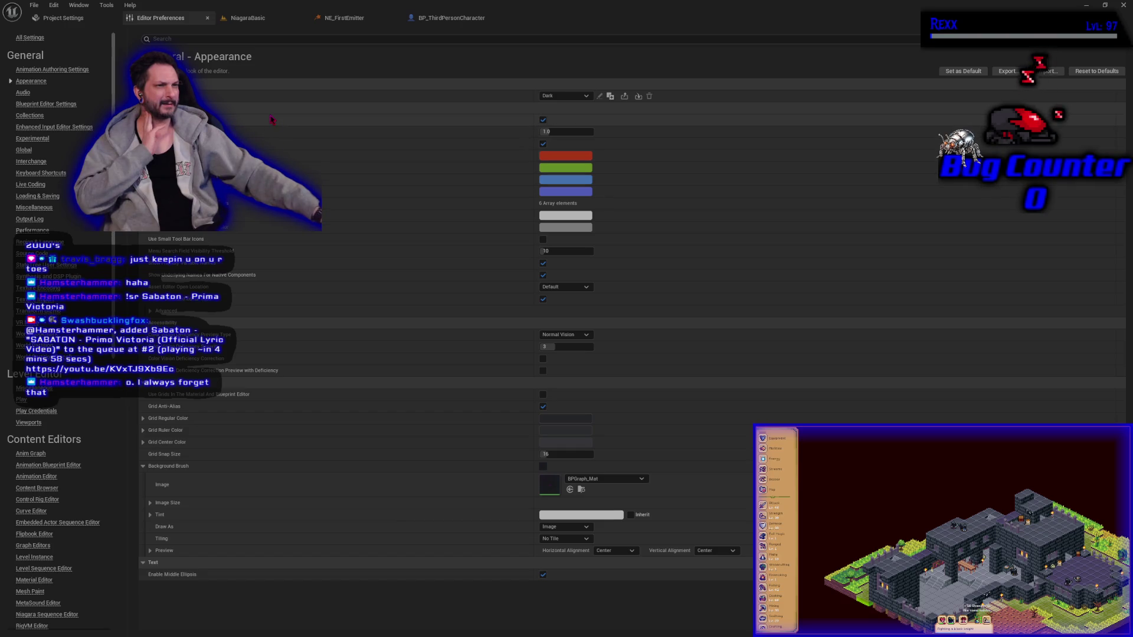
{"action": "left_click", "coordinate": [589, 97]}
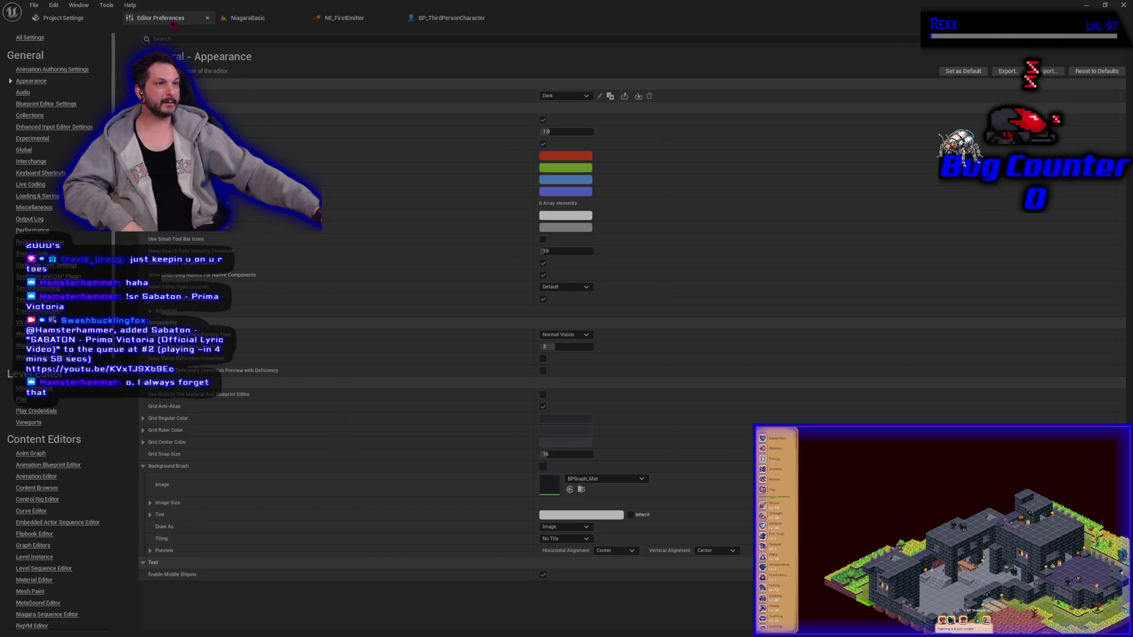
{"action": "left_click", "coordinate": [207, 17]}
{"action": "left_click", "coordinate": [113, 18]}
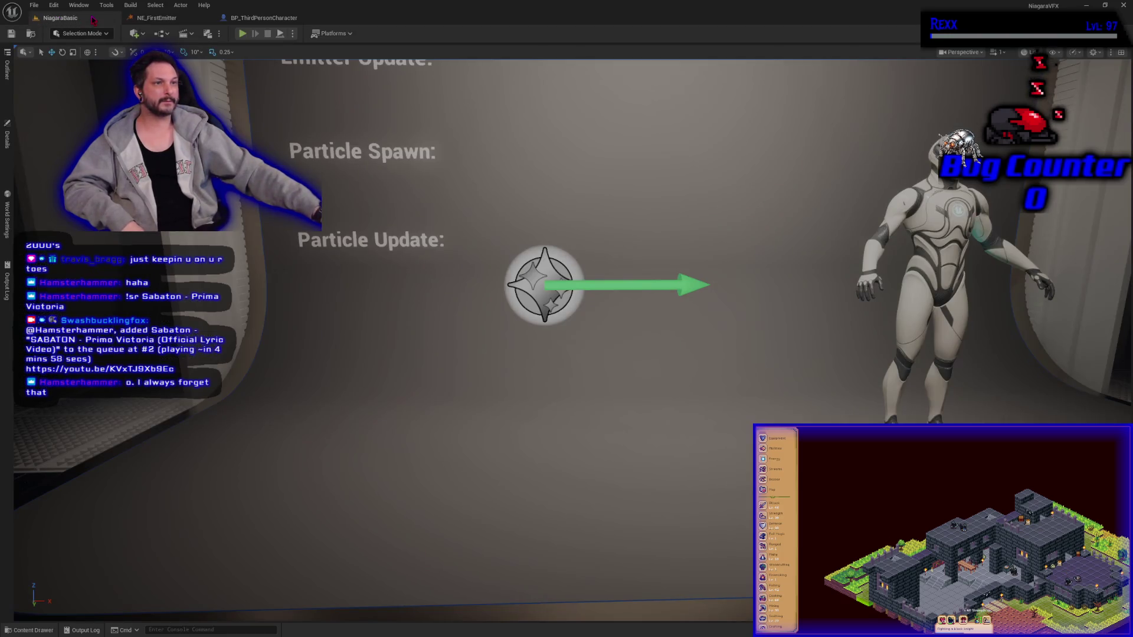
Step: Select the Move node in the BP_ThirdPersonCharacter graph
{"action": "left_click", "coordinate": [170, 19]}
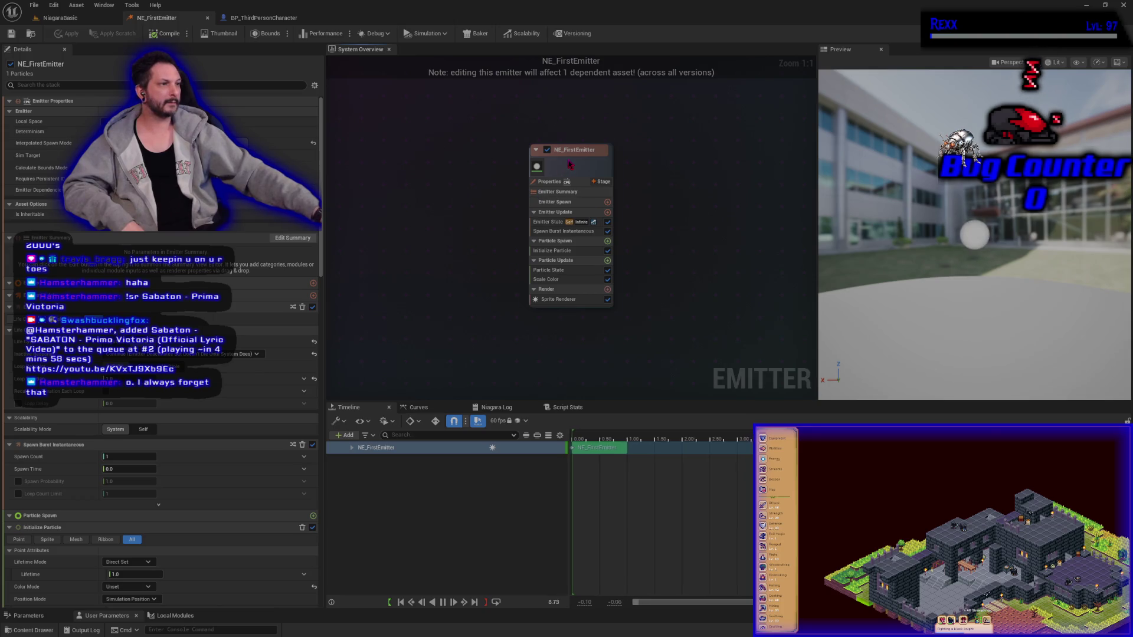
{"action": "left_click", "coordinate": [263, 18]}
{"action": "left_click", "coordinate": [583, 145]}
Step: Select the NE_FirstEmitter node to inspect its modules and properties, then return to NiagaraBasic
{"action": "left_click", "coordinate": [180, 17]}
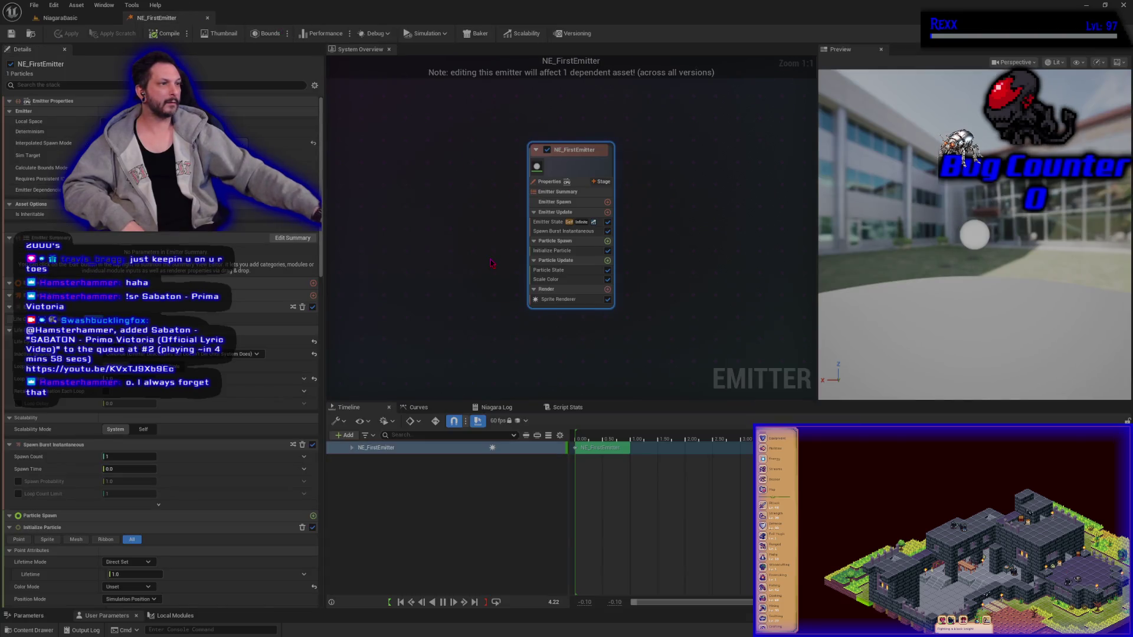
{"action": "left_click", "coordinate": [491, 263]}
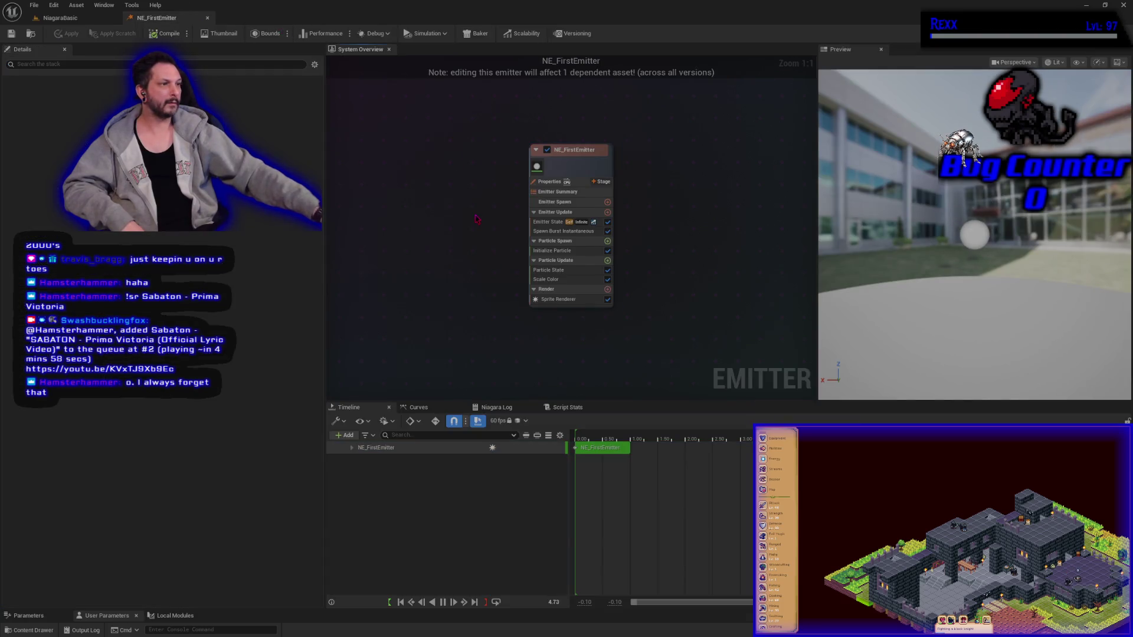
{"action": "left_click", "coordinate": [527, 189]}
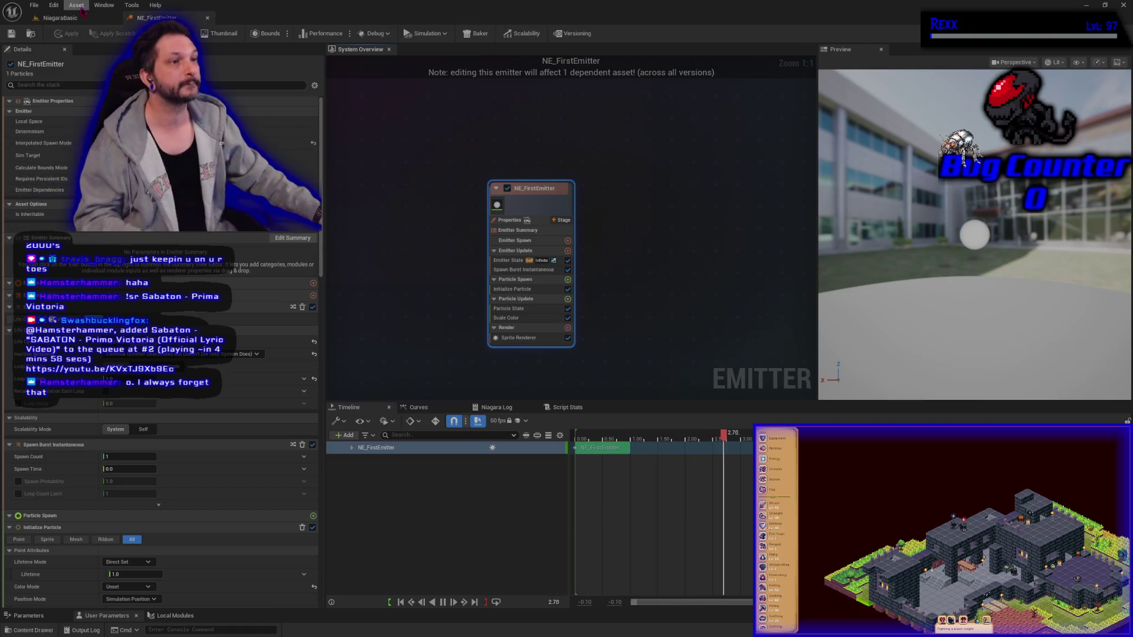
{"action": "left_click", "coordinate": [59, 17]}
Step: Select the First Emitter BP_DemoDisplay and extend its Description Text [1] line after 'Emitter Update:'
{"action": "scroll", "coordinate": [508, 376], "scroll_direction": "down", "scroll_amount": 6}
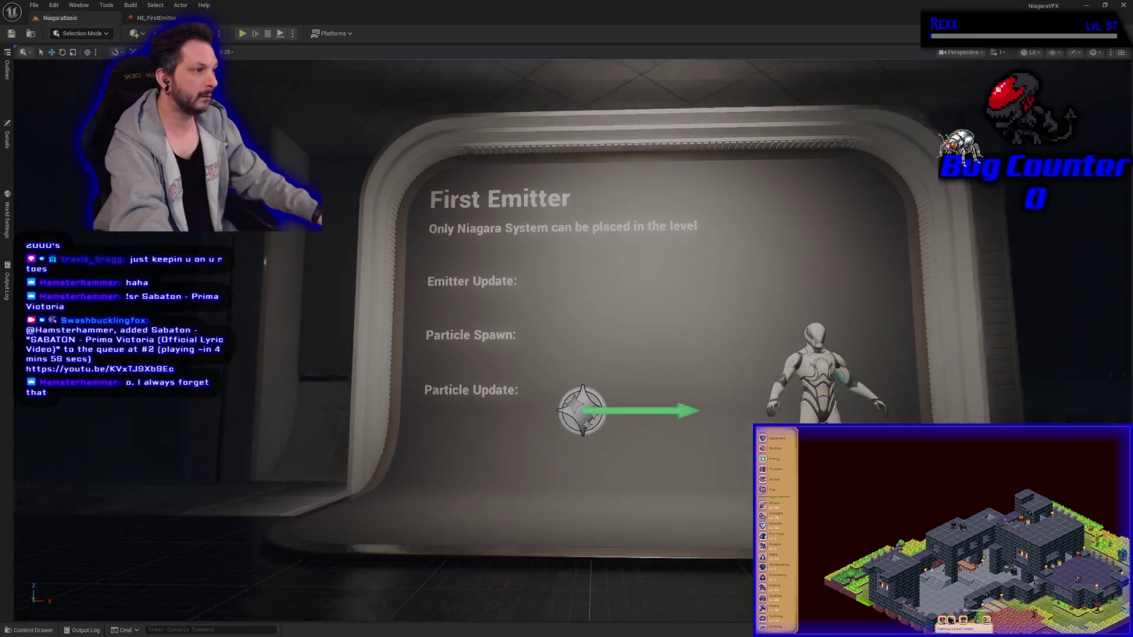
{"action": "left_click_drag", "start_coordinate": [508, 376], "coordinate": [413, 377]}
{"action": "mouse_move", "coordinate": [629, 410]}
{"action": "left_mouse_down"}
{"action": "mouse_move", "coordinate": [661, 377]}
{"action": "mouse_move", "coordinate": [622, 398]}
{"action": "left_mouse_up"}
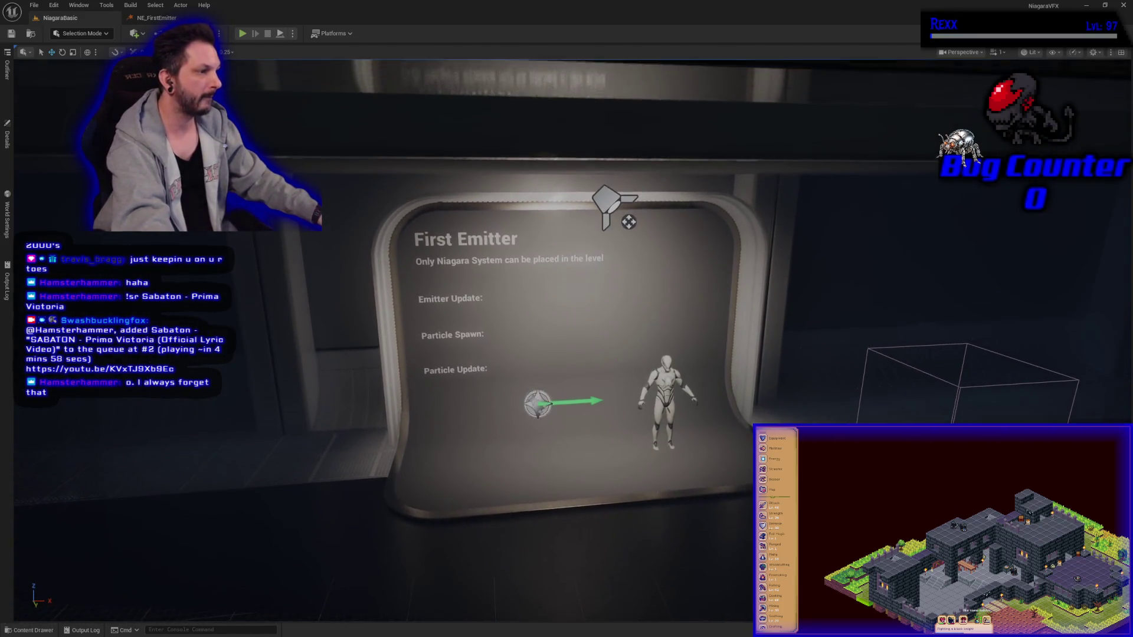
{"action": "left_click", "coordinate": [621, 398]}
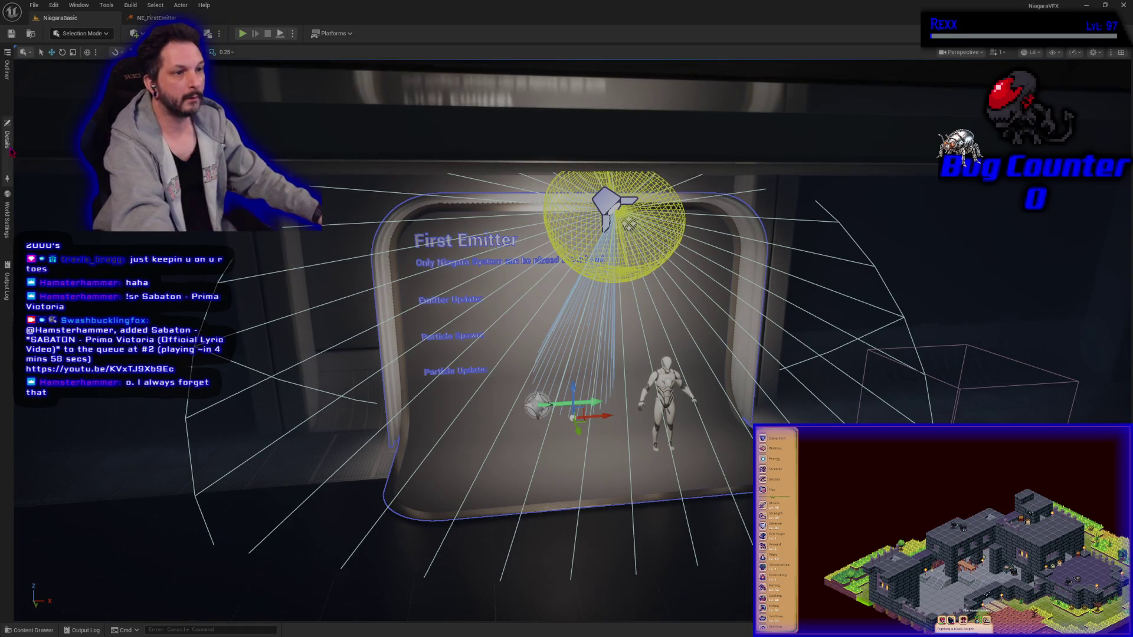
{"action": "left_click", "coordinate": [7, 139]}
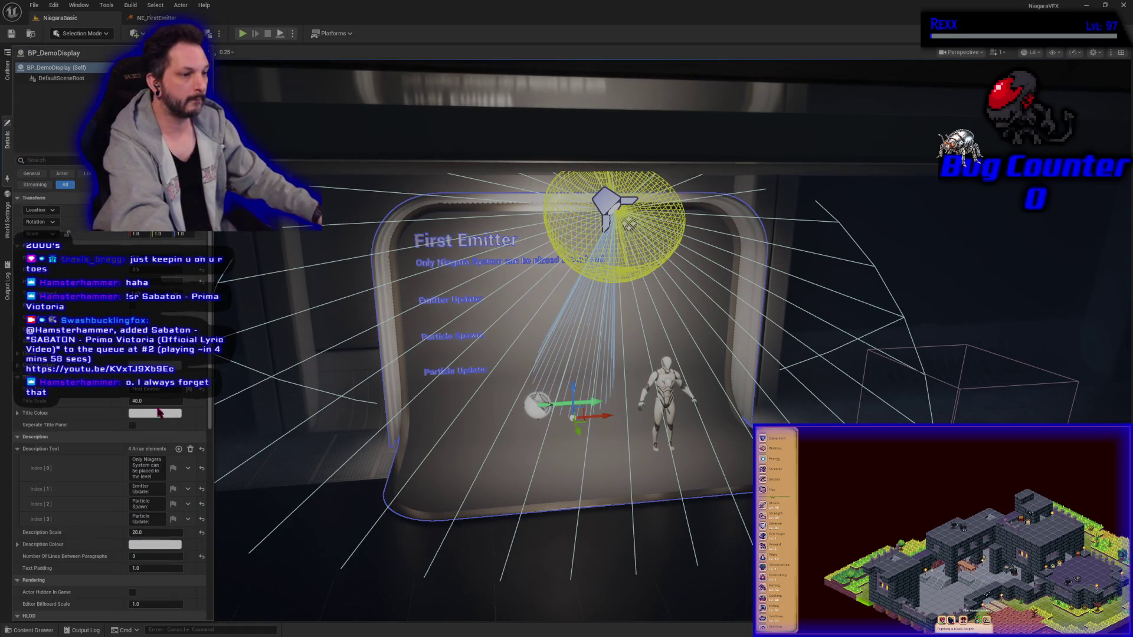
{"action": "left_click", "coordinate": [158, 487]}
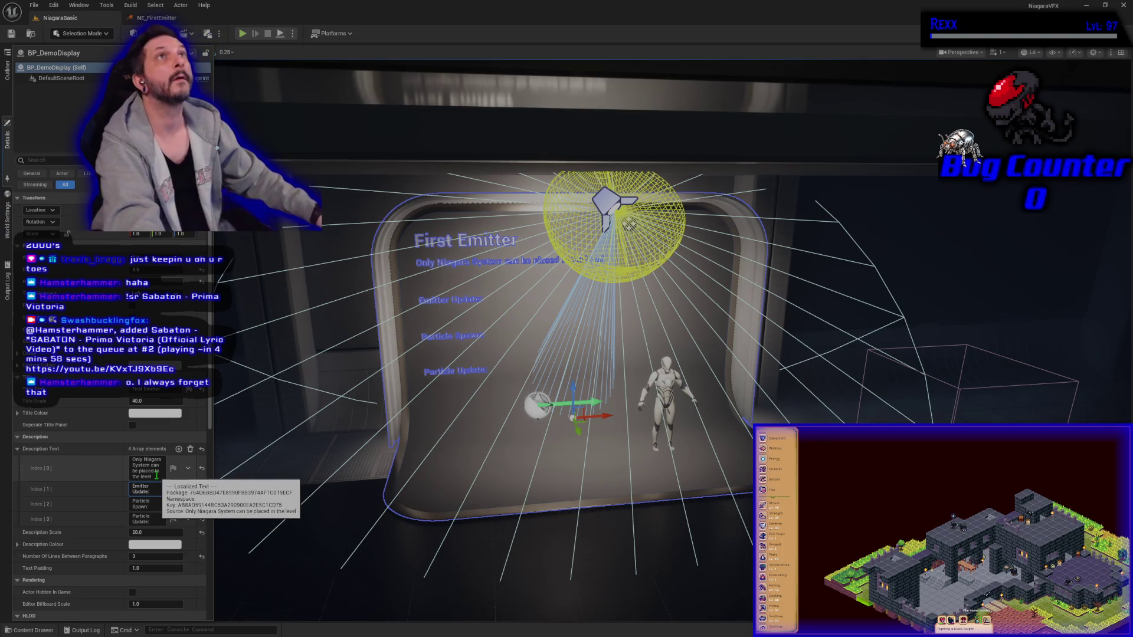
{"action": "type", "text": "Runs"}
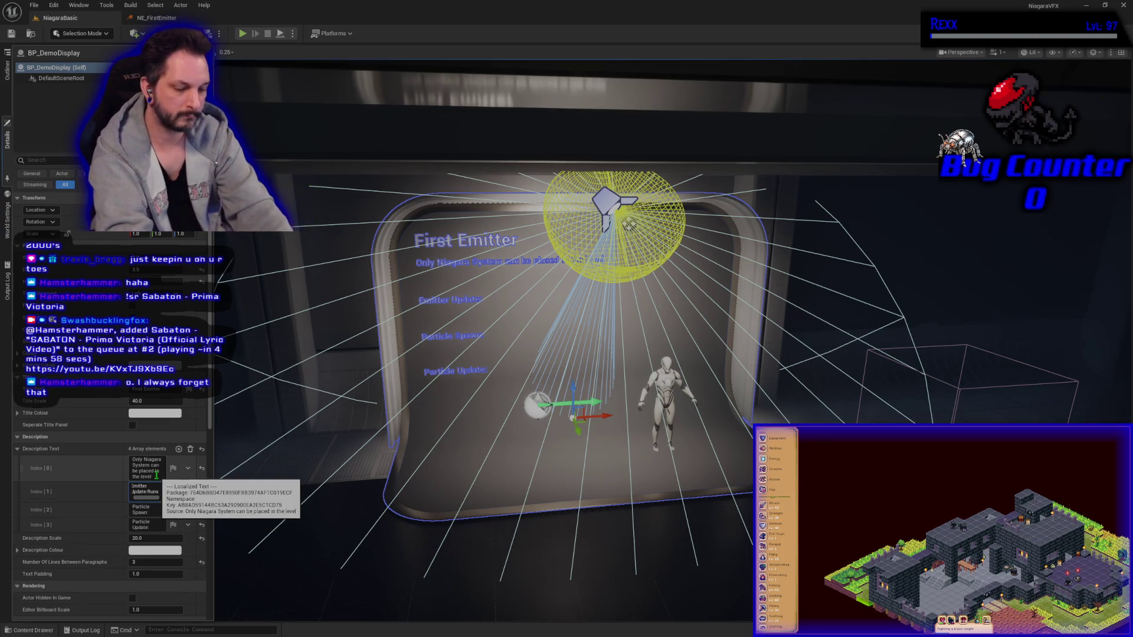
{"action": "type", "text": " every tick"}
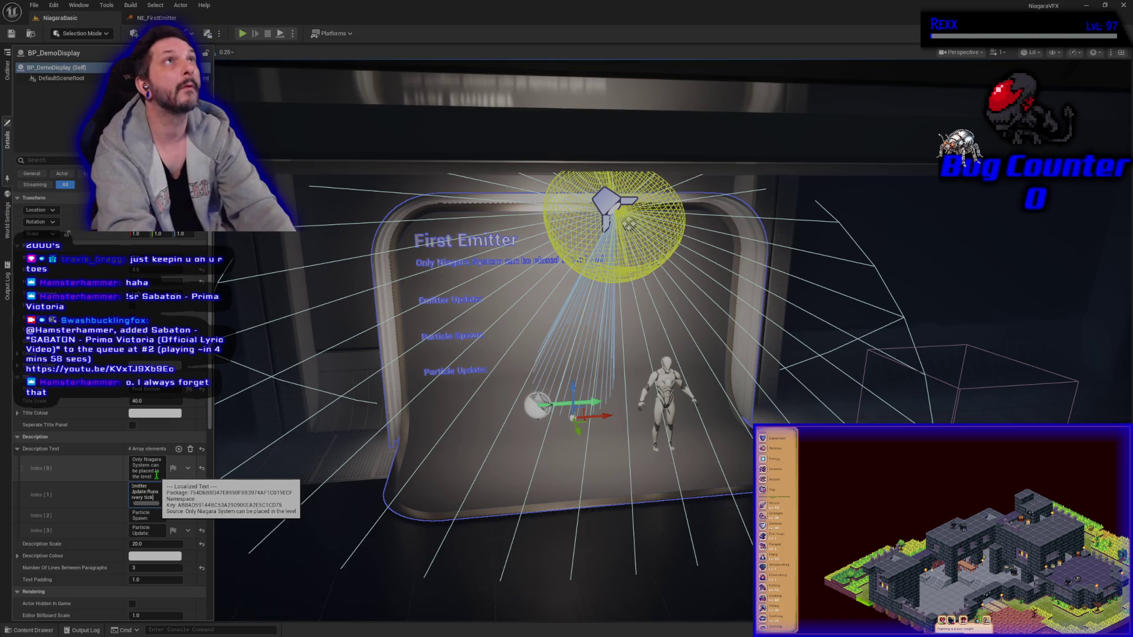
{"action": "type", "text": " on an emi"}
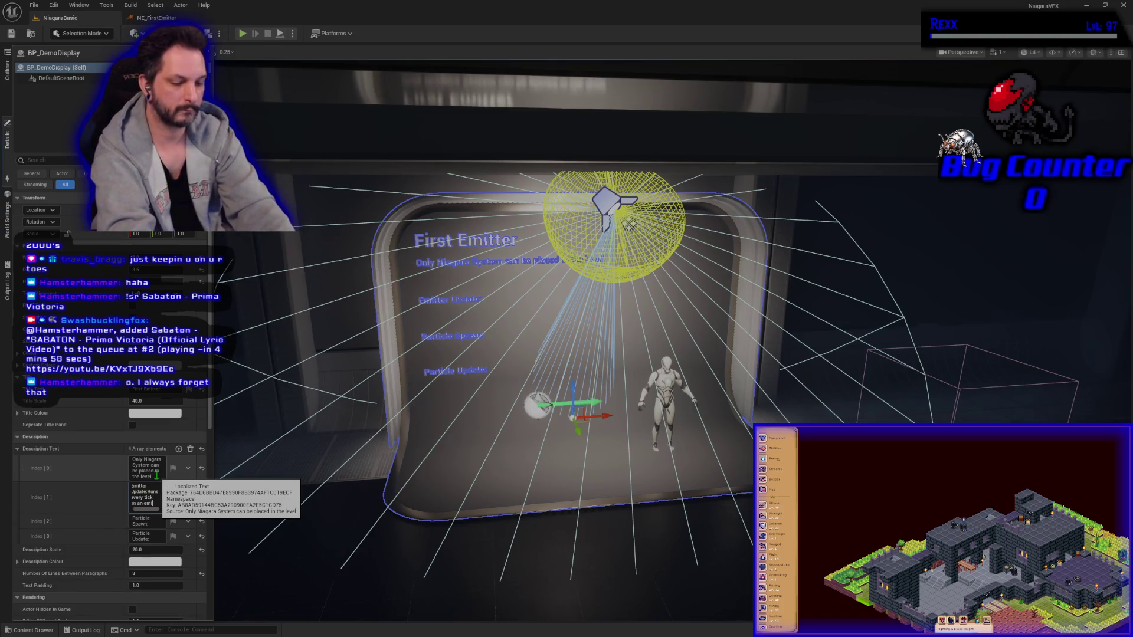
{"action": "type", "text": "tter. p"}
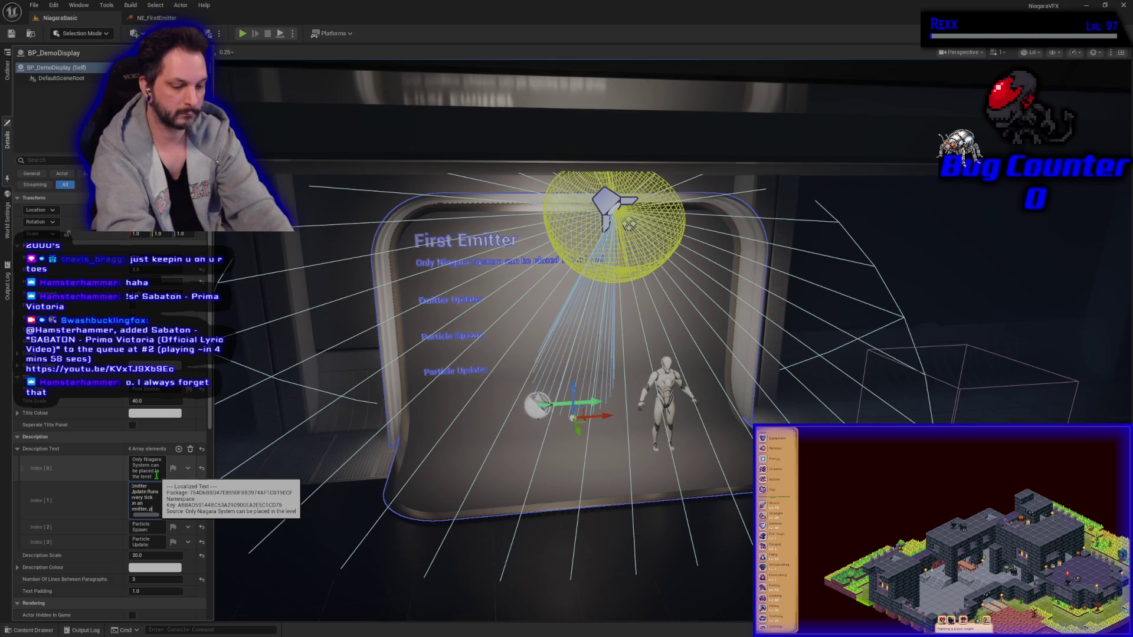
{"action": "type", "text": "ticle"}
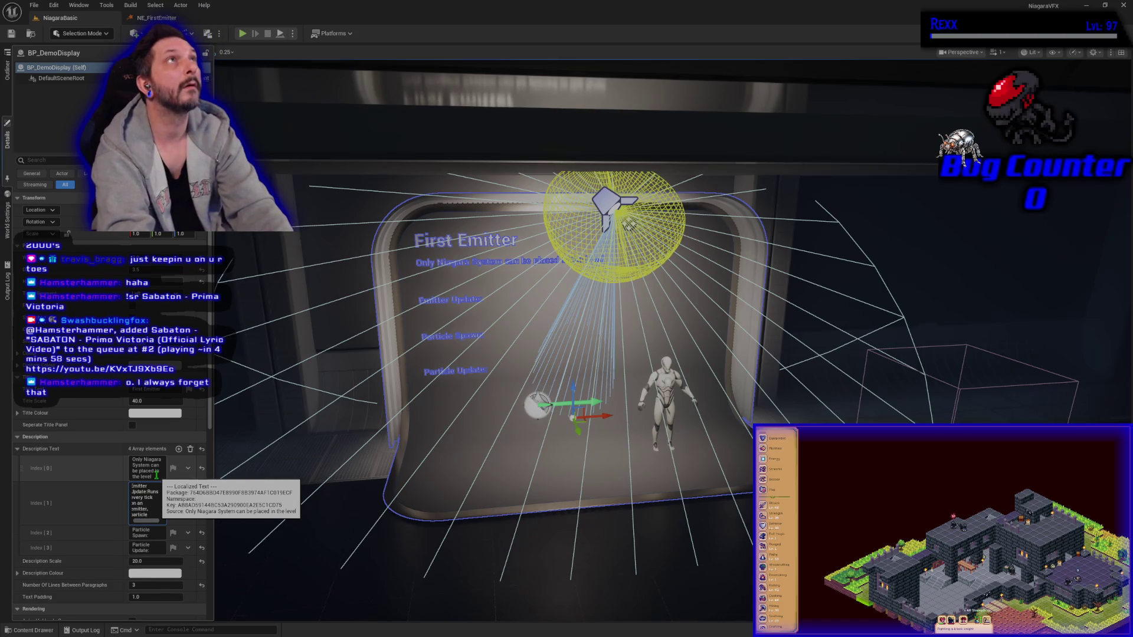
{"action": "type", "text": "wn n"}
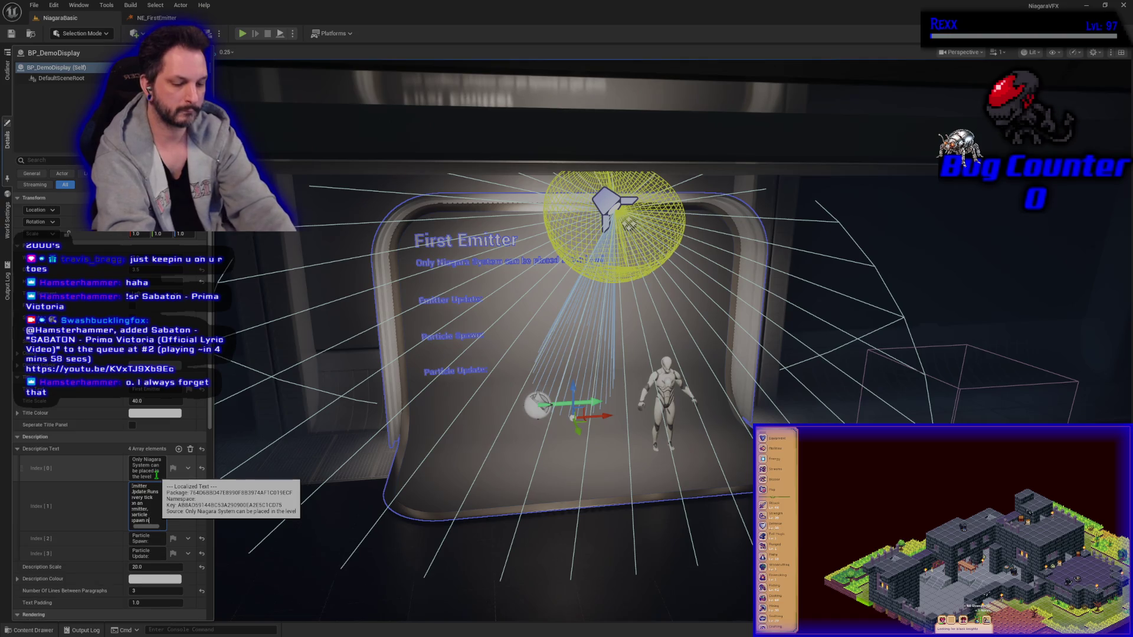